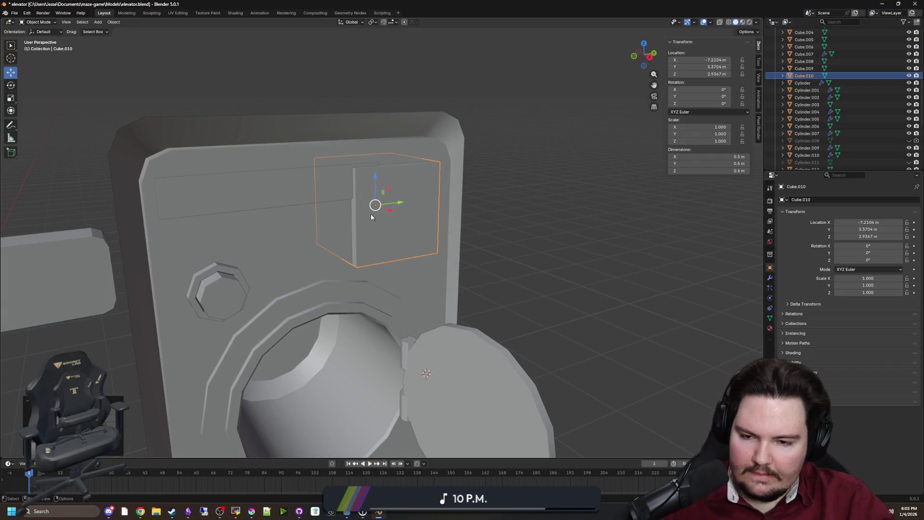
Step: Push the long top bar's (Cube.008) front face back along Y in Edit Mode
mouse_move(371, 217)
left_mouse_down()
mouse_move(424, 243)
mouse_move(406, 229)
mouse_move(271, 201)
left_mouse_up()
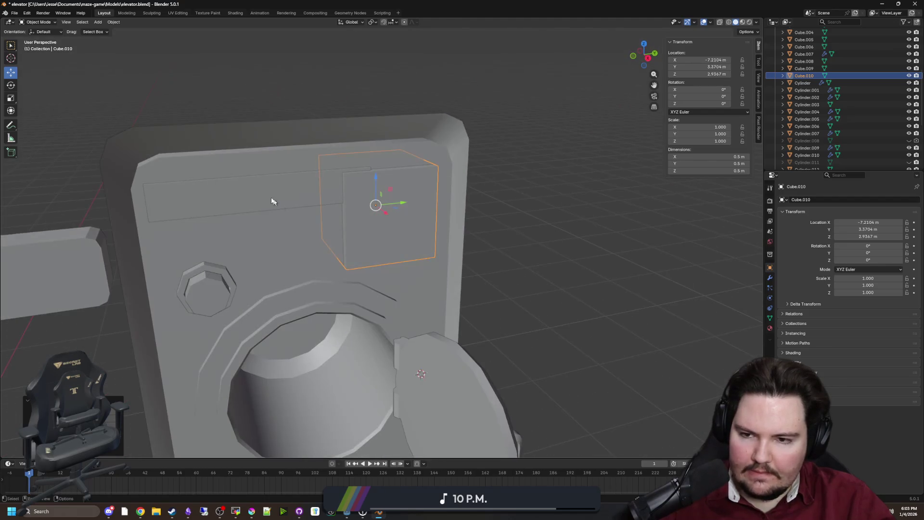
left_click(271, 201)
key("Tab")
key("ctrl+b")
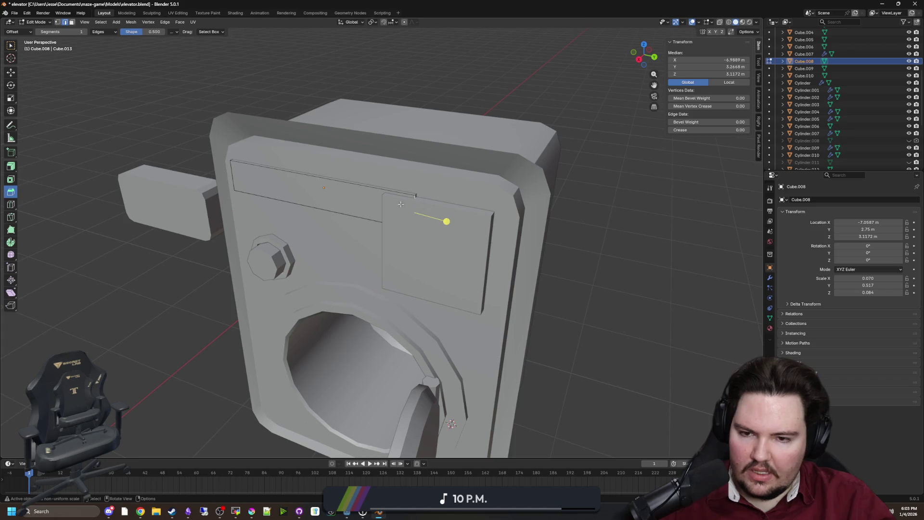
left_click(71, 22)
left_click(11, 44)
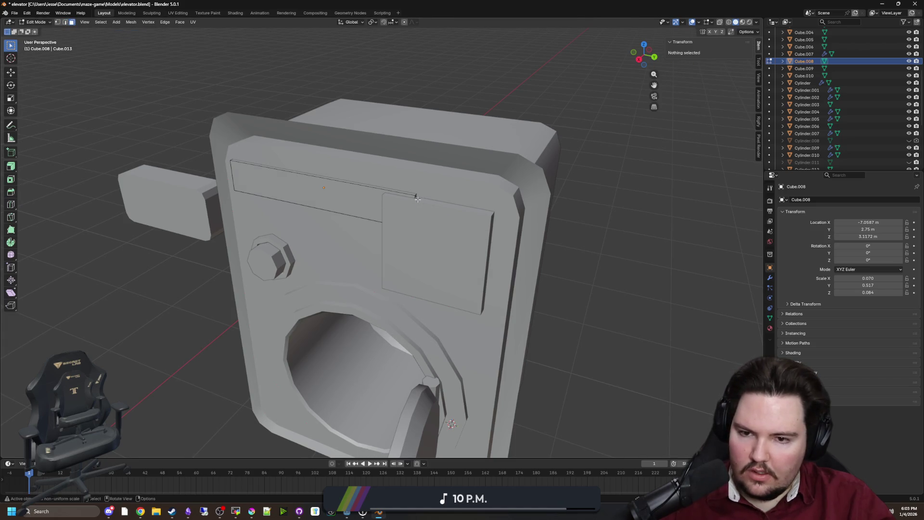
left_click(434, 222)
key("g")
key("y")
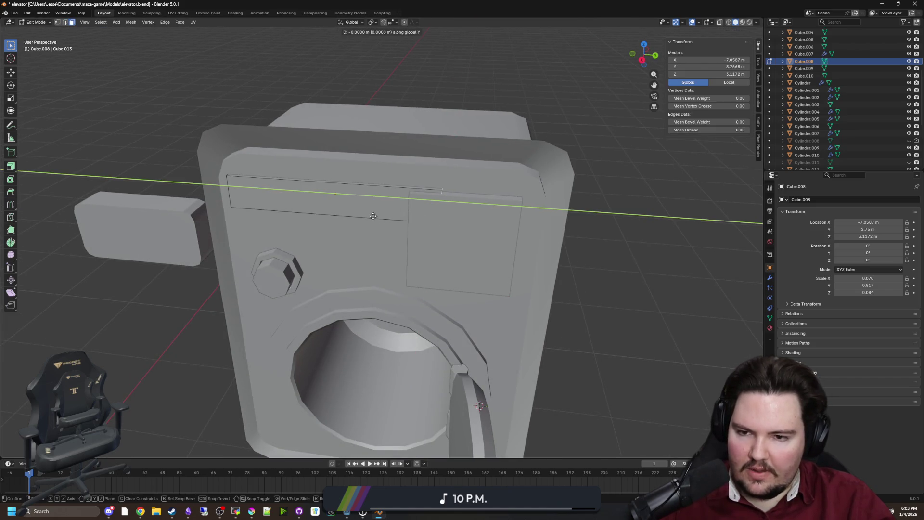
left_click(377, 211)
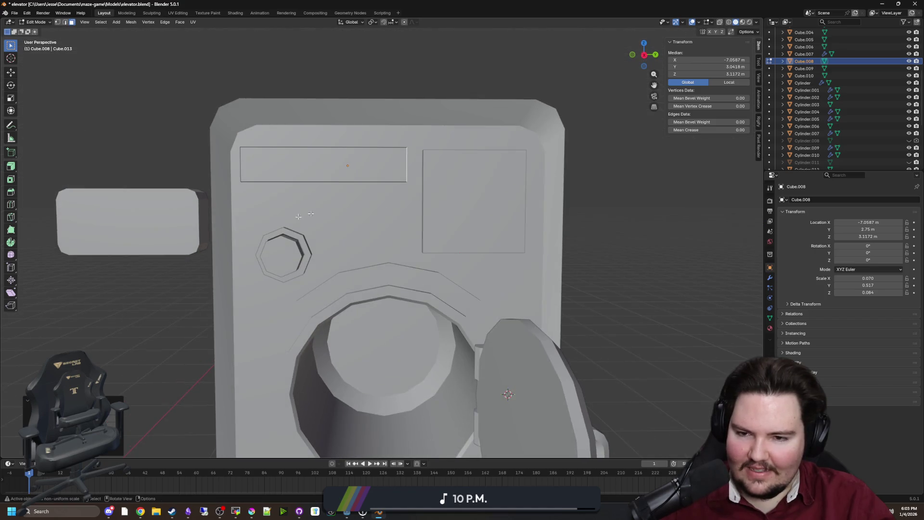
key("Tab")
Step: Recess the octagonal knob's outer ring back along Y into the panel
left_click(333, 251)
left_click(332, 248)
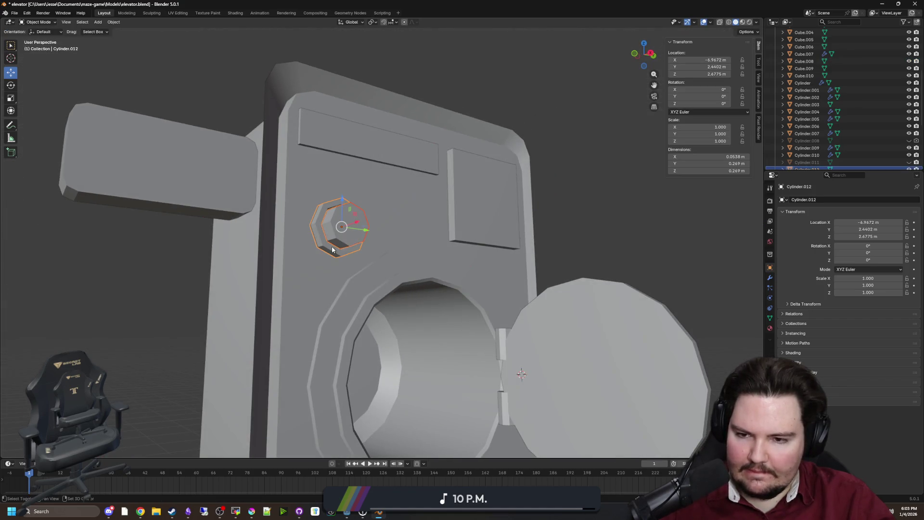
key("g")
key("y")
left_click(327, 230)
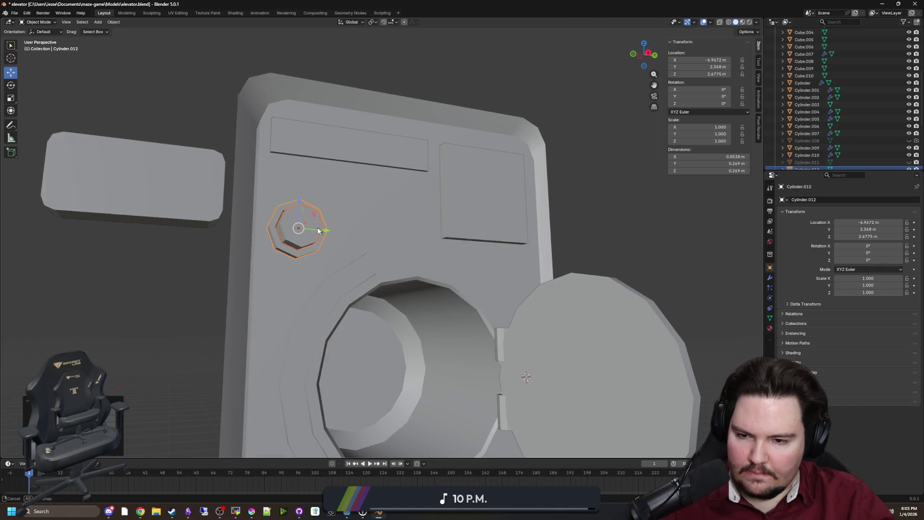
key("g")
left_click(133, 292)
left_click(130, 193)
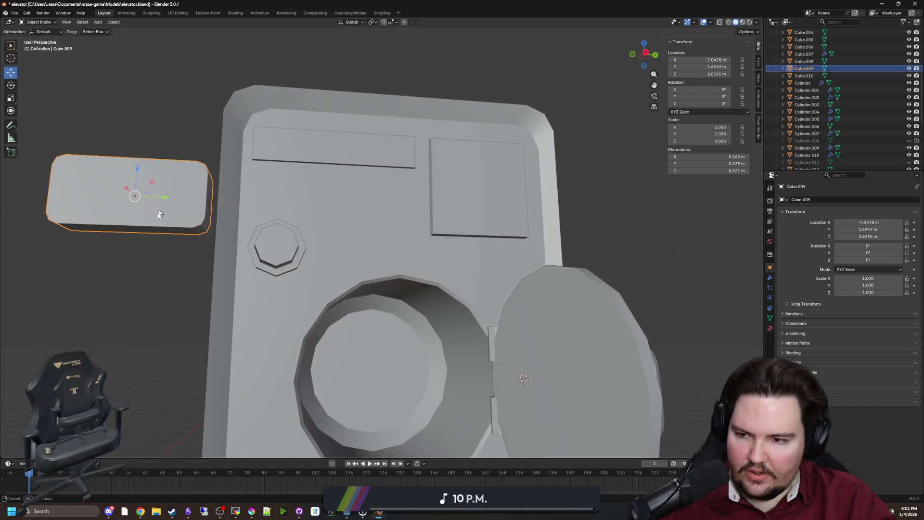
Step: Move the rounded block onto the panel along Y and check its depth in Right Ortho with X-ray
key("g")
key("y")
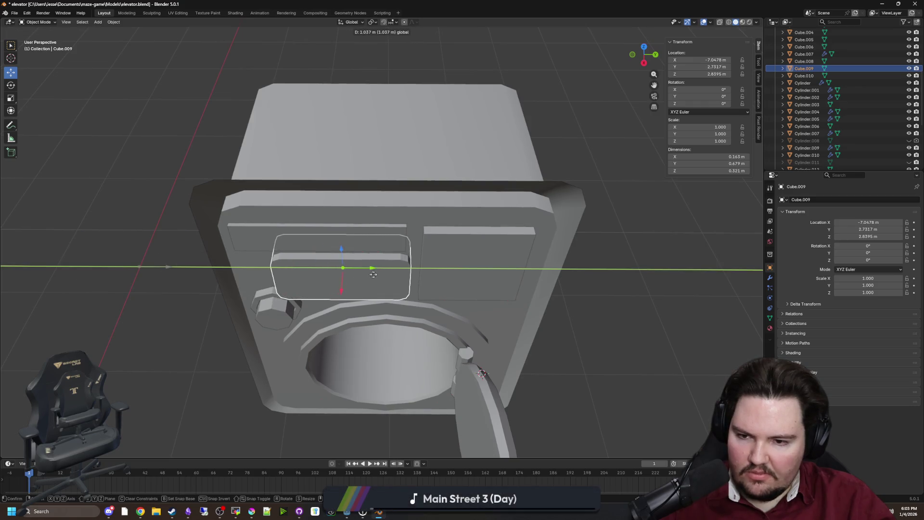
left_click(358, 270)
key("g")
key("y")
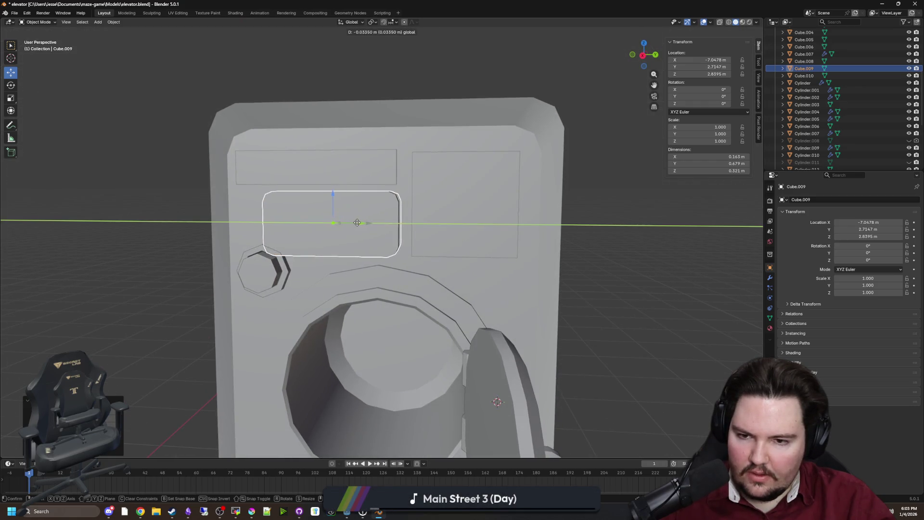
left_click(353, 224)
scroll(412, 236, "up", 3)
left_click_drag(411, 236, 377, 232)
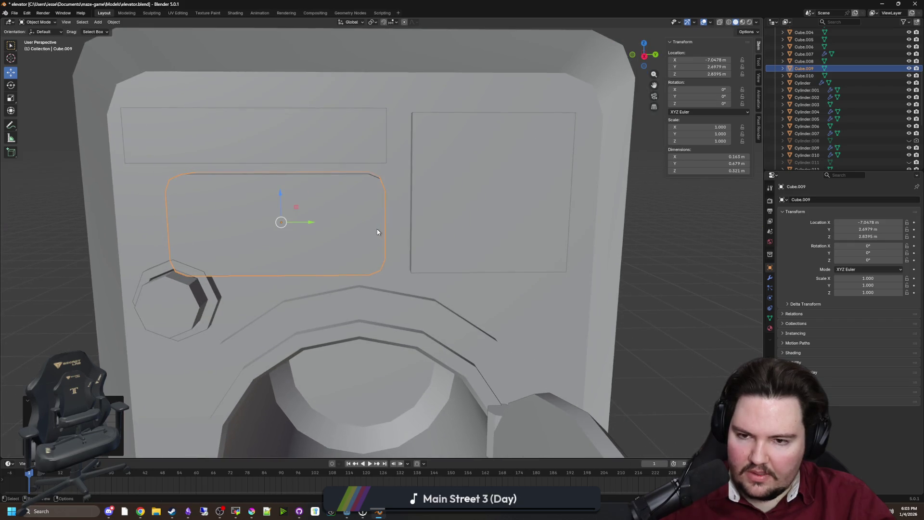
key("KP_3")
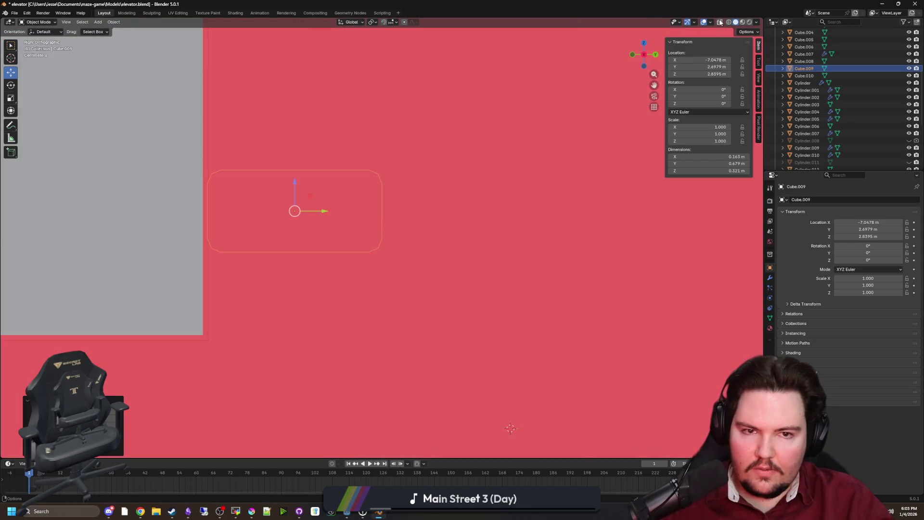
left_click(720, 22)
scroll(319, 172, "up", 5)
left_click_drag(199, 280, 204, 280)
scroll(264, 260, "down", 5)
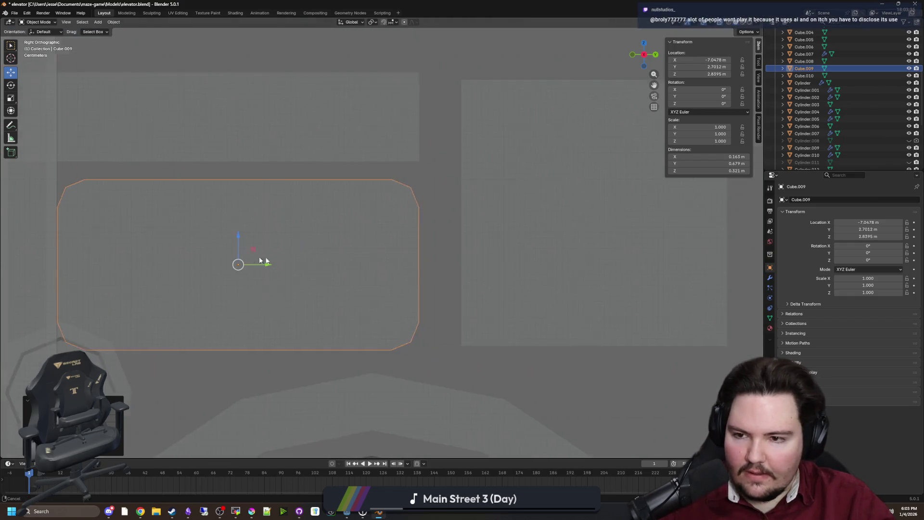
Step: Push the block's left side and corner faces back along Y with the move gizmo
key("Tab")
left_click(316, 318)
left_click(331, 250, "shift")
left_click(360, 304, "shift")
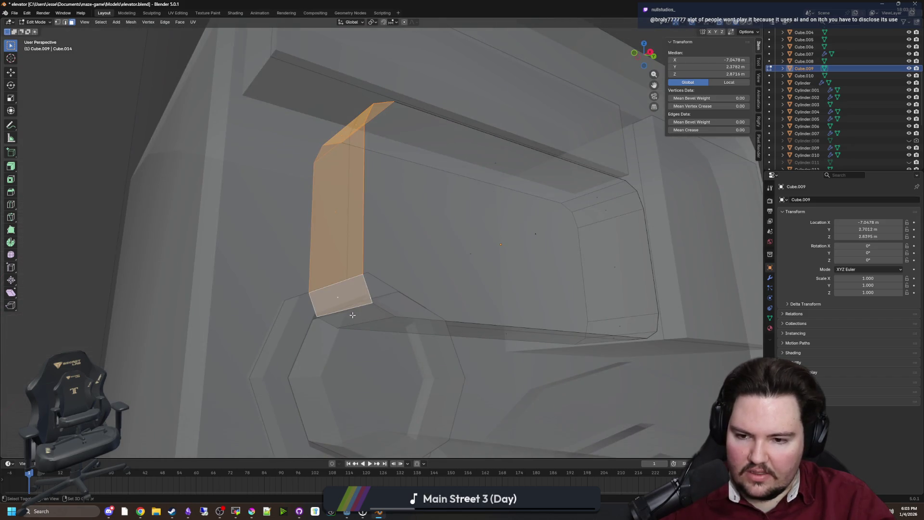
left_click(11, 73)
left_click_drag(287, 288, 295, 289)
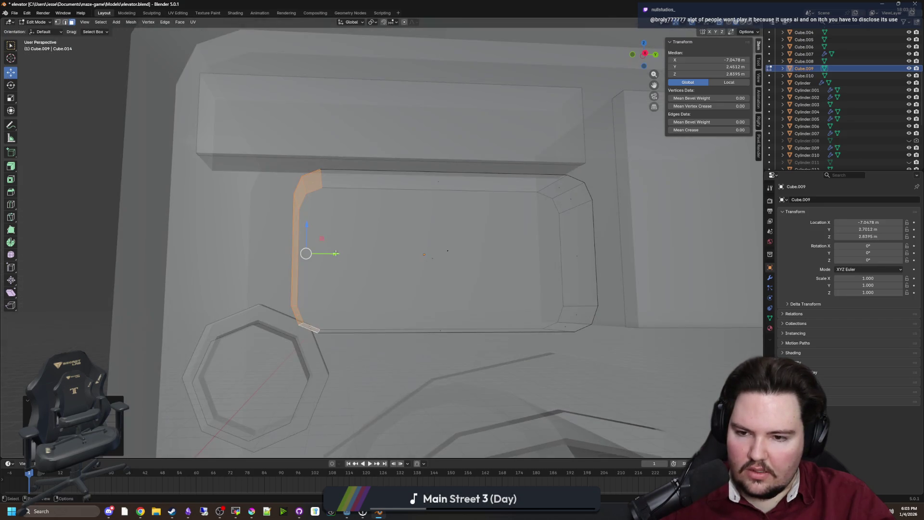
left_click_drag(335, 253, 370, 251)
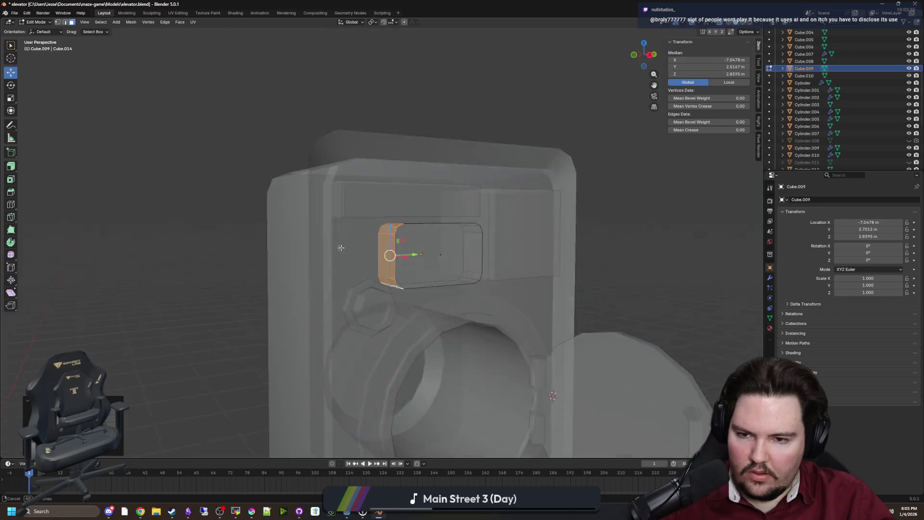
key("Tab")
scroll(556, 212, "down", 5)
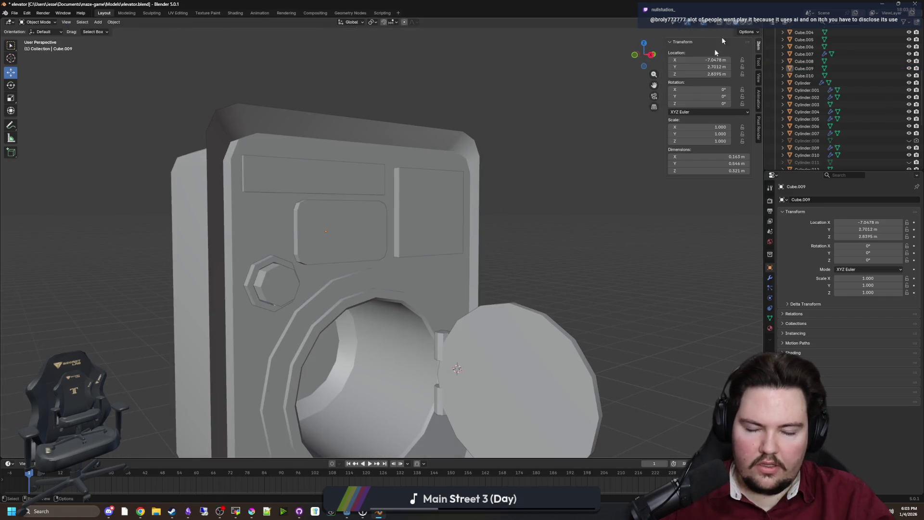
mouse_move(556, 212)
left_mouse_down()
mouse_move(472, 226)
mouse_move(477, 207)
mouse_move(544, 213)
left_mouse_up()
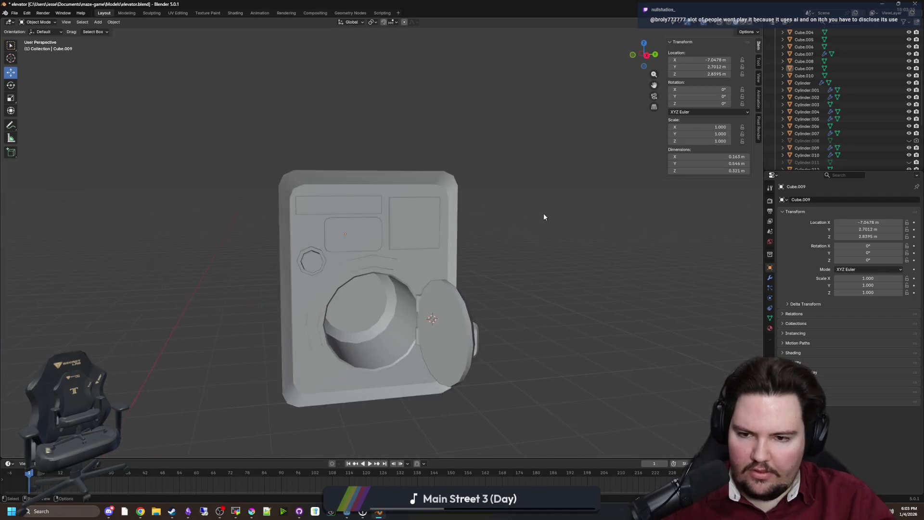
scroll(390, 264, "up", 3)
left_click(399, 232)
scroll(402, 233, "up", 4)
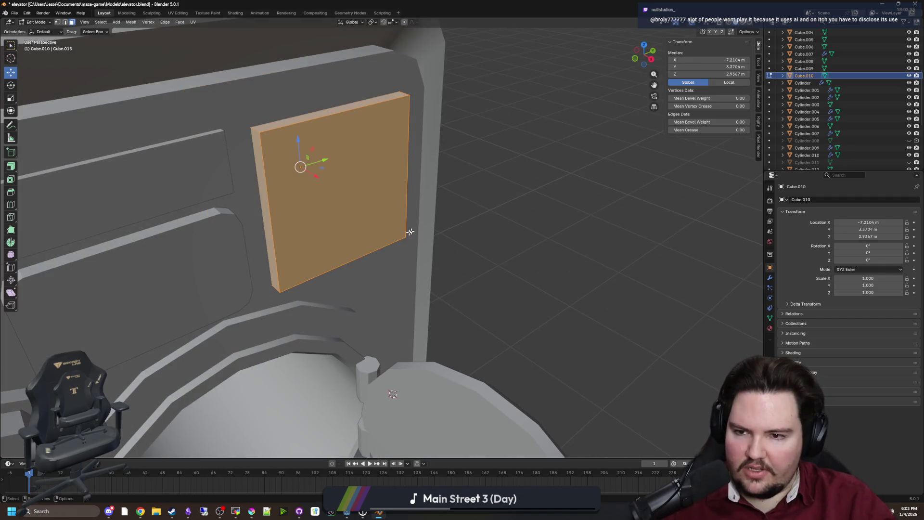
Step: Add a Boolean modifier to the large wall
scroll(402, 233, "down", 3)
left_click(371, 134)
left_click(769, 278)
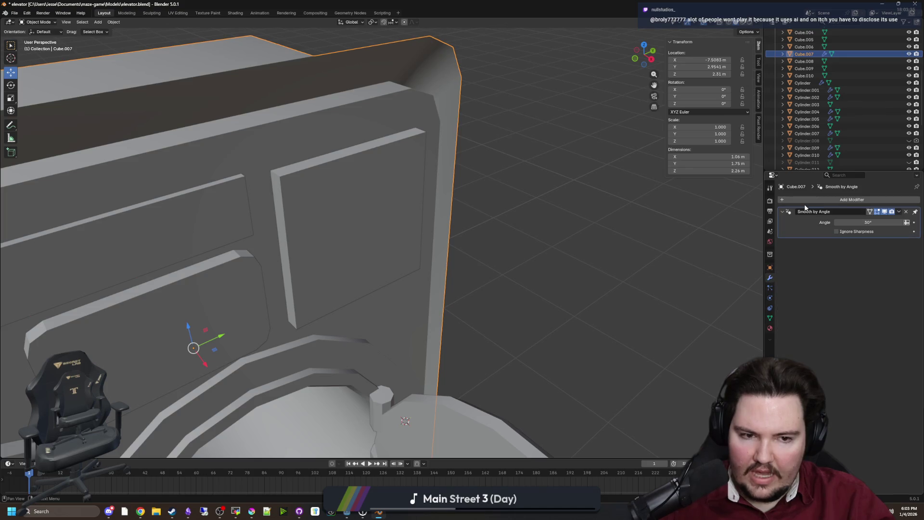
left_click(814, 198)
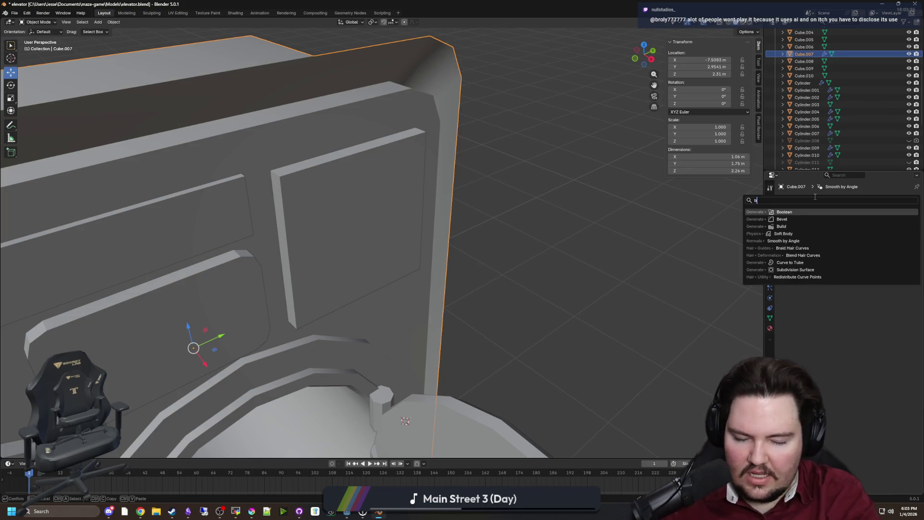
left_click(818, 212)
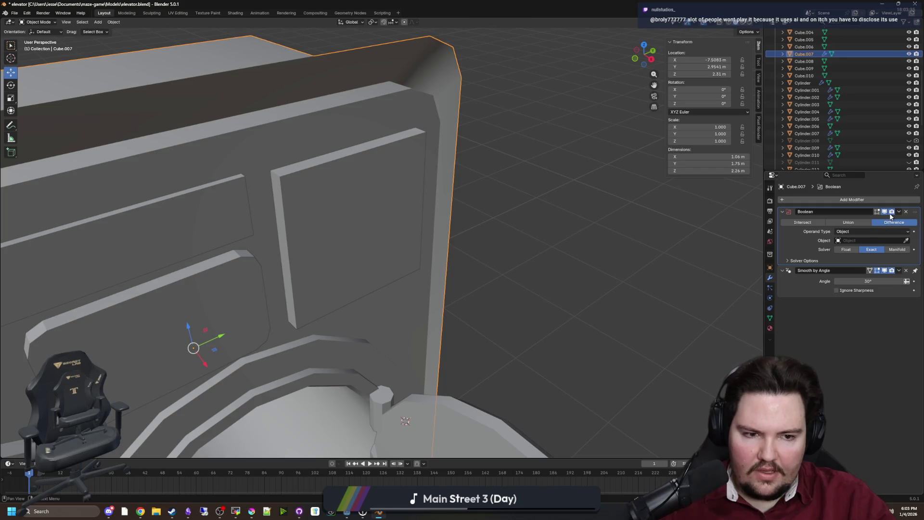
Step: Try snapping the square block to the 3D cursor, then undo the snap
mouse_move(404, 158)
left_mouse_down()
mouse_move(460, 134)
mouse_move(498, 236)
mouse_move(397, 187)
mouse_move(391, 198)
left_mouse_up()
left_click(392, 198)
scroll(471, 212, "up", 1)
key("shift+s")
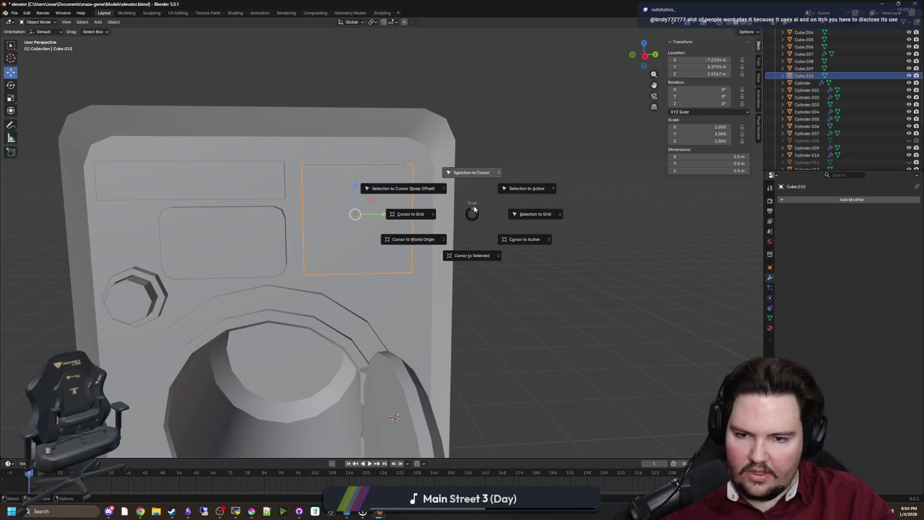
left_click(472, 210)
scroll(471, 211, "down", 3)
key("ctrl+z")
key("ctrl+z")
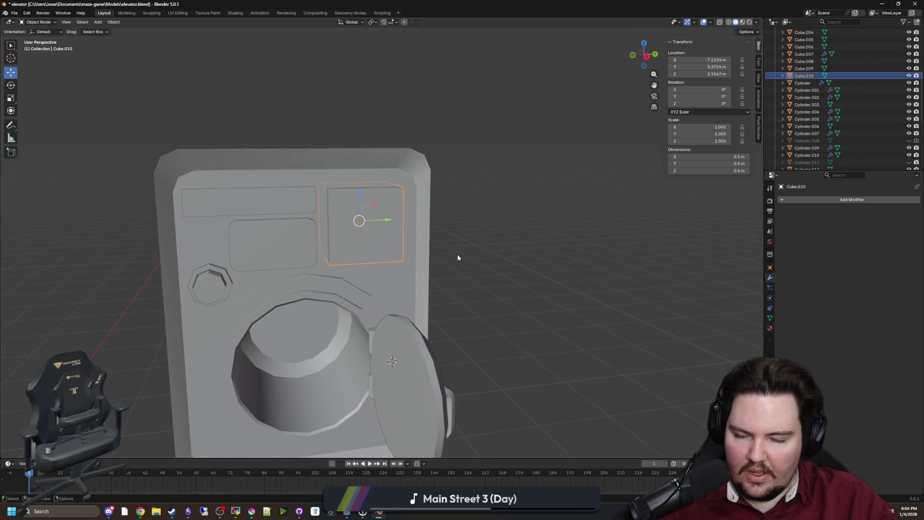
left_click(364, 234)
scroll(437, 248, "up", 2)
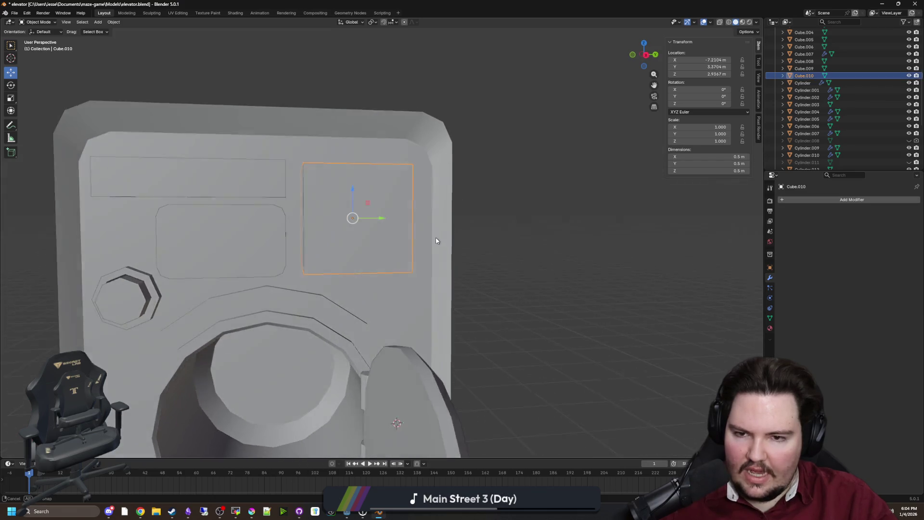
left_click_drag(414, 242, 460, 259)
Step: Set the square block Cube.010 as the Boolean cutter and hide it to reveal the recess
left_click(412, 257)
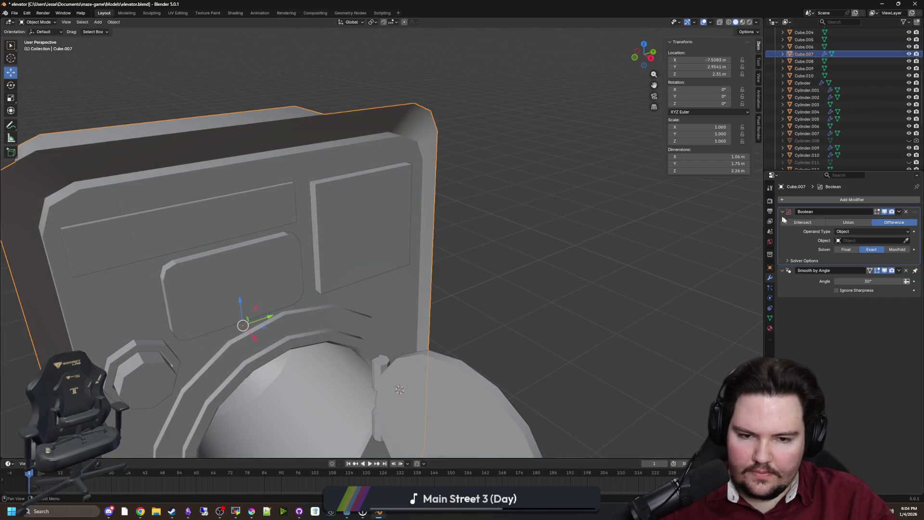
left_click(902, 241)
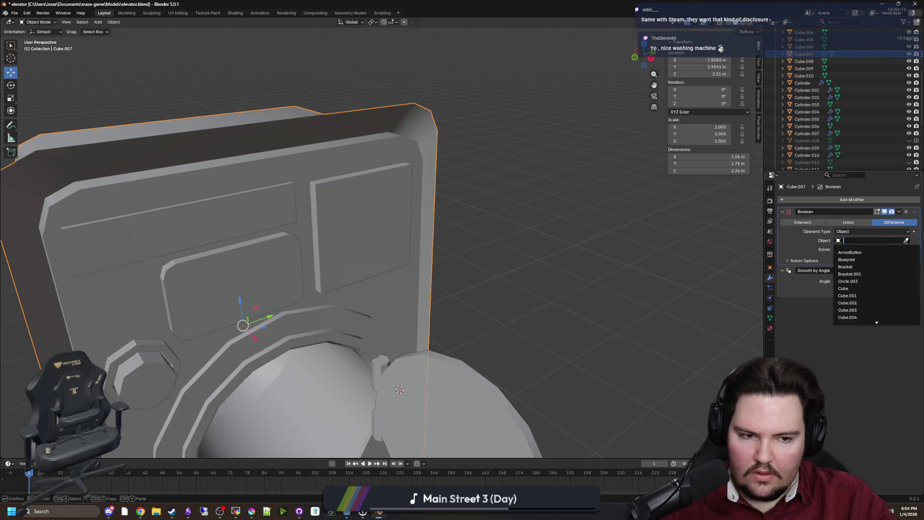
left_click(906, 240)
left_click(365, 200)
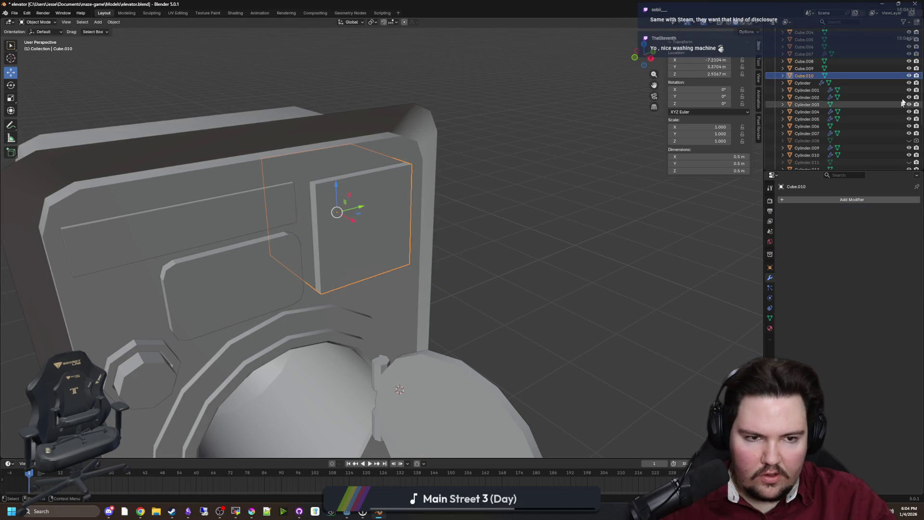
key("h")
left_click(413, 214)
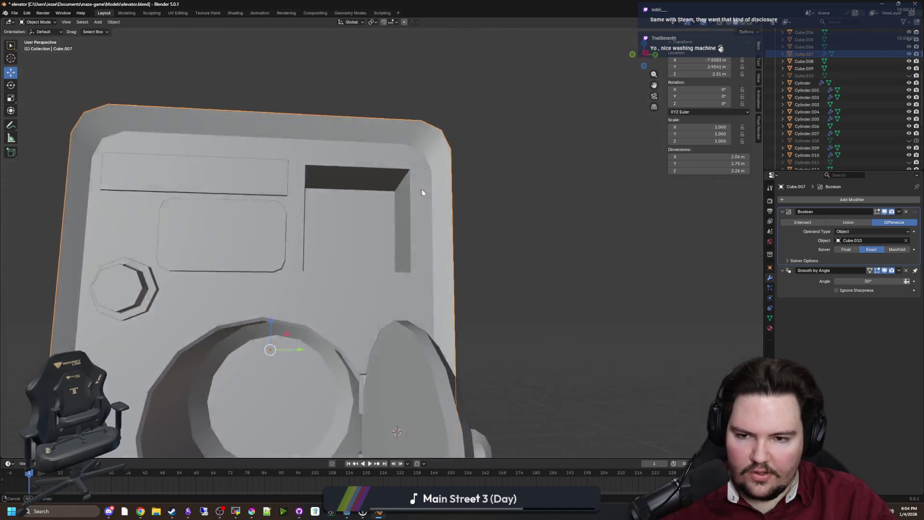
mouse_move(422, 192)
left_mouse_down()
mouse_move(447, 213)
mouse_move(414, 246)
mouse_move(385, 242)
left_mouse_up()
scroll(385, 242, "up", 1)
Step: Apply the Boolean modifier on the panel and enter Edit Mode
left_click(309, 213)
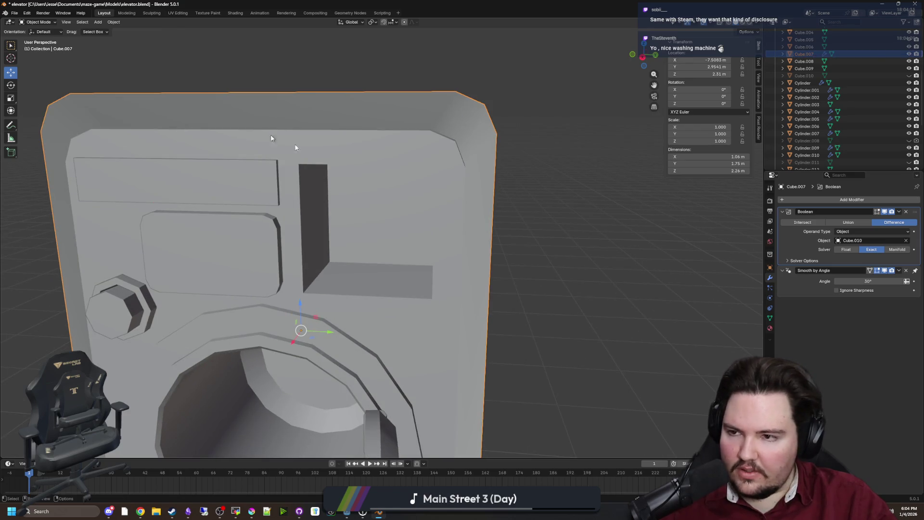
left_click(898, 212)
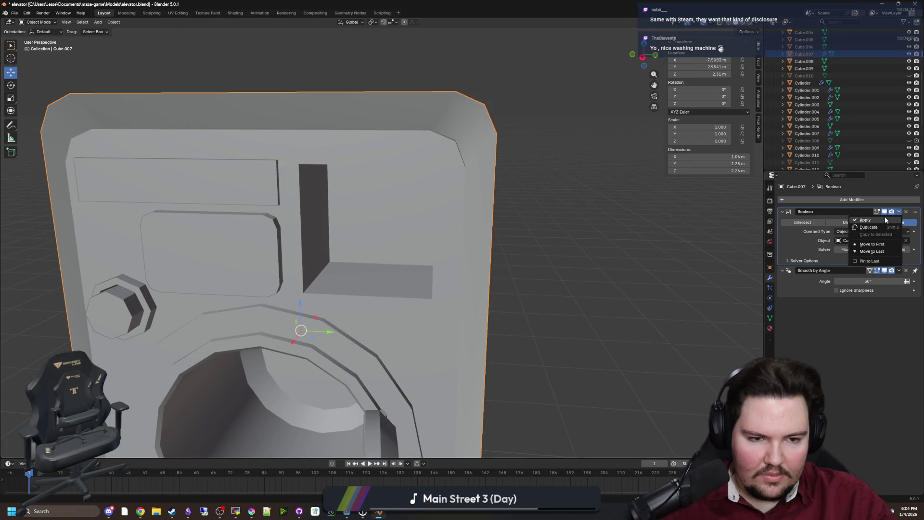
left_click(884, 220)
key("Tab")
scroll(325, 201, "up", 1)
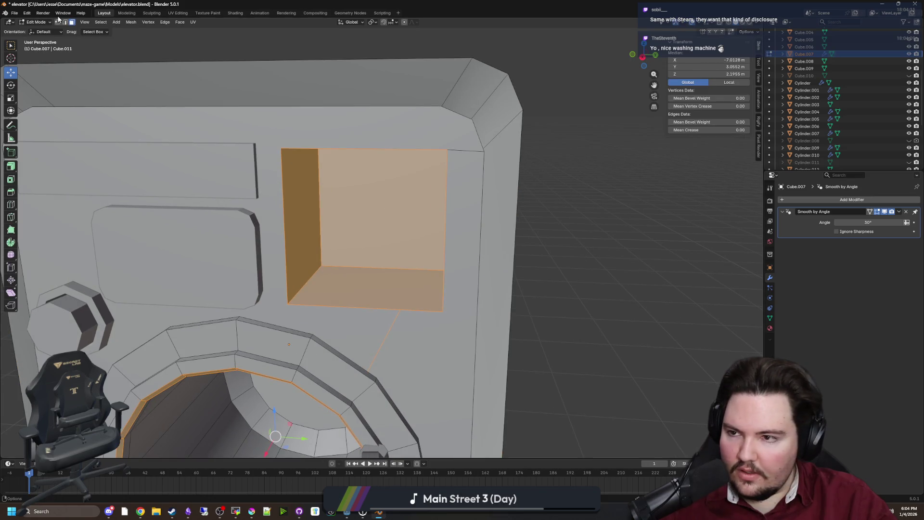
Step: Clear the selection and select the edge loop around the recess opening
key("alt+a")
left_click(289, 303, "alt")
left_click(443, 311)
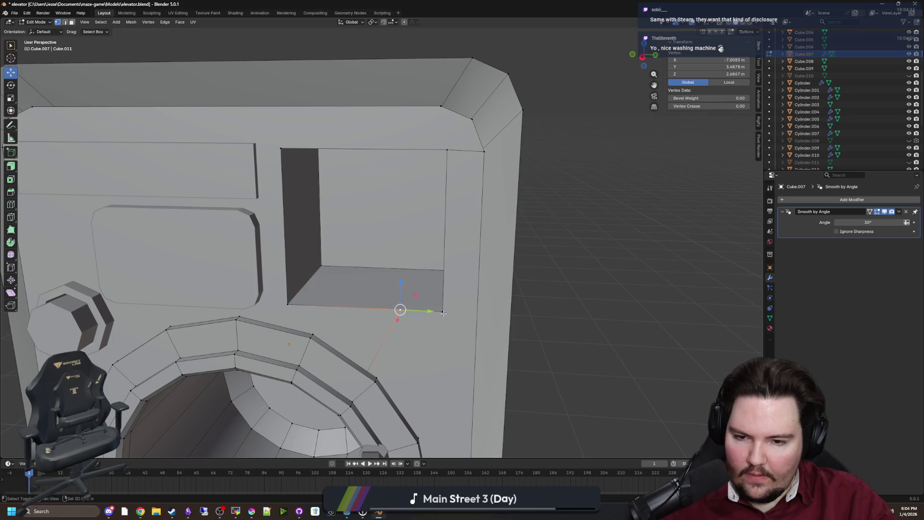
left_click(621, 281)
scroll(621, 281, "down", 3)
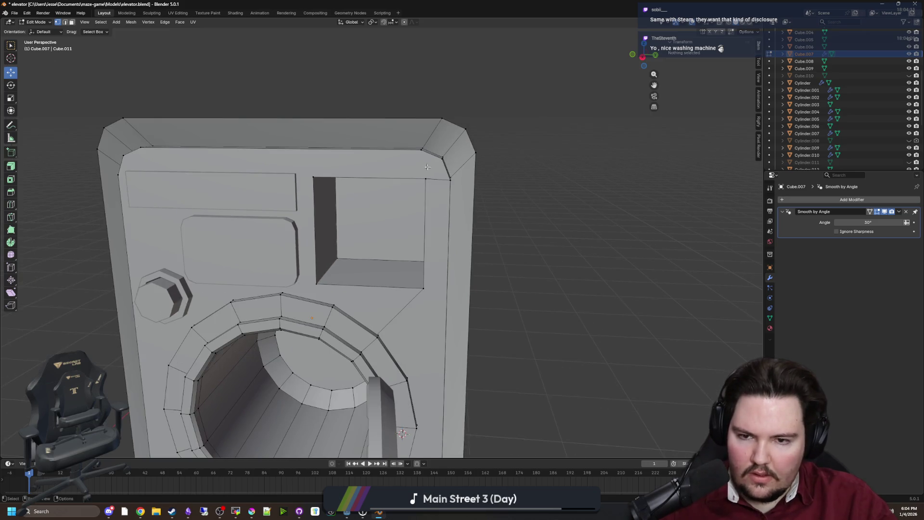
scroll(399, 260, "up", 3)
left_click_drag(399, 260, 350, 328)
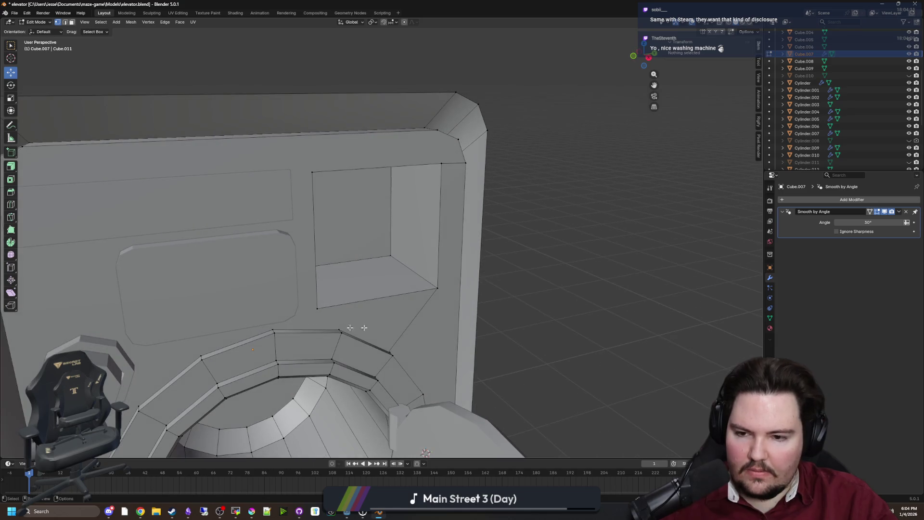
left_click_drag(291, 183, 289, 188)
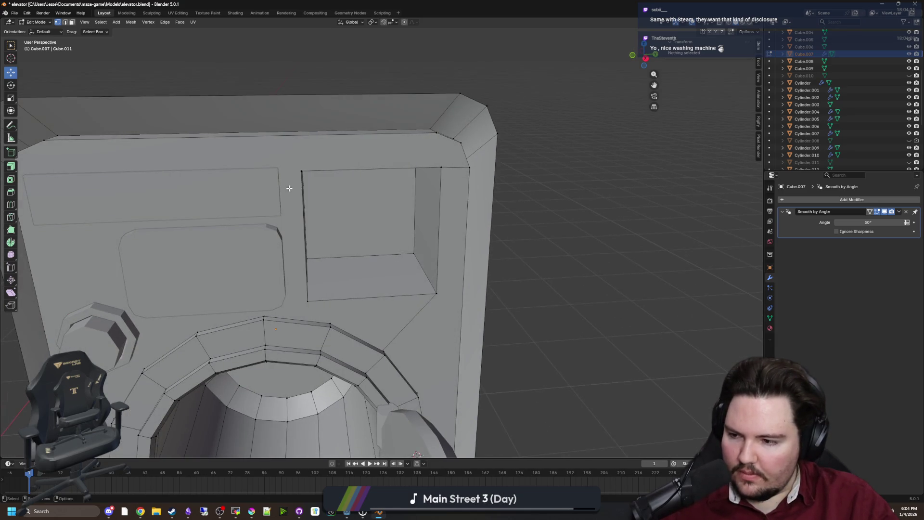
left_click(303, 172, "alt")
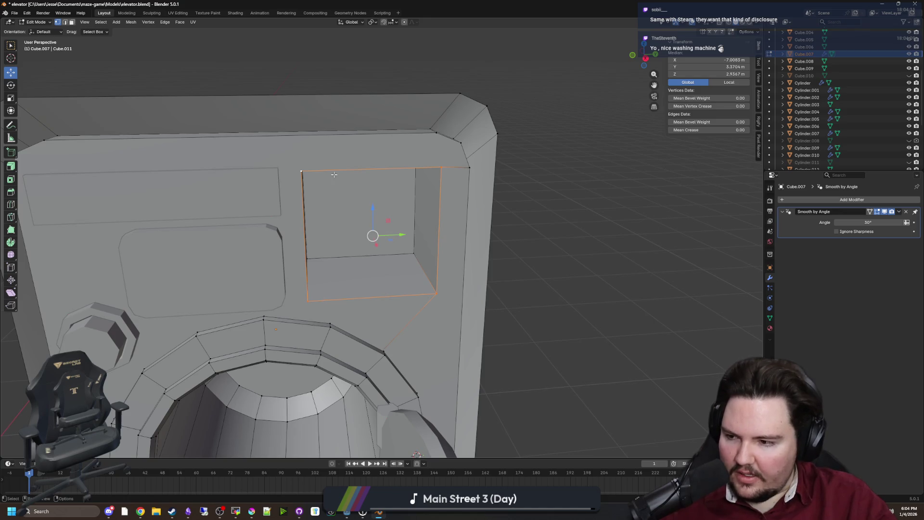
mouse_move(350, 220)
left_mouse_down()
mouse_move(336, 241)
mouse_move(339, 229)
mouse_move(308, 226)
left_mouse_up()
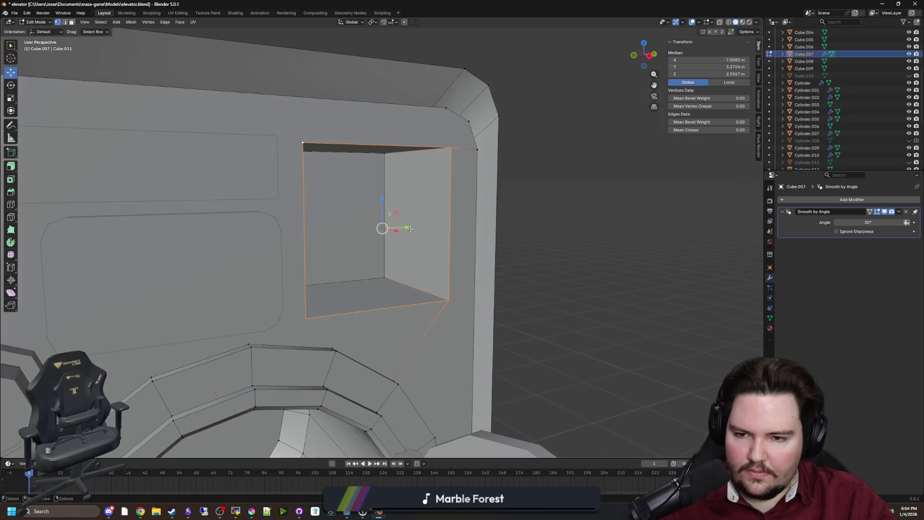
left_click_drag(246, 219, 256, 236)
Step: Inspect the recess from its sides and select the inner edge loop at its corner
left_click(527, 177)
mouse_move(527, 177)
left_mouse_down()
mouse_move(320, 202)
mouse_move(325, 180)
mouse_move(389, 197)
mouse_move(323, 161)
left_mouse_up()
left_click(322, 160)
mouse_move(340, 256)
left_mouse_down()
mouse_move(299, 234)
mouse_move(321, 235)
mouse_move(323, 248)
left_mouse_up()
left_click(320, 224)
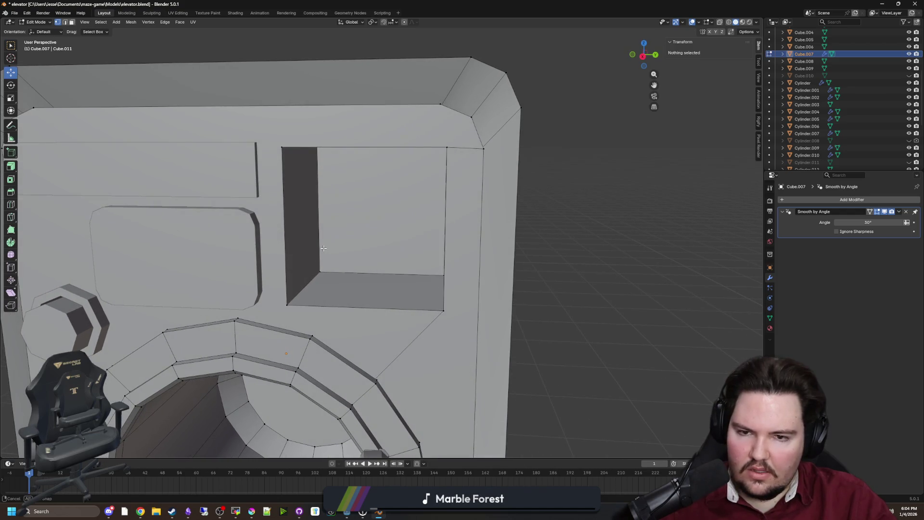
left_click_drag(420, 261, 396, 304)
mouse_move(295, 309)
left_mouse_down()
mouse_move(307, 276)
mouse_move(299, 295)
mouse_move(282, 297)
mouse_move(290, 302)
left_mouse_up()
left_click(271, 326)
left_click(274, 327, "alt")
left_click(291, 266, "alt")
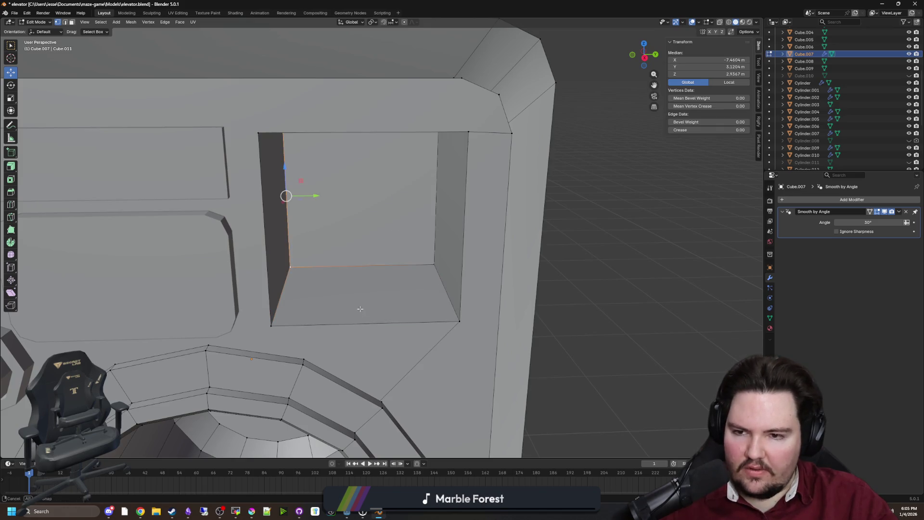
mouse_move(360, 308)
left_mouse_down()
mouse_move(323, 260)
mouse_move(373, 267)
left_mouse_up()
Step: Deepen the recess by moving its inner edge loop about 0.23 m along X
left_click_drag(371, 226, 388, 227)
left_click_drag(444, 229, 516, 223)
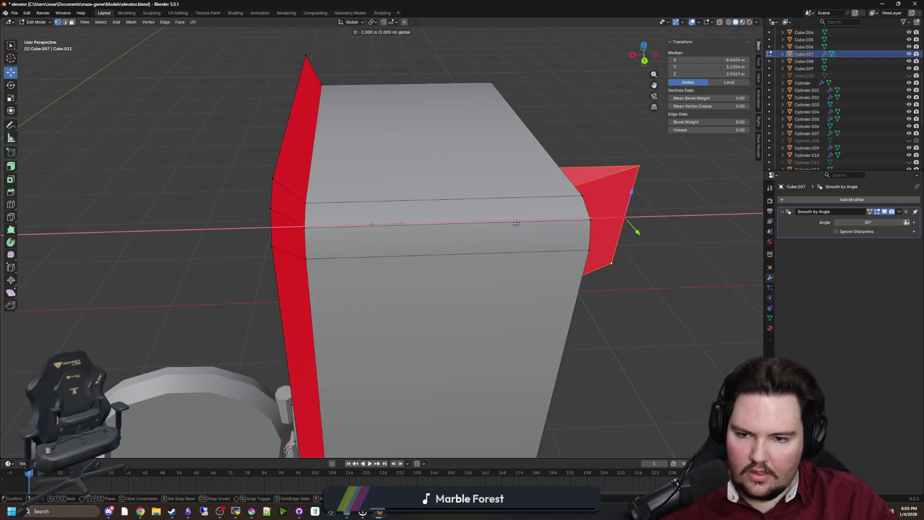
right_click(523, 223)
left_click(423, 206)
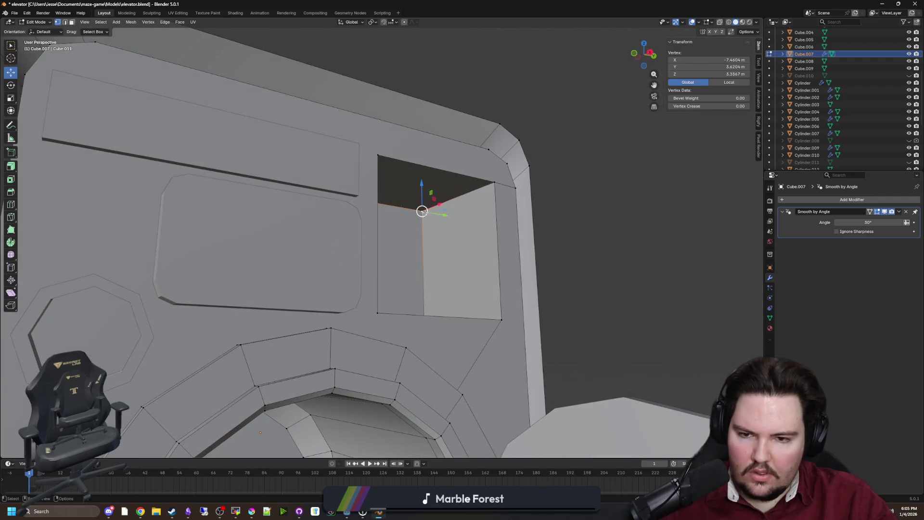
left_click(435, 295, "alt")
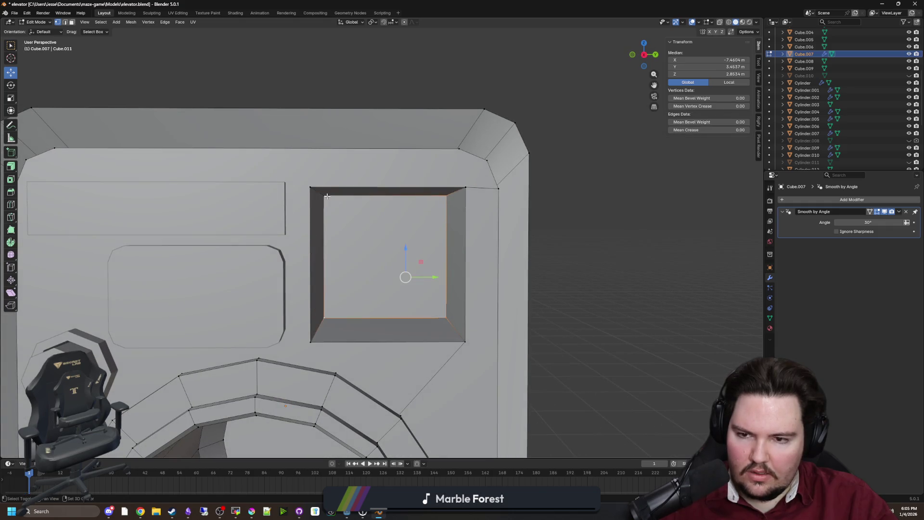
key("g")
key("x")
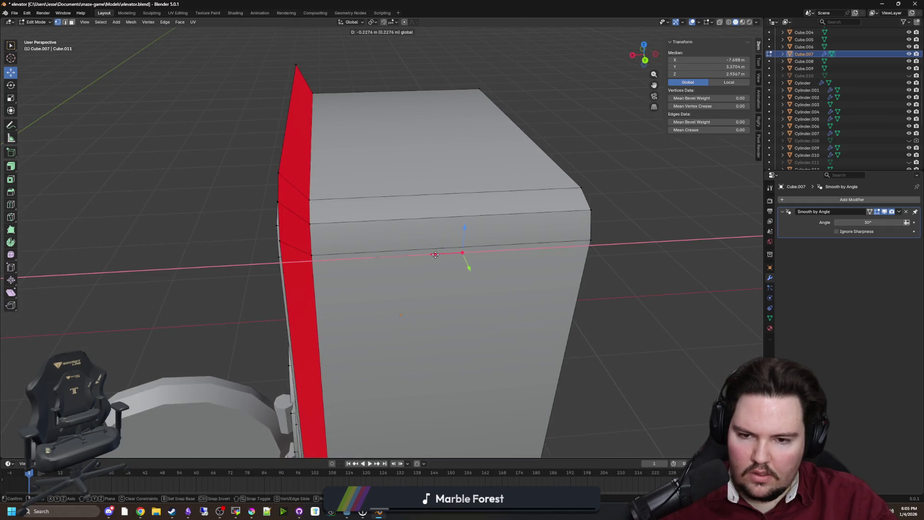
left_click(435, 254)
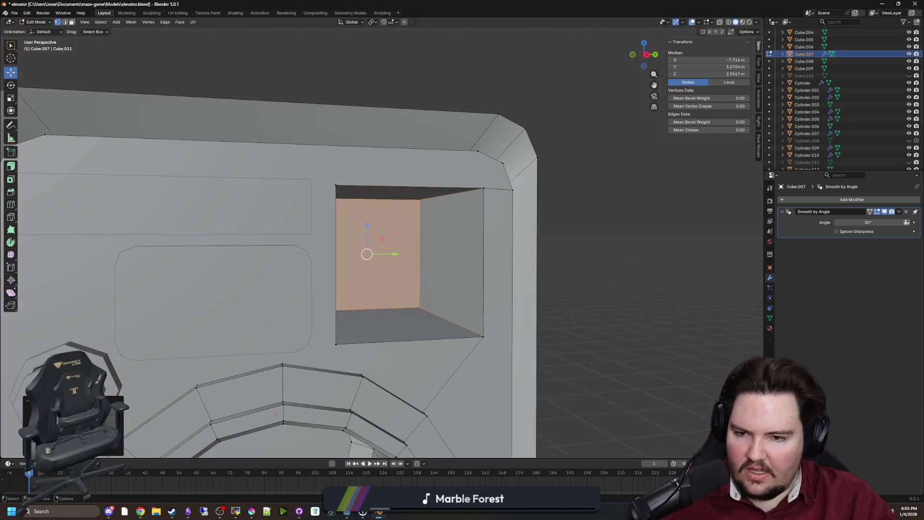
Step: Return to Object Mode and view the deepened recess front-on
key("Tab")
key("Tab")
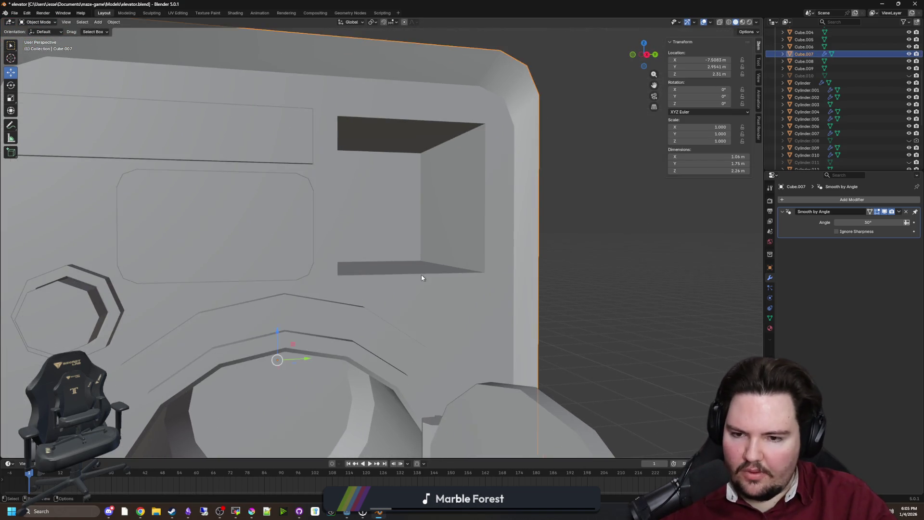
left_click(428, 309, "alt")
mouse_move(339, 287)
left_mouse_down()
mouse_move(264, 253)
mouse_move(268, 239)
left_mouse_up()
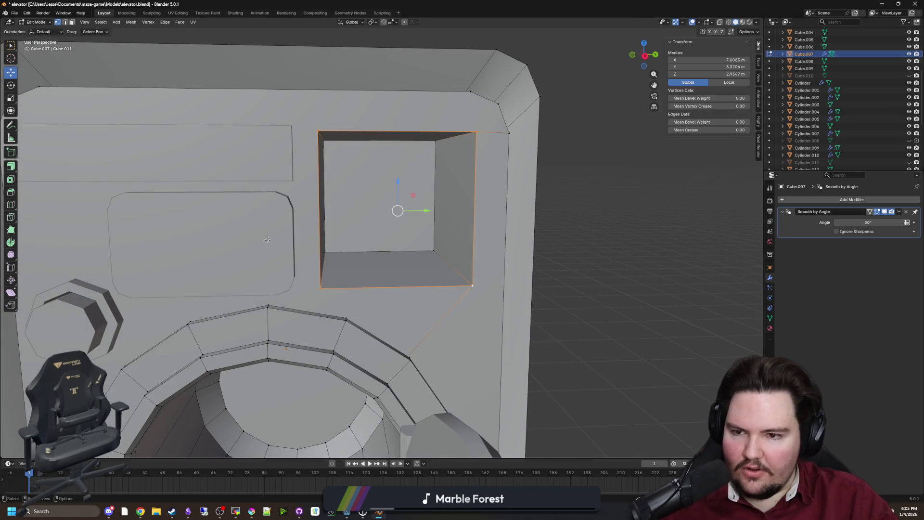
Step: Inset the rim faces around the recess opening, then select the window face
left_click(14, 185)
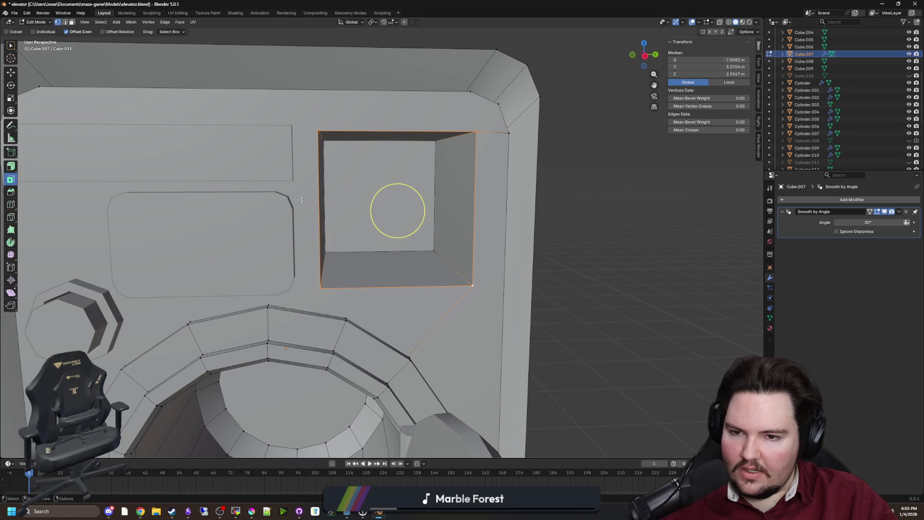
left_click(422, 211)
left_click_drag(422, 211, 408, 209)
key("ctrl+z")
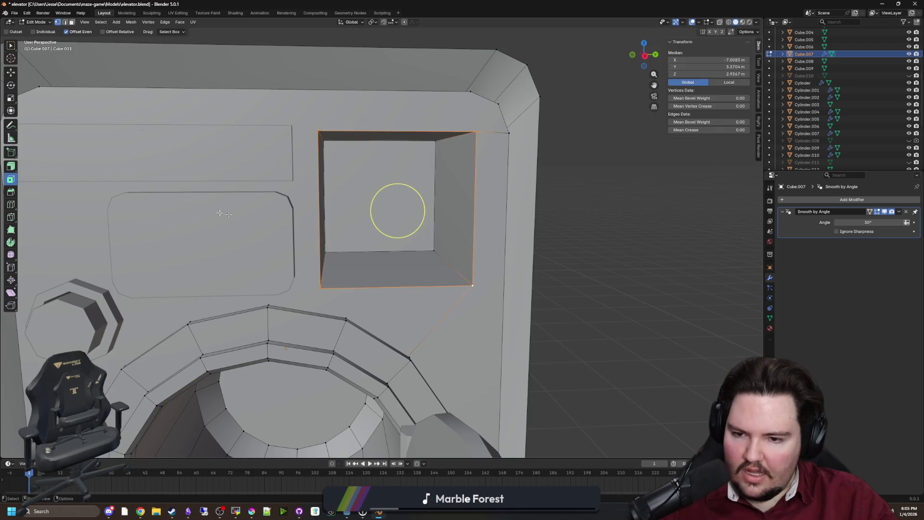
mouse_move(436, 264)
left_mouse_down()
mouse_move(491, 262)
mouse_move(469, 260)
left_mouse_up()
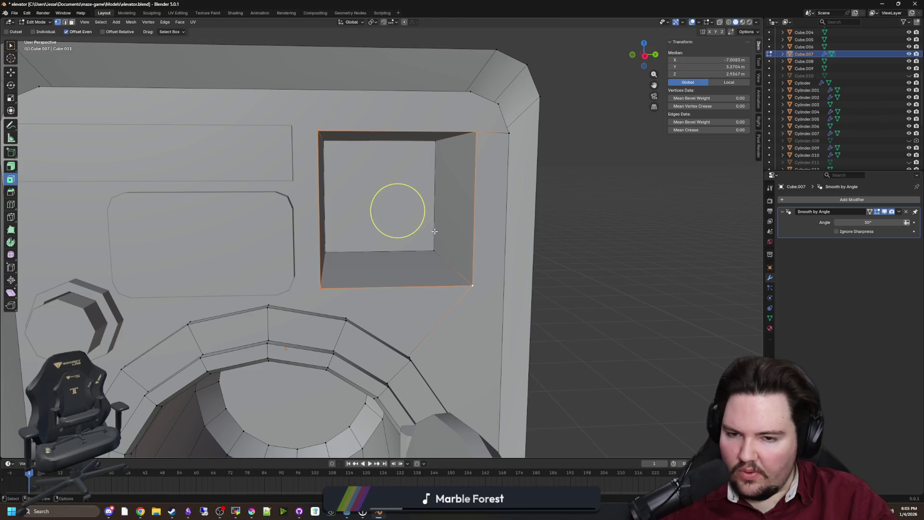
left_click_drag(422, 220, 341, 239)
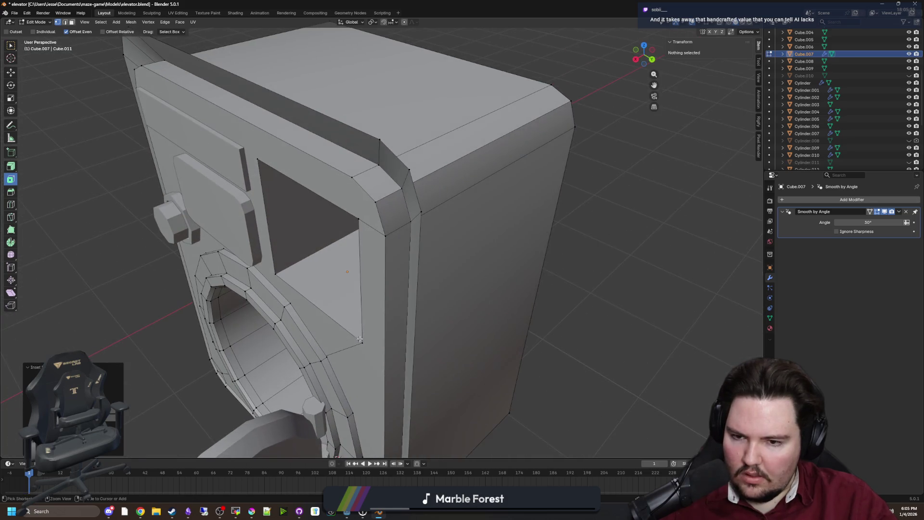
left_click(309, 244)
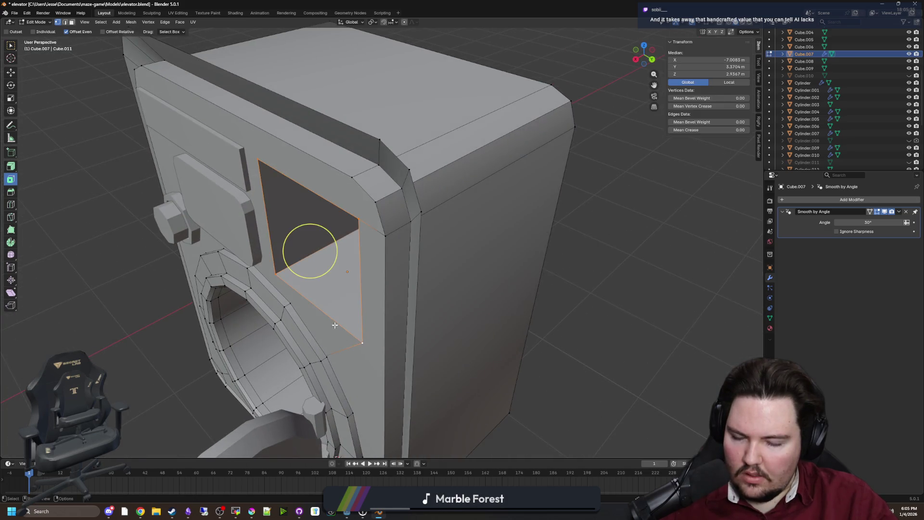
Step: Bevel the edges around the window face by about 0.0271 m with one segment
key("KP_Decimal")
left_click(16, 196)
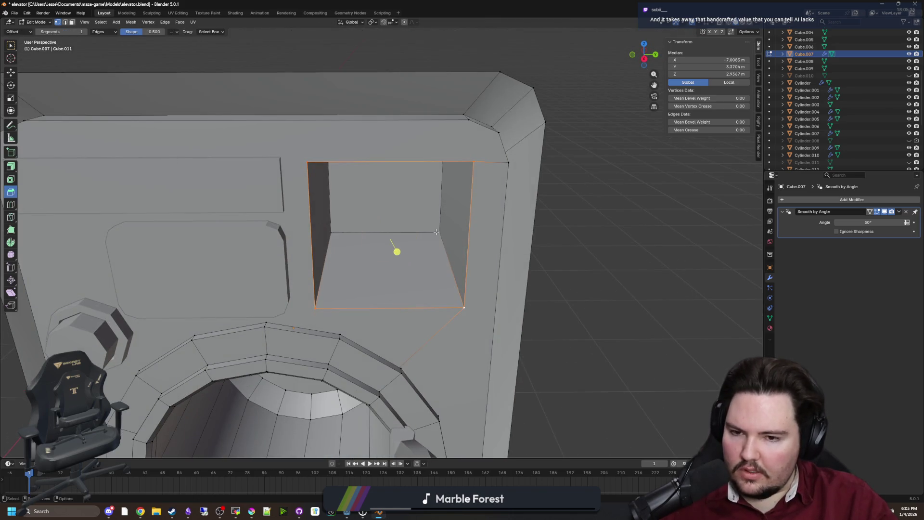
left_click_drag(398, 248, 417, 255)
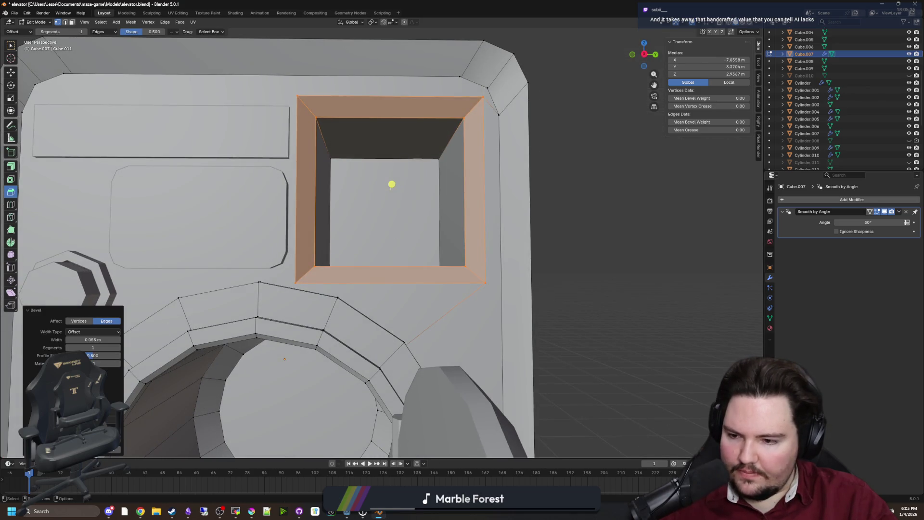
left_click(68, 374)
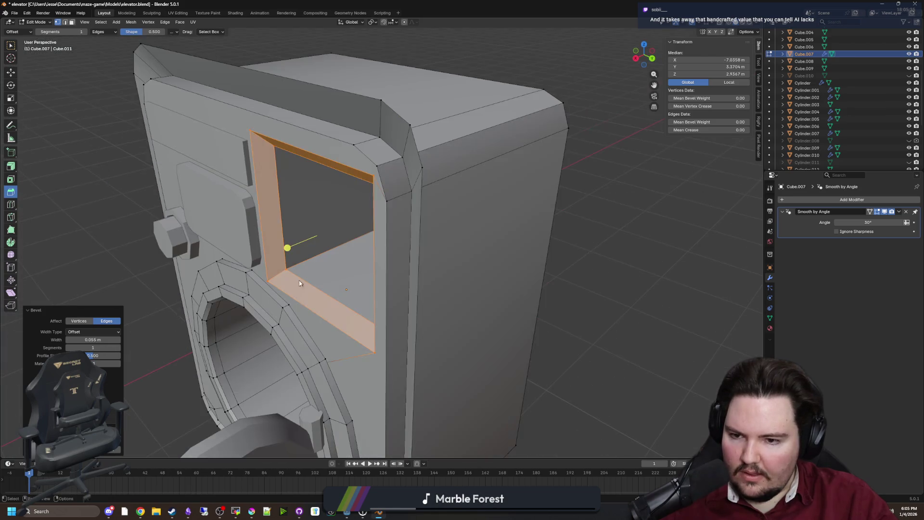
key("Tab")
key("Tab")
Step: Shift an inner frame edge slightly along X
left_click(285, 268)
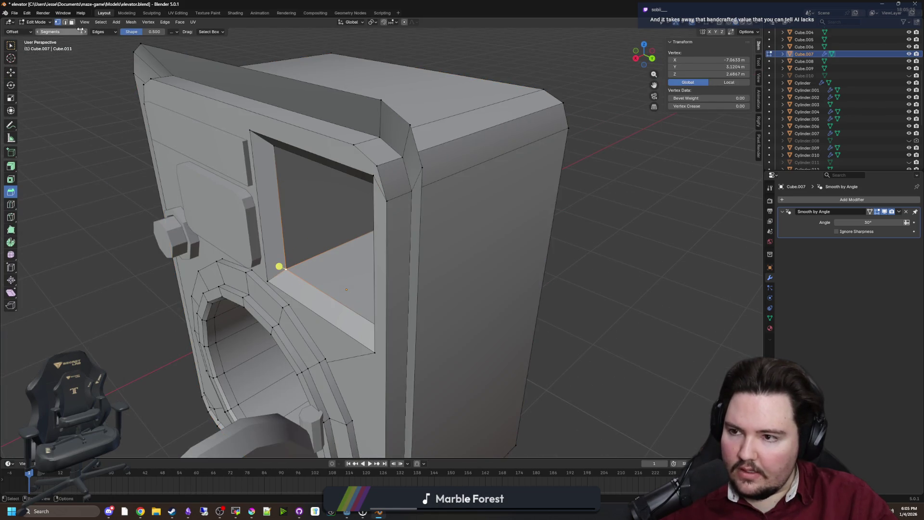
left_click(73, 22)
left_click(264, 226)
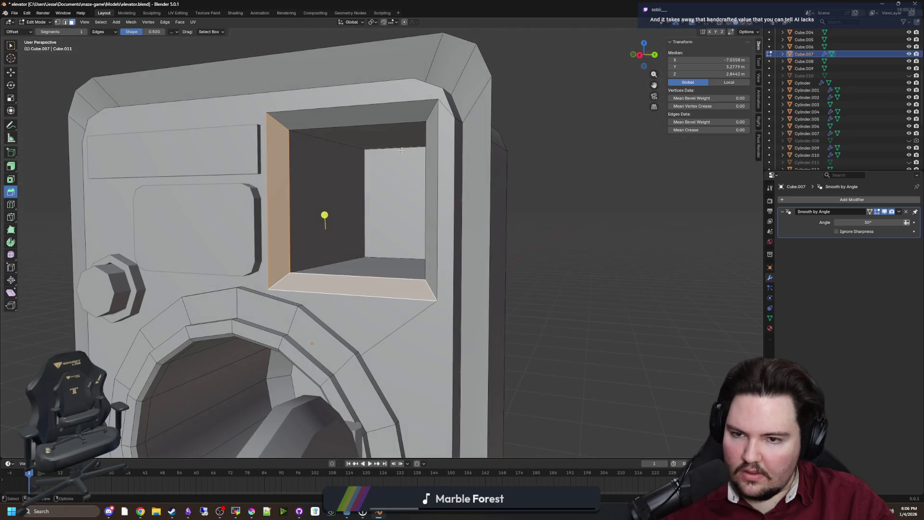
left_click(309, 131)
key("g")
key("x")
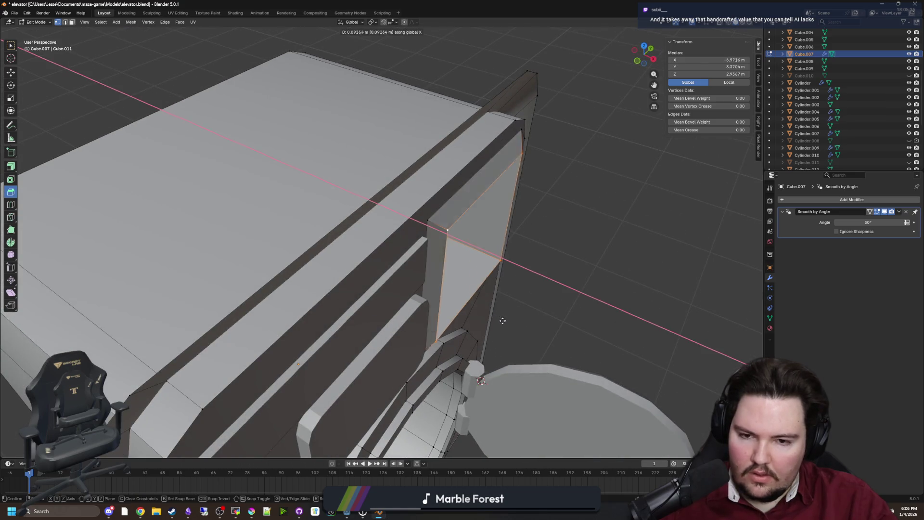
left_click(507, 321)
left_click(596, 244)
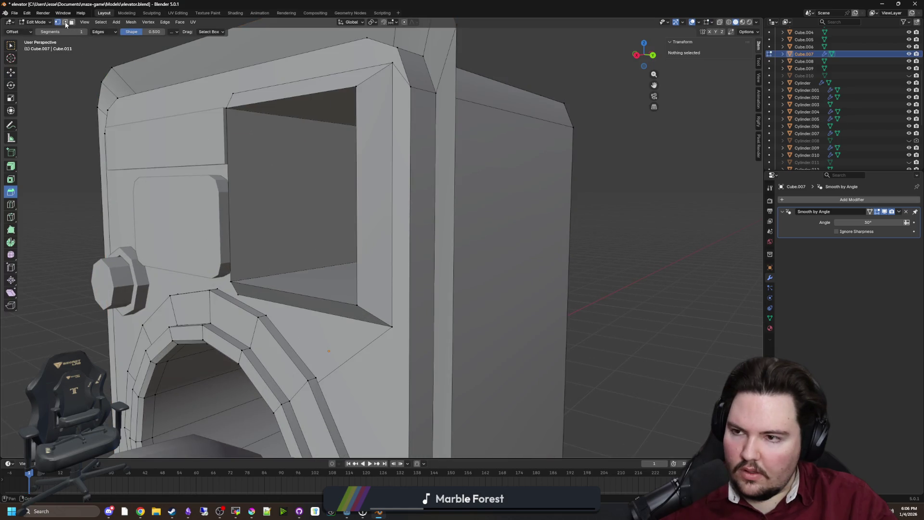
Step: Select the window recess's inner edge, then return to Object Mode to review the panel
left_click(228, 143)
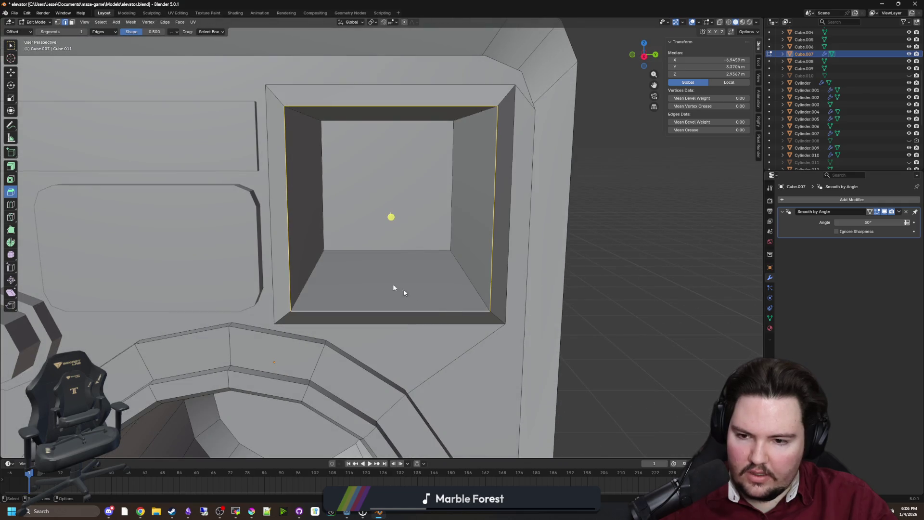
scroll(389, 214, "down", 3)
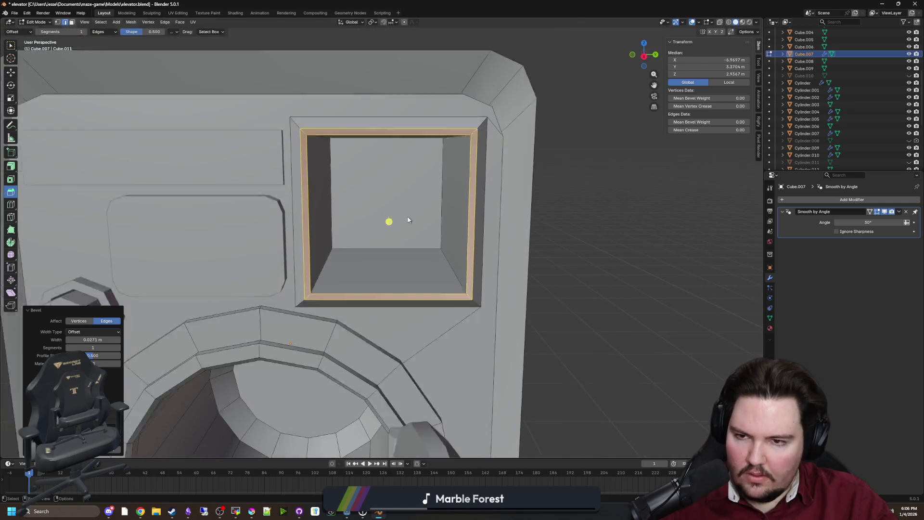
key("Tab")
mouse_move(543, 258)
left_mouse_down()
mouse_move(470, 240)
mouse_move(430, 258)
mouse_move(444, 279)
mouse_move(407, 271)
mouse_move(441, 244)
mouse_move(423, 256)
left_mouse_up()
scroll(429, 255, "down", 3)
scroll(407, 271, "up", 2)
scroll(423, 255, "up", 2)
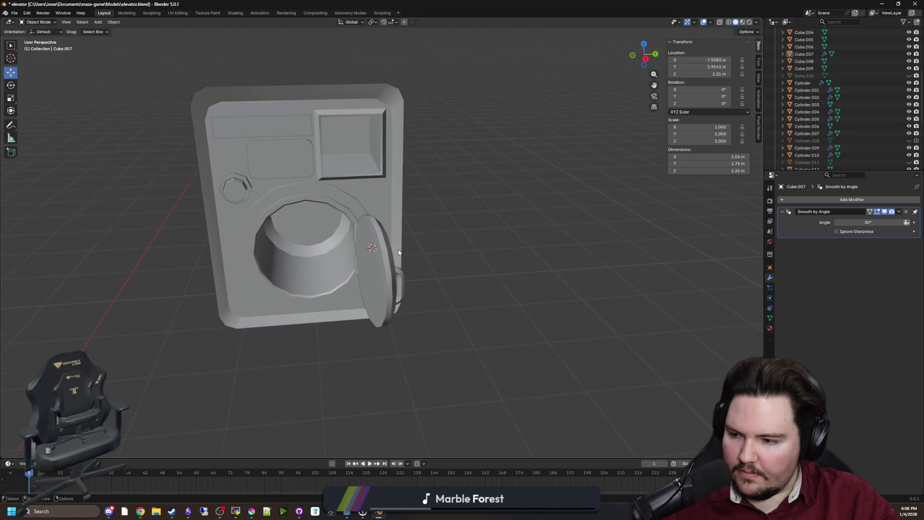
Step: Select the top rectangular front plate and raise it slightly on Z
scroll(347, 252, "up", 2)
left_click_drag(327, 240, 358, 249)
scroll(390, 253, "up", 6)
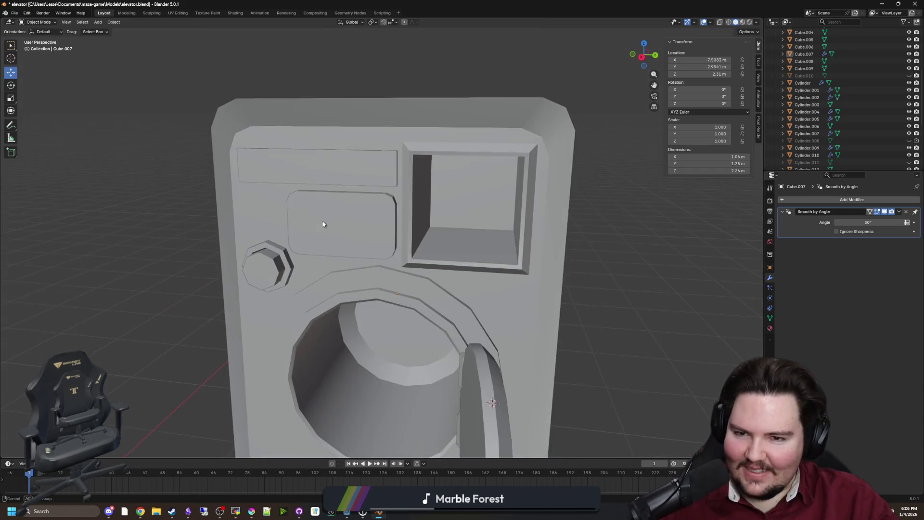
scroll(320, 213, "up", 2)
left_click(303, 159)
scroll(349, 154, "up", 1)
left_click_drag(357, 118, 355, 110)
scroll(363, 163, "up", 4)
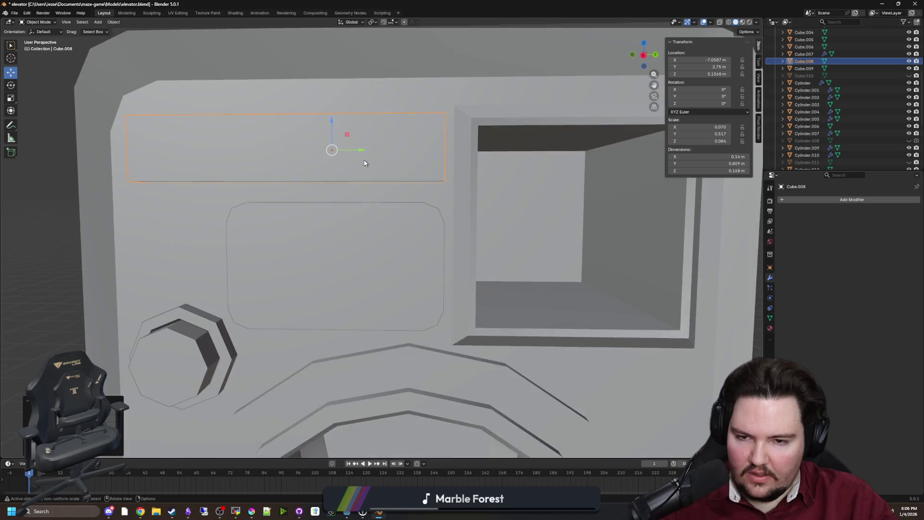
Step: Apply all transforms to the top plate with Ctrl+A
key("Tab")
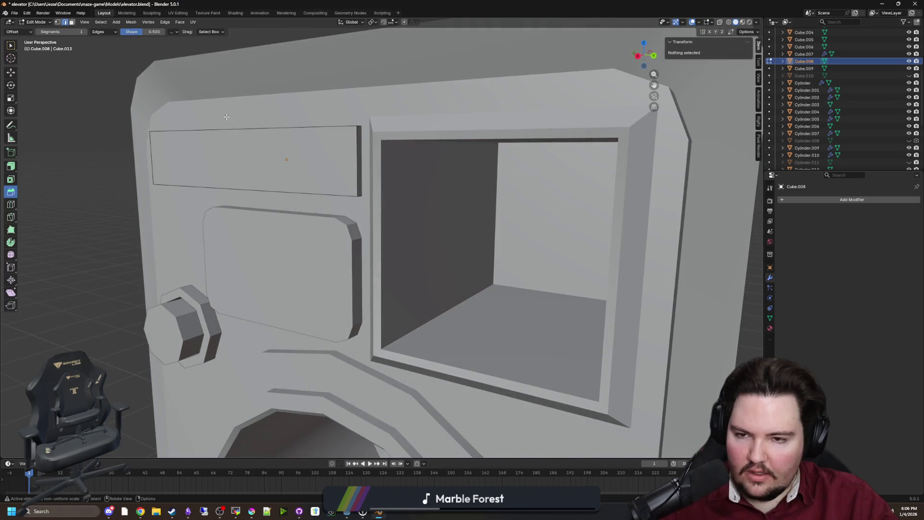
left_click(355, 176)
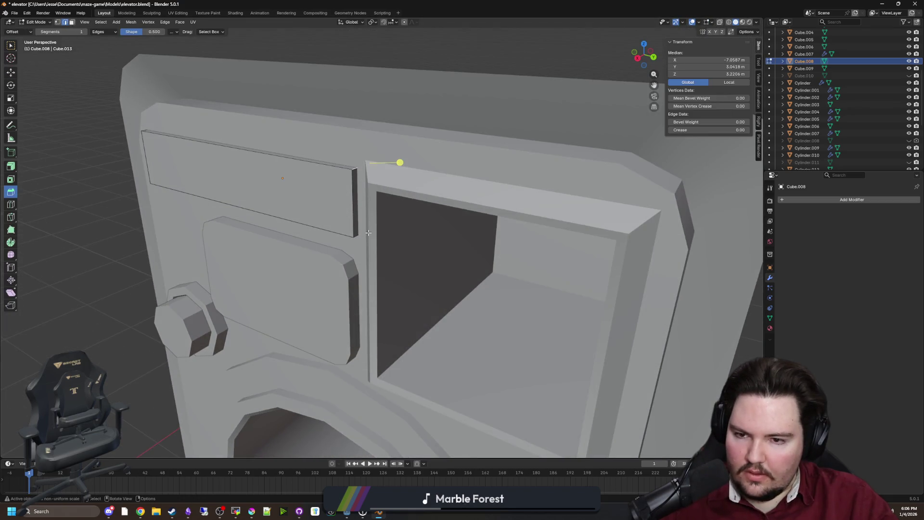
left_click_drag(349, 251, 444, 268)
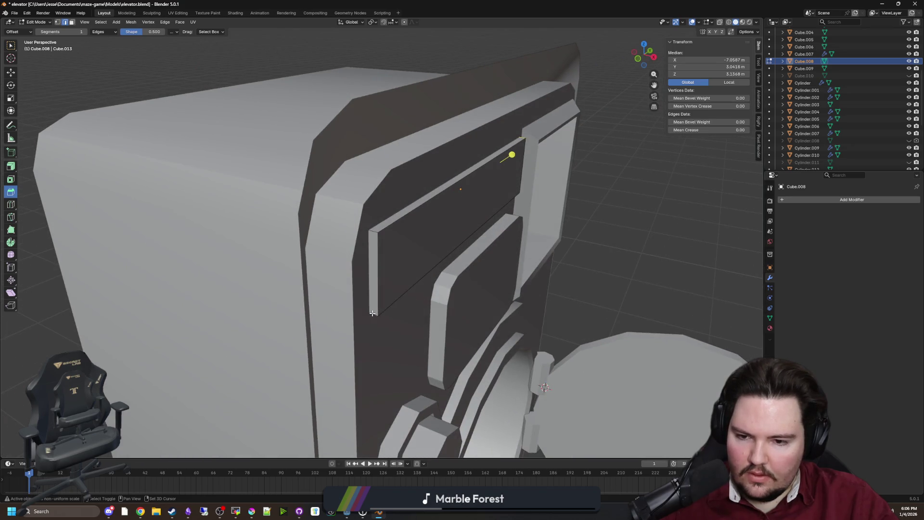
left_click_drag(396, 249, 383, 220)
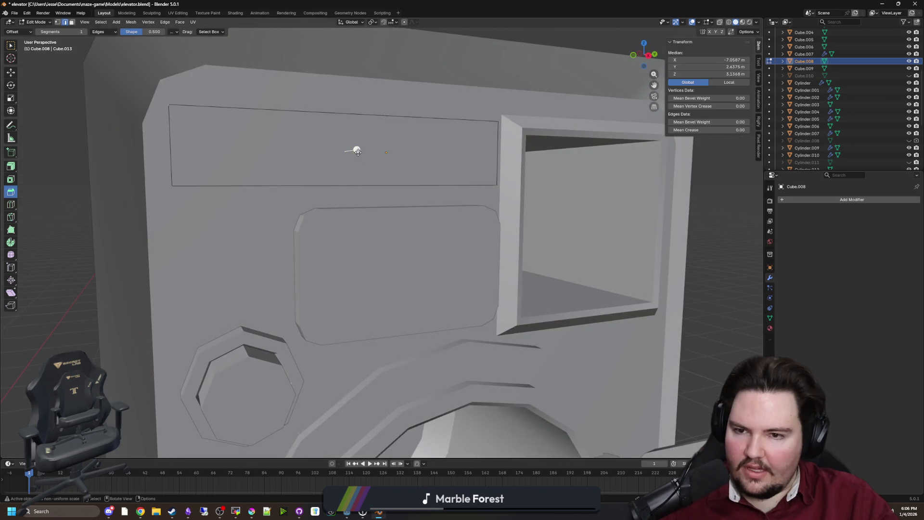
key("Tab")
key("ctrl+a")
left_click(366, 152)
Step: Bevel the top plate's corner edges with 2 segments at about 0.048 m width
key("Tab")
left_click_drag(354, 155, 272, 207)
left_click_drag(399, 178, 409, 180)
scroll(396, 200, "down", 3)
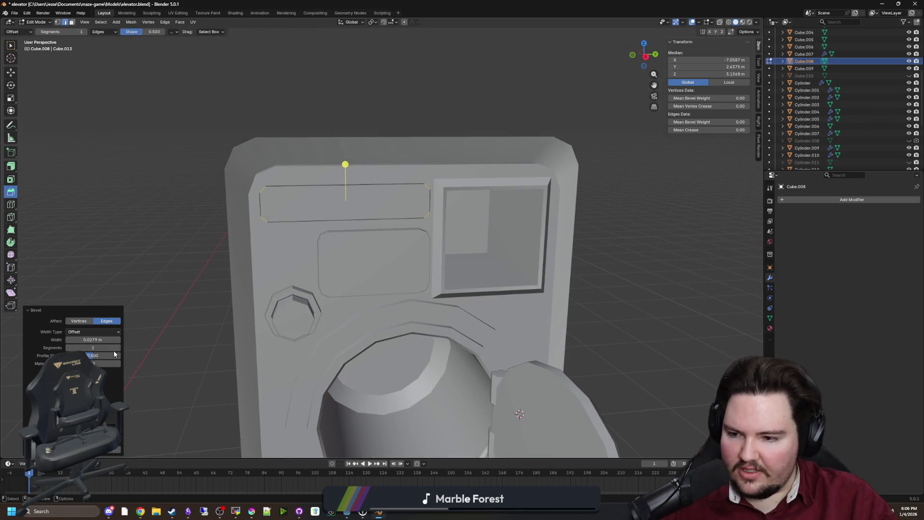
left_click(118, 348)
scroll(312, 321, "up", 2)
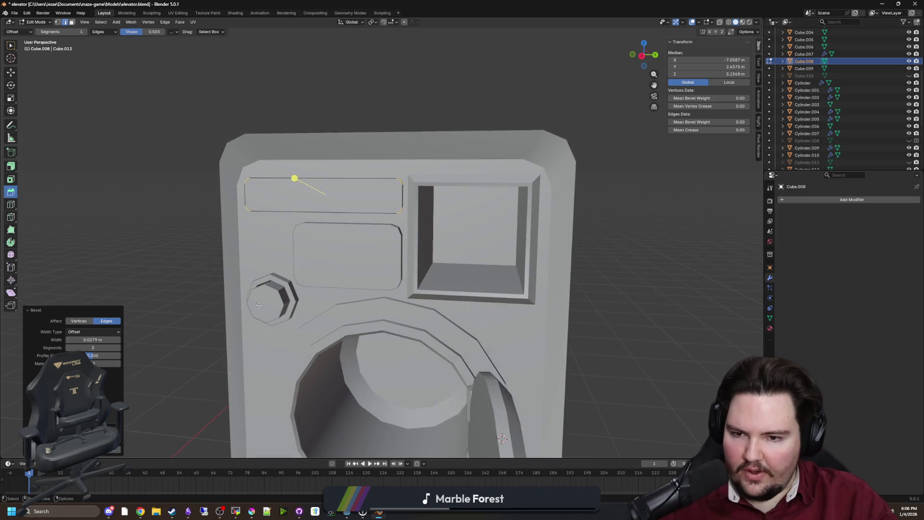
left_click_drag(282, 169, 347, 184)
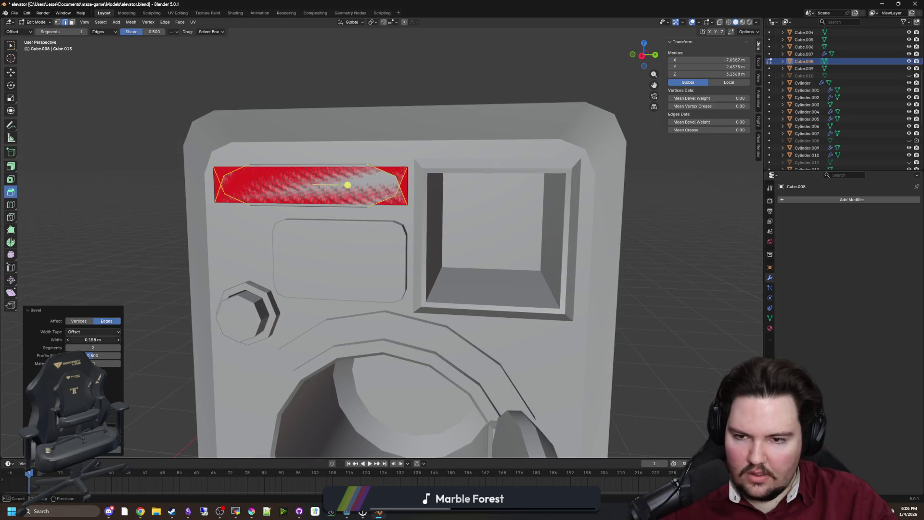
left_click_drag(74, 339, 68, 342)
left_click(69, 340)
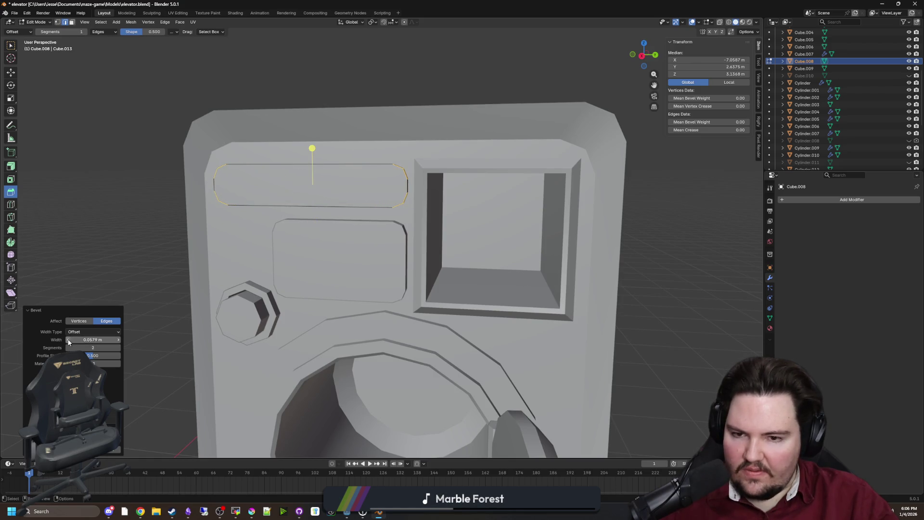
scroll(357, 261, "down", 1)
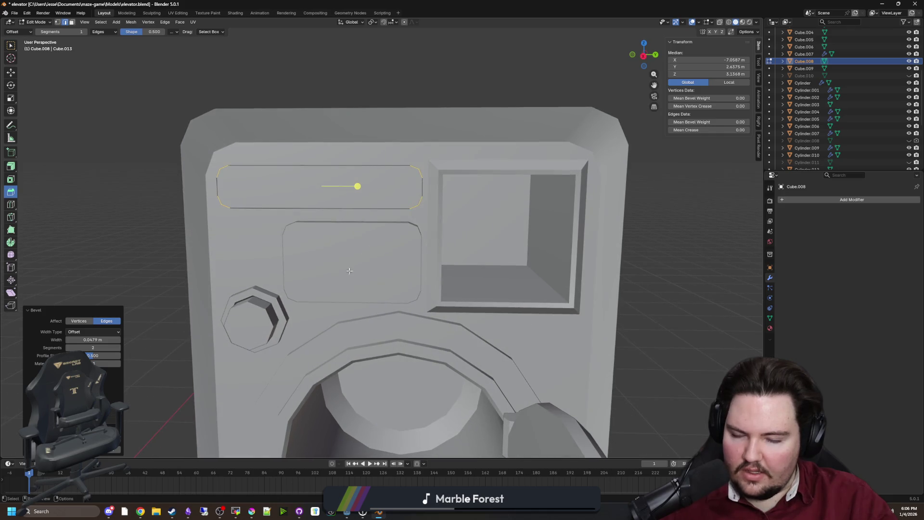
scroll(509, 257, "down", 3)
Step: Return to object mode and select the round door and the panel body
key("Tab")
left_click(589, 295)
mouse_move(589, 295)
left_mouse_down()
mouse_move(491, 346)
mouse_move(472, 344)
left_mouse_up()
left_click(472, 345)
left_click(455, 361)
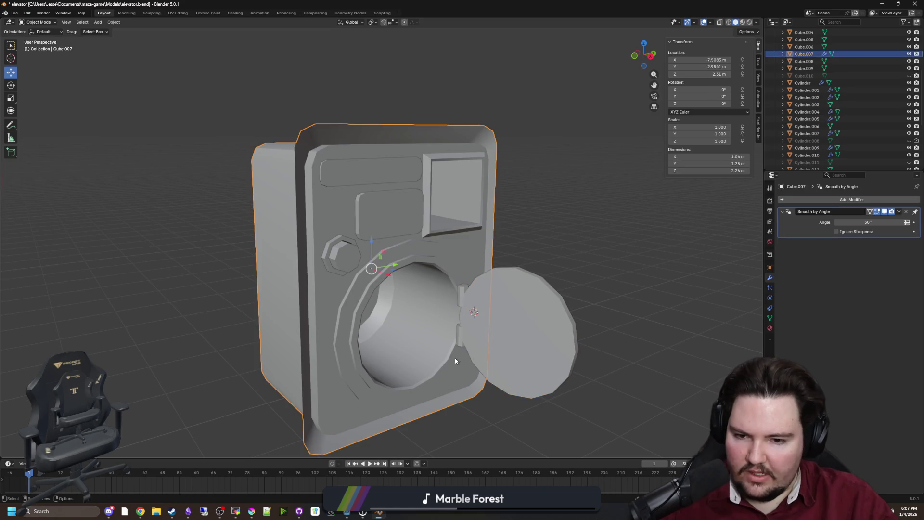
Step: Parent the hex knob to the panel body
left_click(472, 414)
left_click(348, 320)
left_click(342, 253)
left_click_drag(343, 254, 350, 302)
left_click(355, 300, "shift")
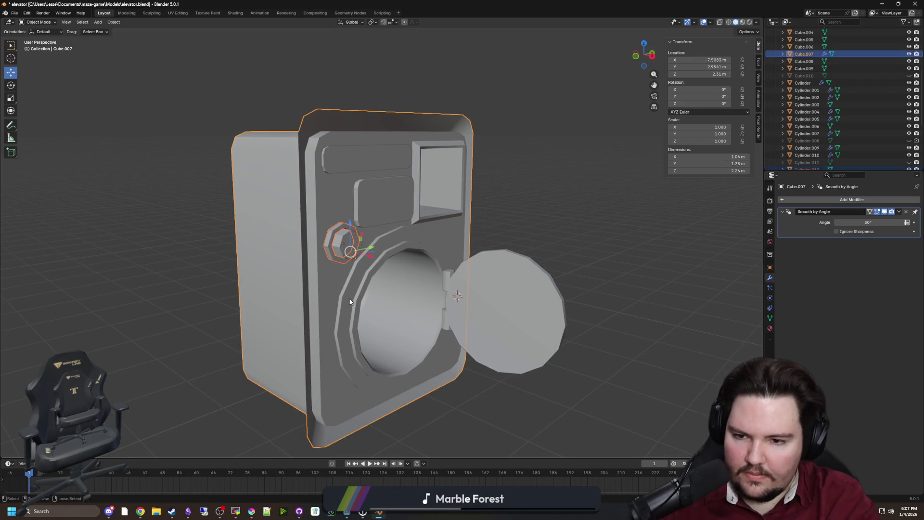
key("alt+a")
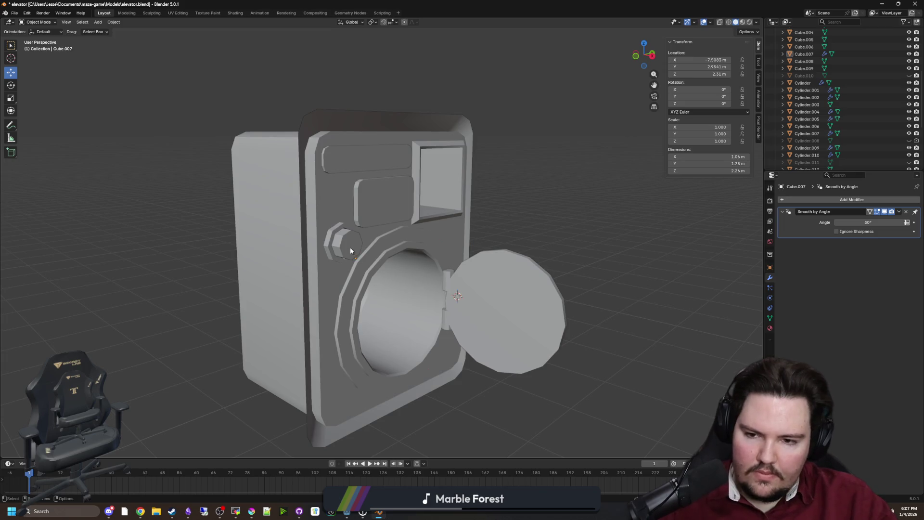
left_click(350, 248)
mouse_move(350, 250)
left_mouse_down()
mouse_move(341, 286)
mouse_move(358, 282)
mouse_move(329, 296)
left_mouse_up()
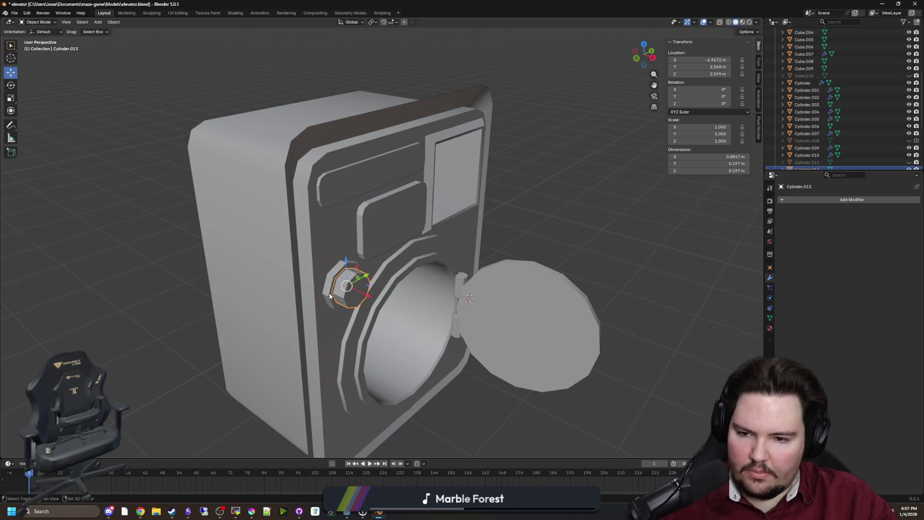
left_click(330, 296, "shift")
key("ctrl+p")
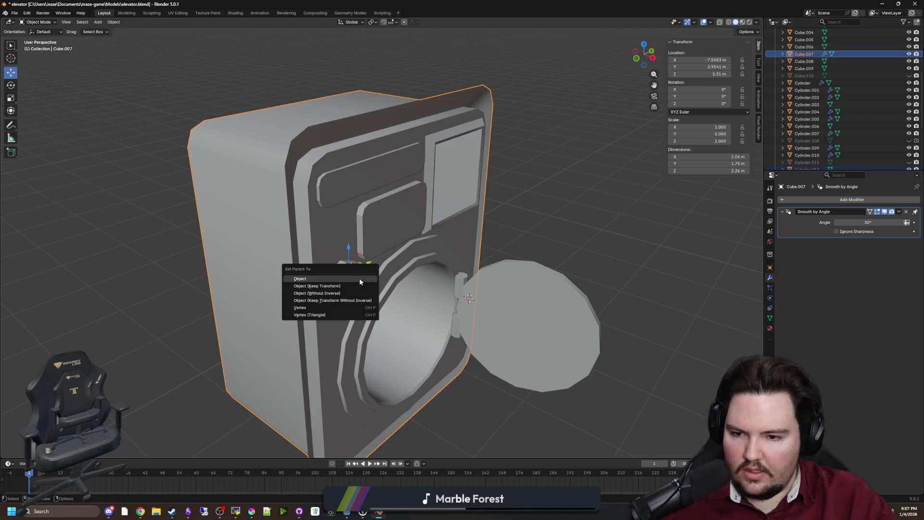
left_click(359, 278)
Step: Parent the round door disc to the panel body
left_click_drag(359, 278, 412, 264)
left_click(481, 288)
left_click(437, 226, "shift")
key("ctrl+p")
left_click(437, 225)
Step: Join the top and lower front plates into the panel body with Ctrl+J
left_click(378, 223)
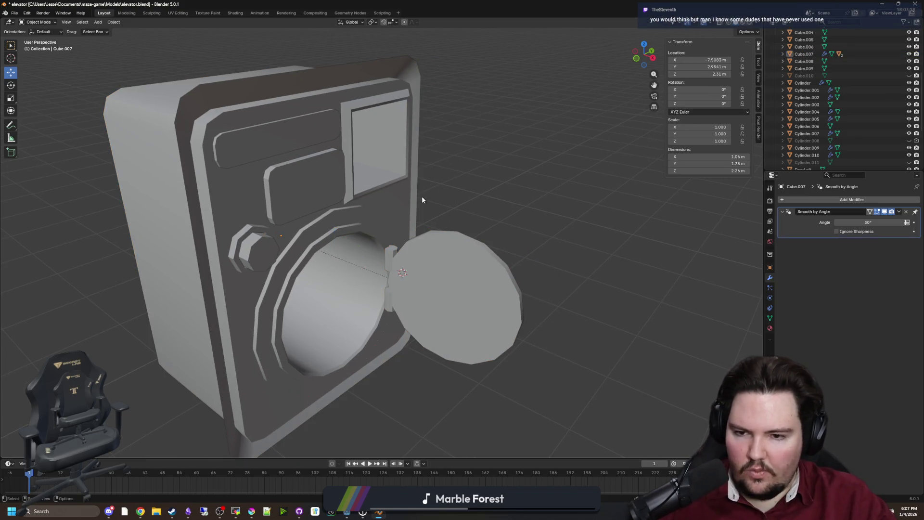
left_click(322, 193, "shift")
left_click(255, 156, "shift")
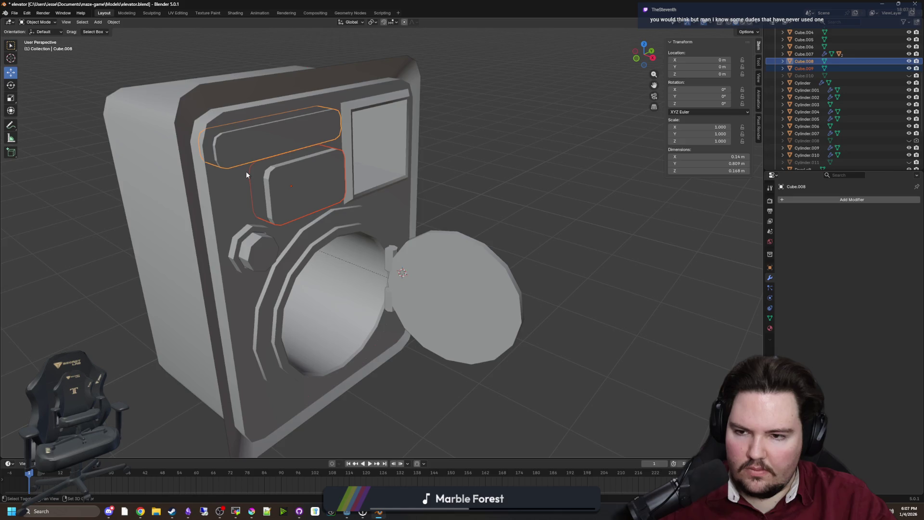
left_click(244, 174, "shift")
key("ctrl+j")
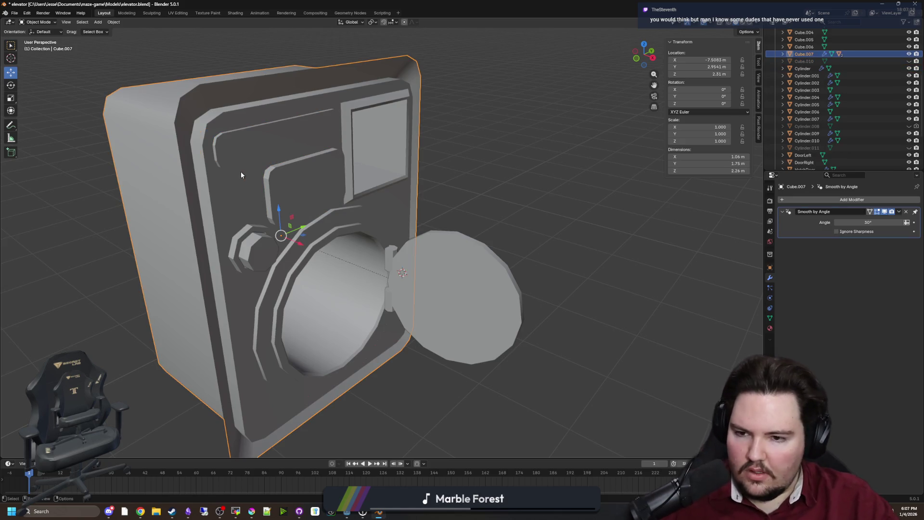
key("ctrl+z")
key("ctrl+shift+z")
Step: Reselect the panel body and reframe the view around it
key("alt+a")
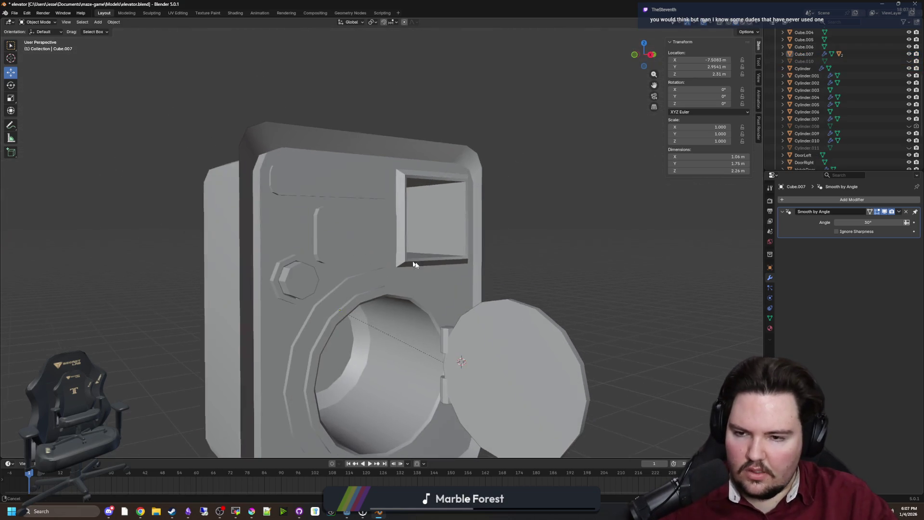
left_click(360, 225)
scroll(385, 241, "up", 4)
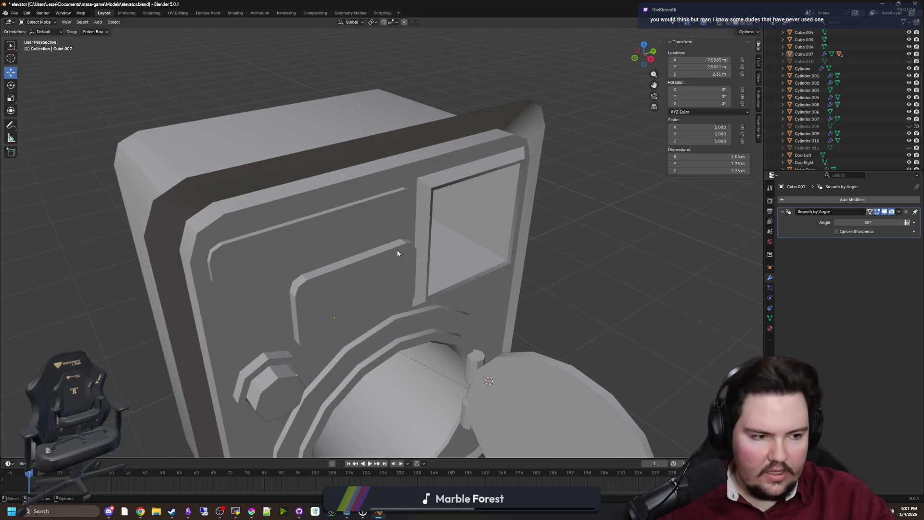
left_click_drag(397, 252, 350, 248)
scroll(459, 267, "down", 3)
key("shift+a")
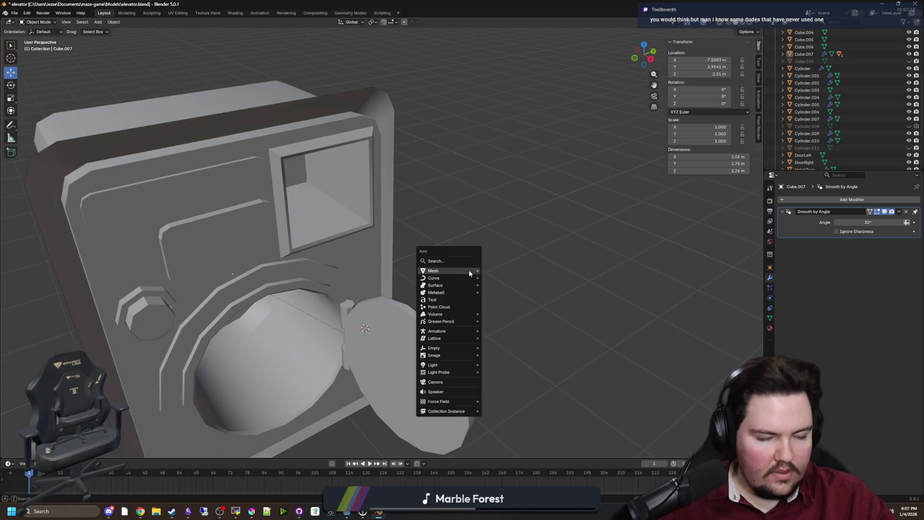
Step: Add a cylinder and rotate it 90° around the Y axis
mouse_move(469, 270)
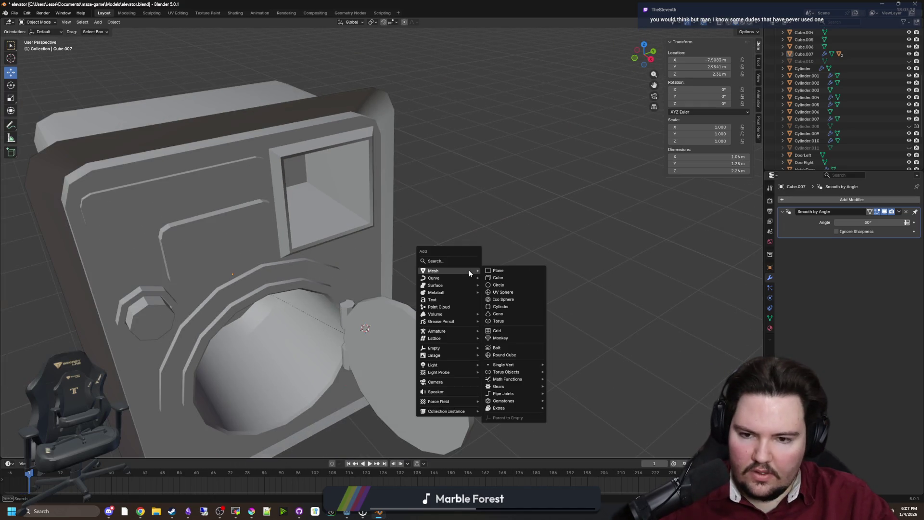
left_click(507, 307)
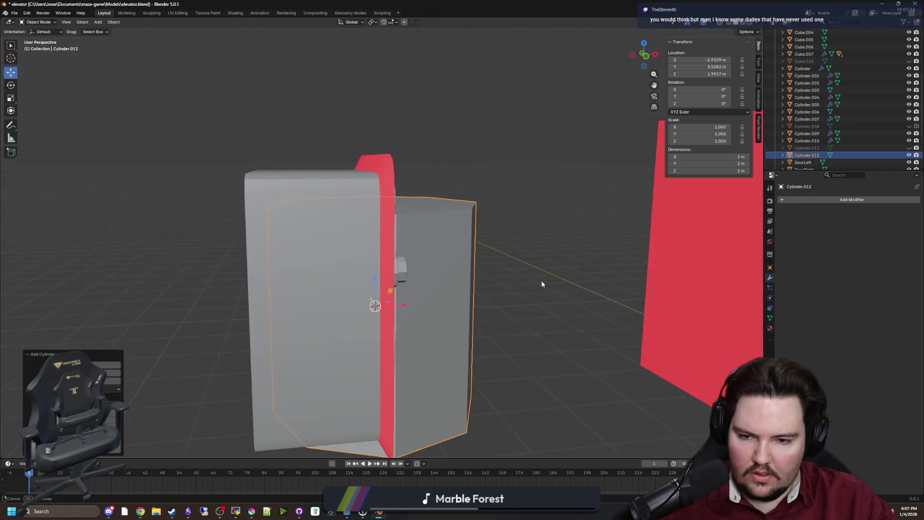
key("r")
key("y")
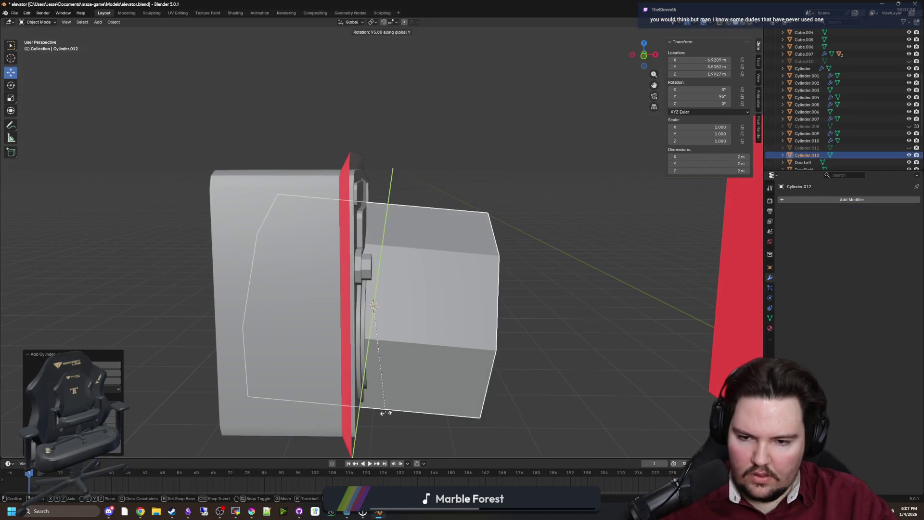
left_click(408, 400)
Step: Scale the cylinder's back edge loop outward to flare its rear
key("Tab")
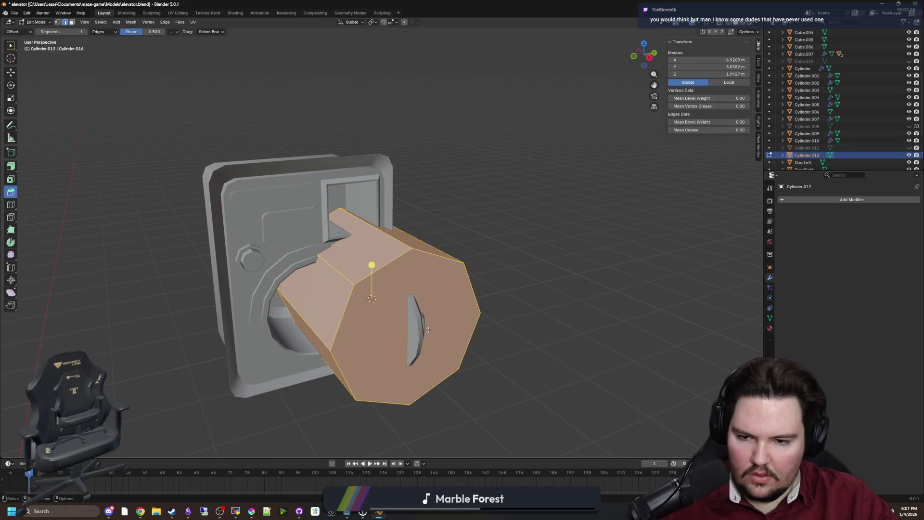
left_click(349, 233, "alt")
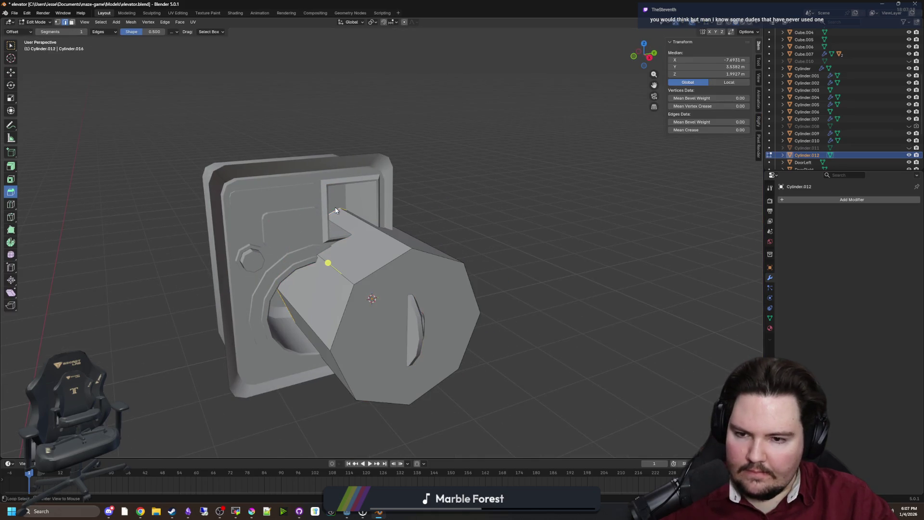
key("s")
left_click(468, 283)
left_click_drag(468, 283, 83, 23)
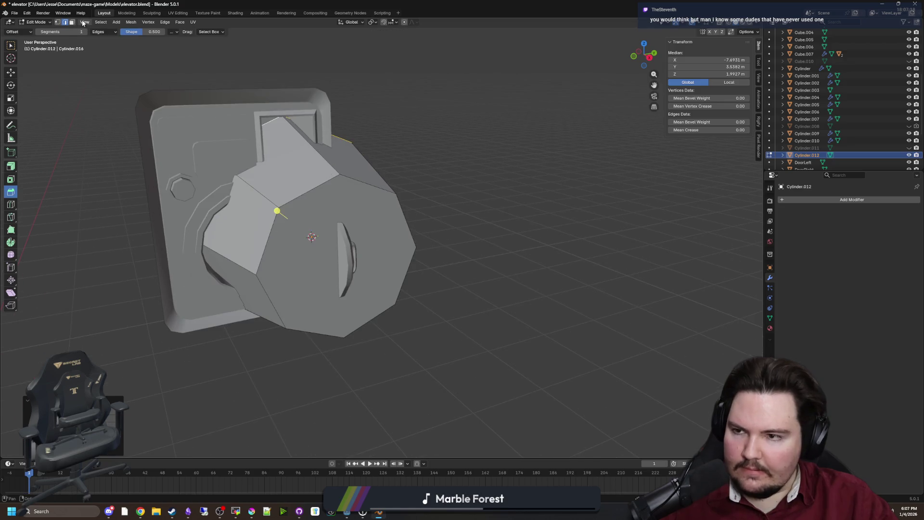
Step: Inset the cylinder's front face and push it back along X to recess it
left_click(374, 225)
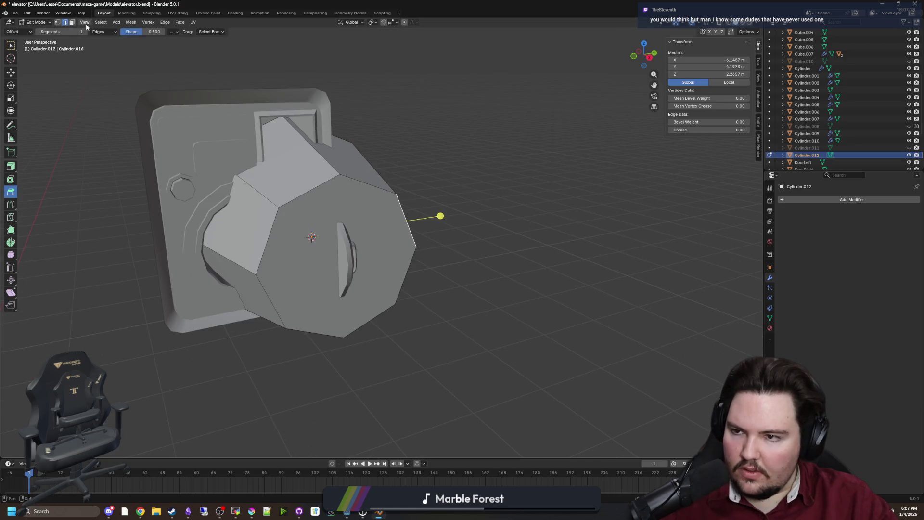
key("3")
left_click(57, 22)
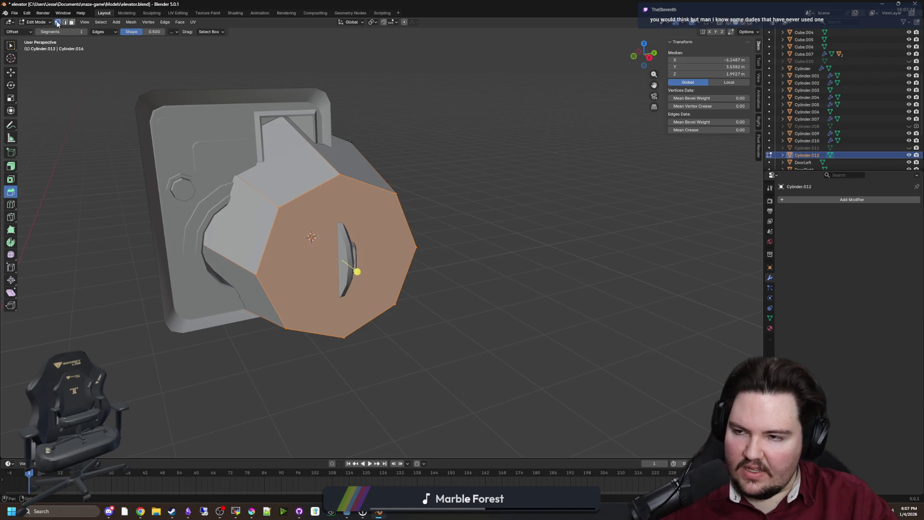
left_click_drag(169, 173, 272, 228)
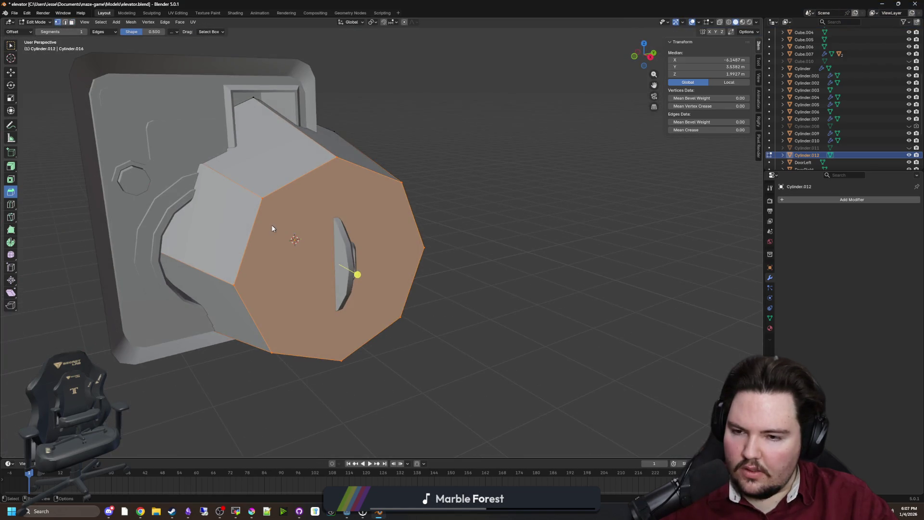
key("alt+a")
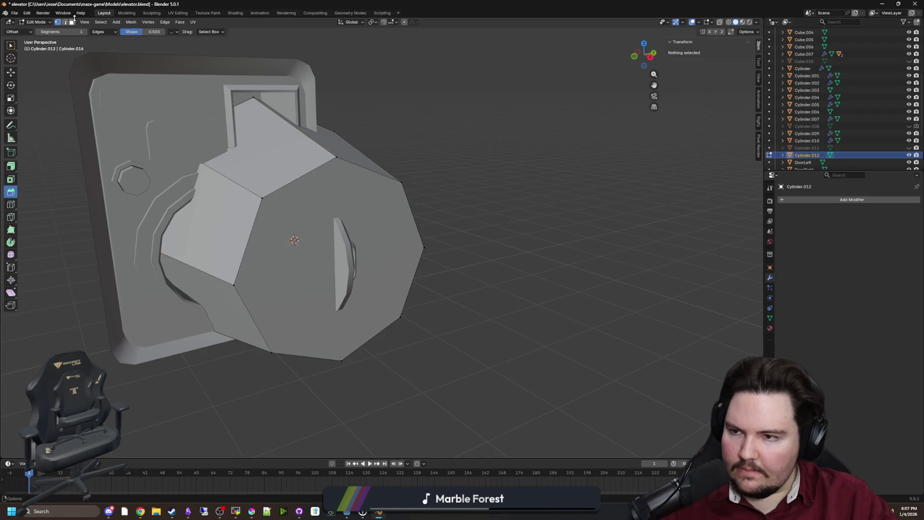
left_click(11, 45)
left_click(332, 257)
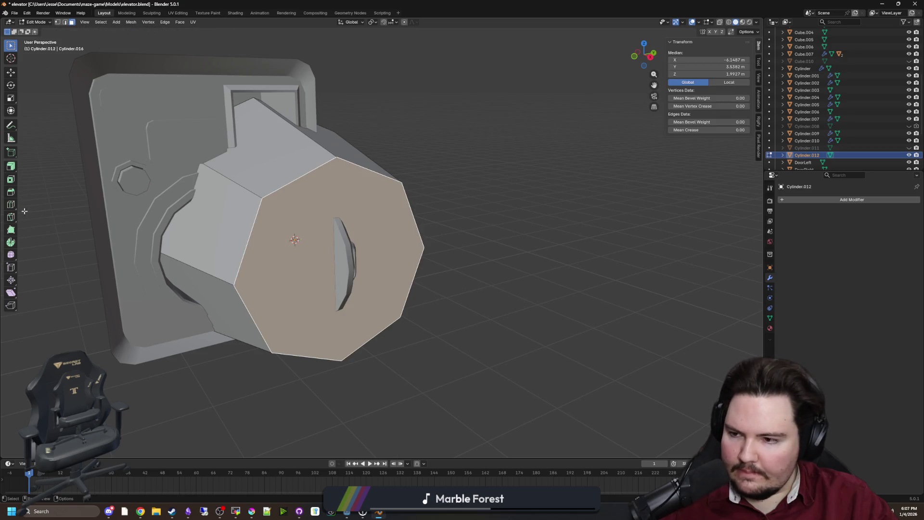
left_click(9, 181)
mouse_move(339, 262)
left_mouse_down()
mouse_move(330, 269)
mouse_move(358, 284)
left_mouse_up()
key("g")
key("x")
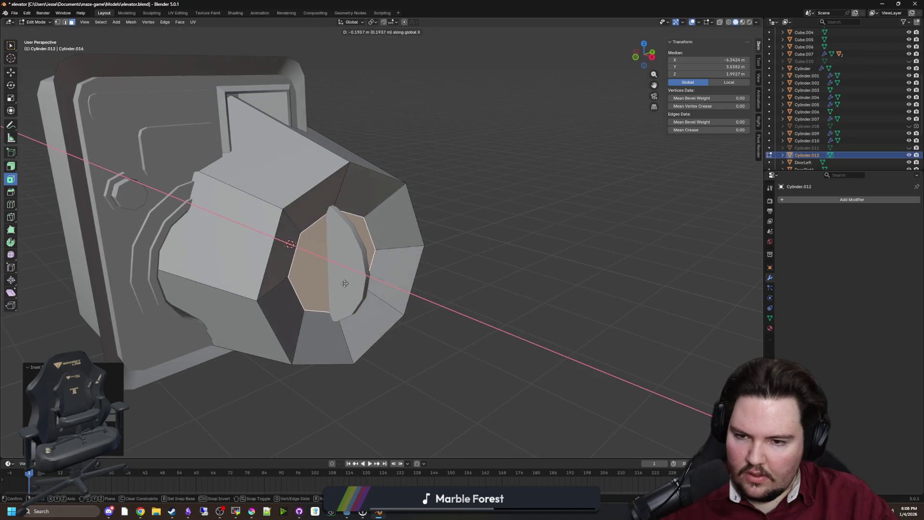
left_click(380, 283)
Step: Shrink the whole cylinder to 0.142 scale in object mode
key("Tab")
key("s")
left_click(323, 261)
Step: Lift the cylinder along Z to the window and shift it along Y
key("g")
key("z")
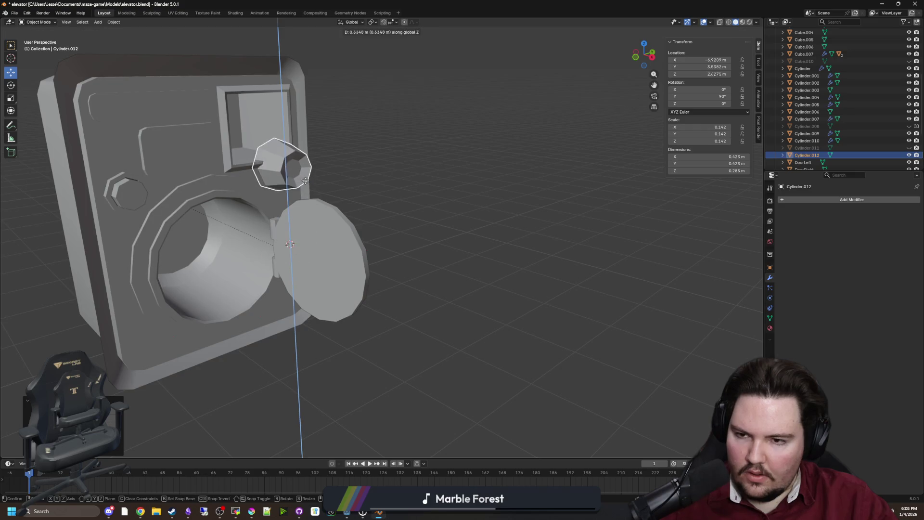
left_click(301, 160)
key("g")
key("y")
left_click(233, 182)
Step: Scale the cylinder down to 0.058, then further to 0.037
scroll(541, 248, "up", 5)
key("s")
left_click(464, 206)
scroll(523, 310, "up", 1)
scroll(523, 309, "up", 3)
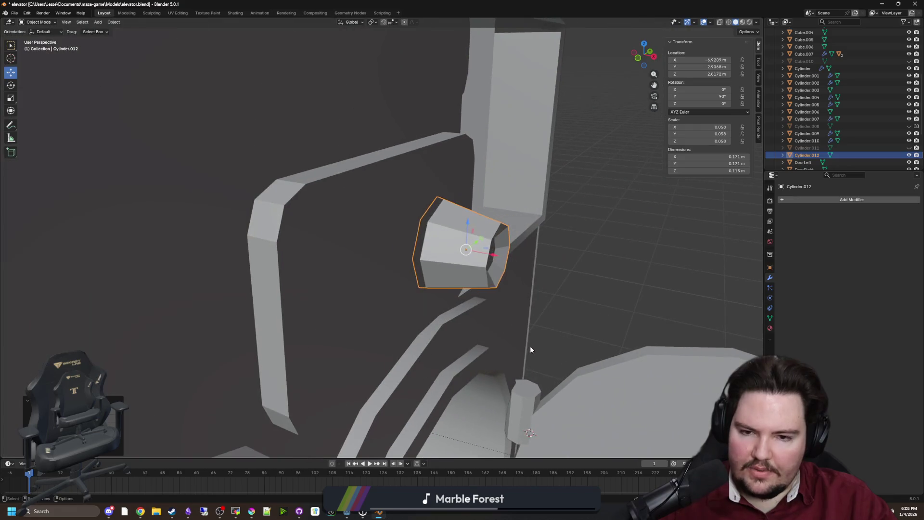
key("s")
left_click(491, 320)
Step: Nudge the small screw head along X onto the panel and view it front-on
key("g")
key("x")
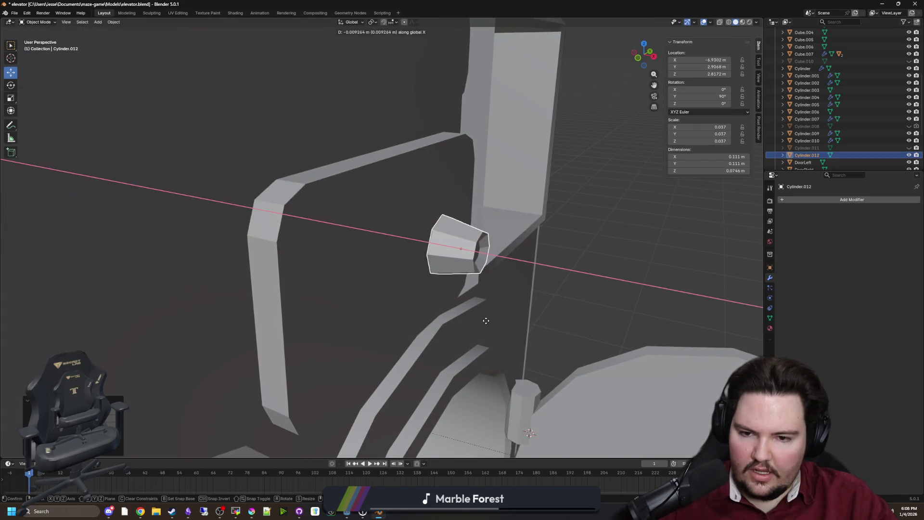
left_click(484, 324)
left_click_drag(485, 324, 711, 31)
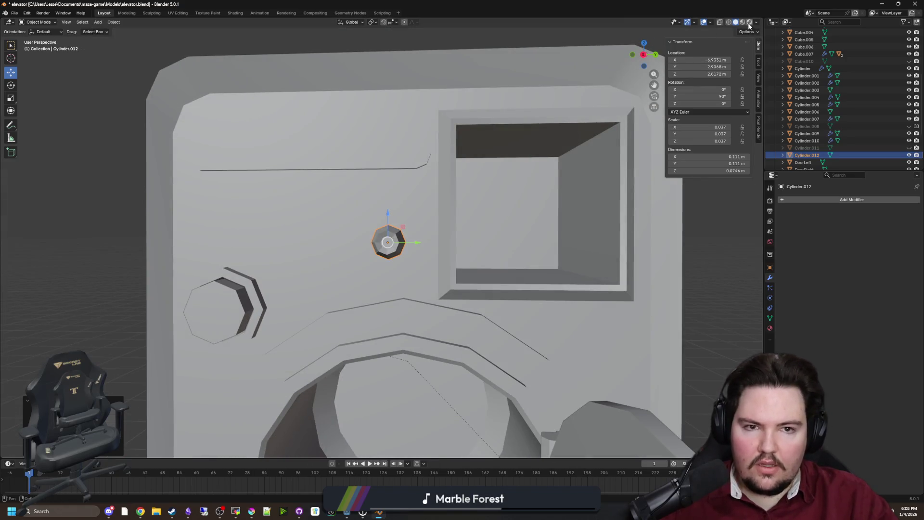
Step: Try a different studio light, then revert to the original one
left_click(755, 22)
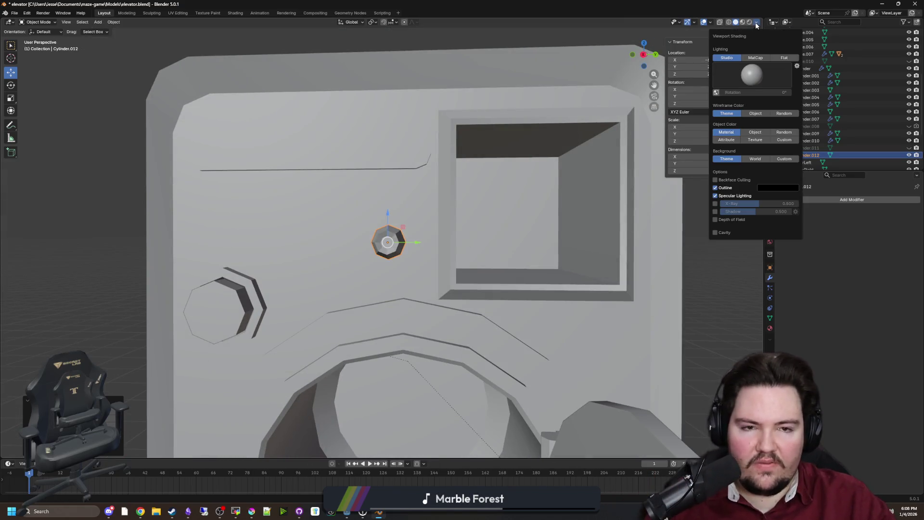
left_click(760, 79)
left_click(697, 106)
left_click(751, 76)
left_click(676, 105)
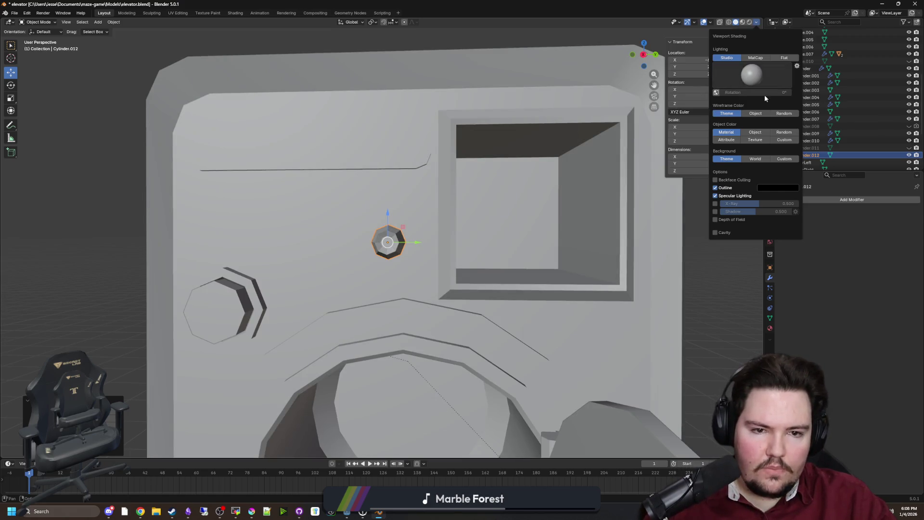
Step: Enable cavity shading with the cavity type set to World
left_click(715, 232)
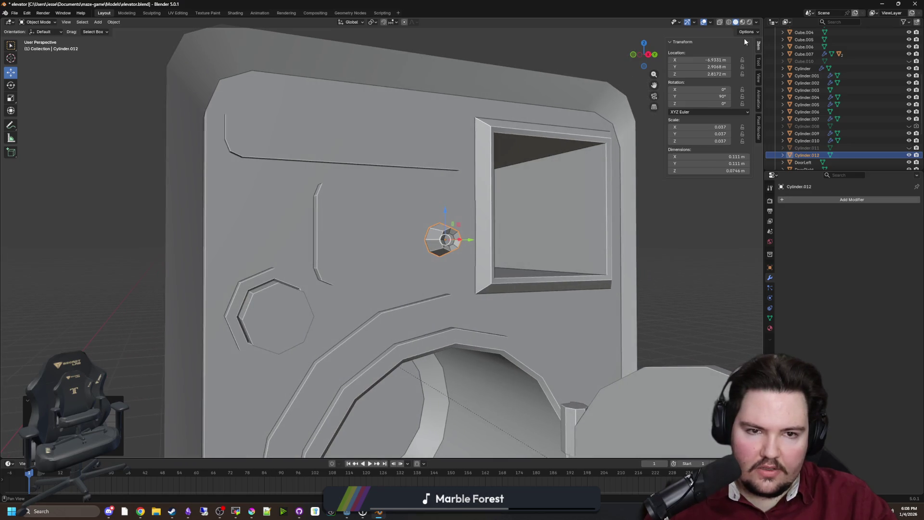
left_click(757, 22)
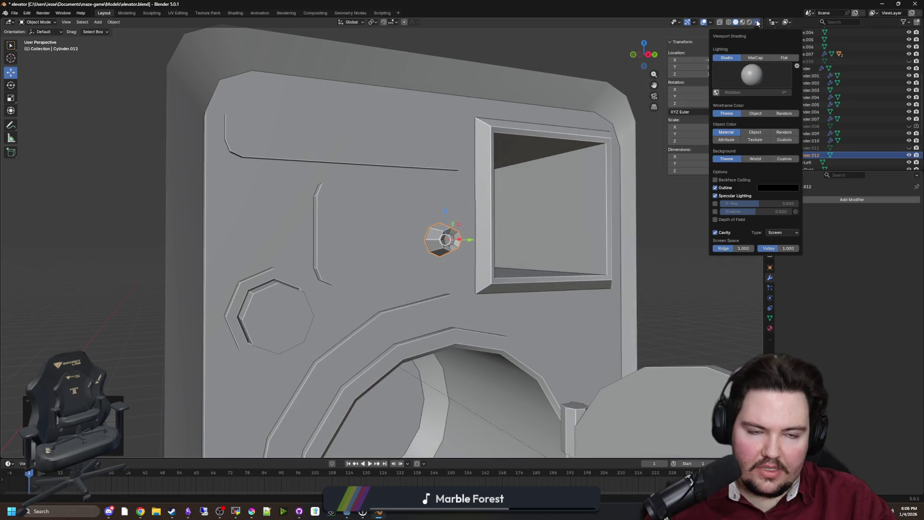
left_click(776, 236)
left_click(776, 229)
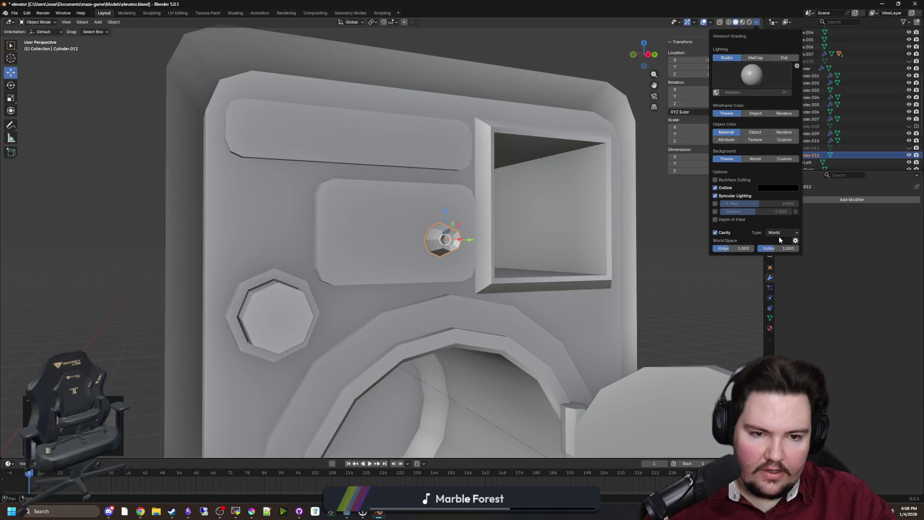
scroll(544, 274, "down", 6)
left_click_drag(546, 276, 556, 300)
scroll(556, 300, "up", 2)
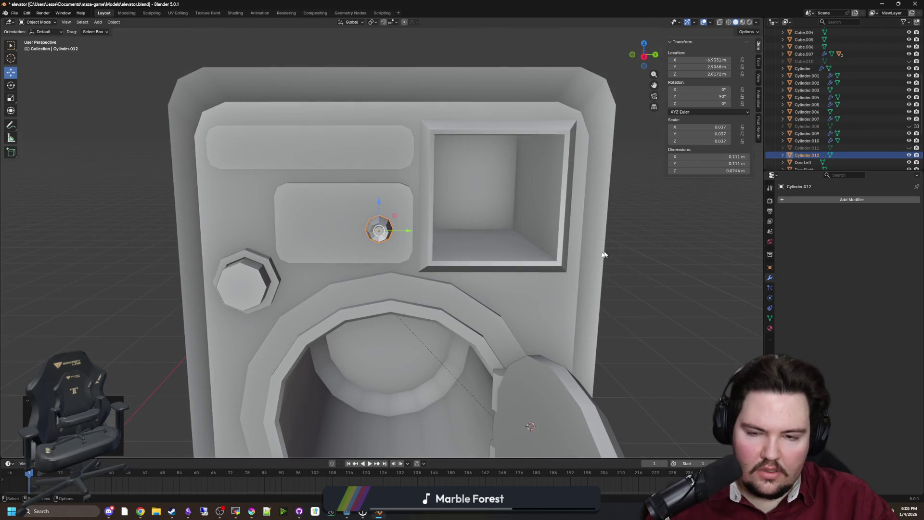
Step: Switch the cavity type to Both and inspect the panel from a new angle
left_click(755, 23)
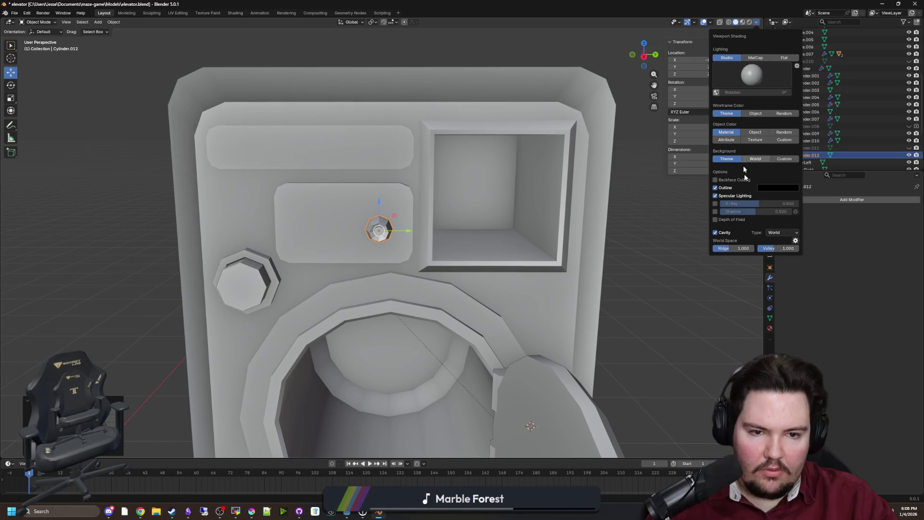
left_click(770, 233)
left_click(775, 256)
mouse_move(594, 256)
left_mouse_down()
mouse_move(588, 282)
mouse_move(609, 257)
mouse_move(521, 282)
mouse_move(511, 322)
mouse_move(611, 302)
mouse_move(571, 297)
mouse_move(535, 276)
left_mouse_up()
scroll(597, 246, "down", 5)
scroll(536, 277, "up", 8)
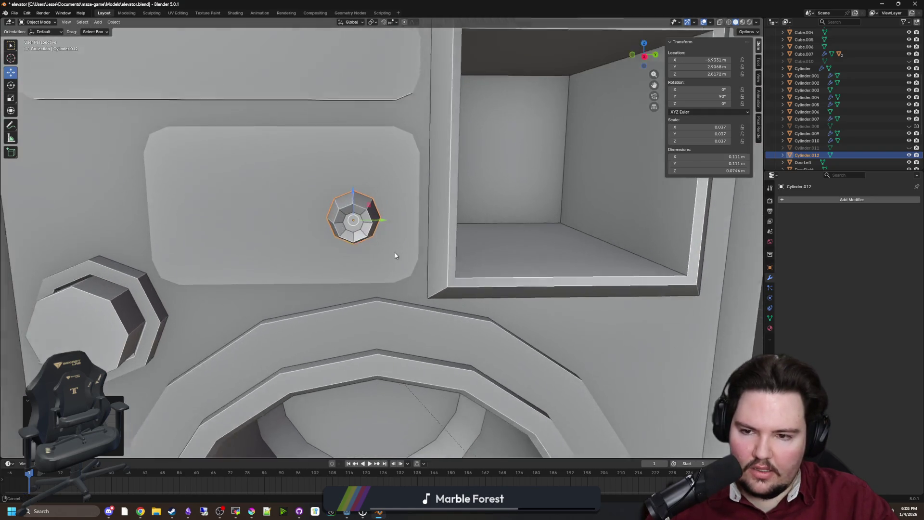
Step: Move the screw head along Y, raise it to Z 2.9047, and save the file
left_click_drag(395, 256, 422, 273)
key("g")
key("y")
left_click(423, 223)
key("g")
key("z")
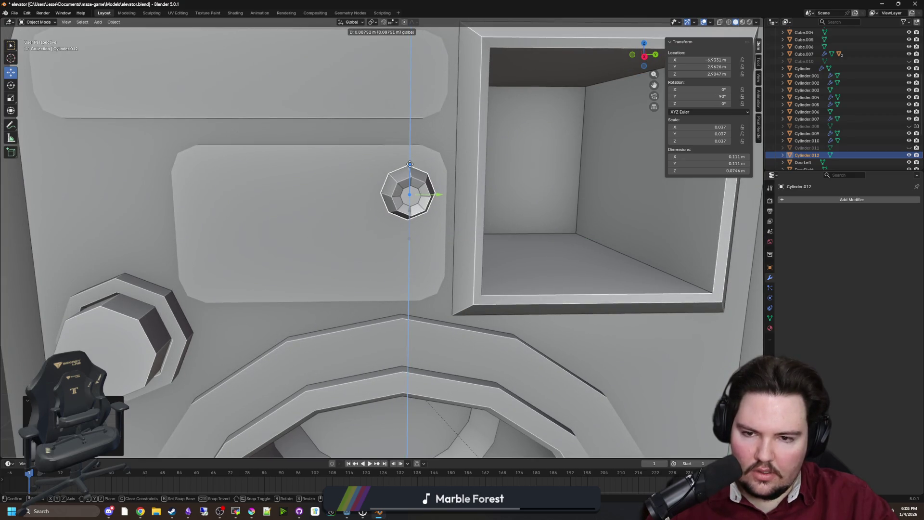
left_click(413, 160)
scroll(395, 179, "down", 2)
scroll(395, 179, "down", 3)
left_click(595, 247)
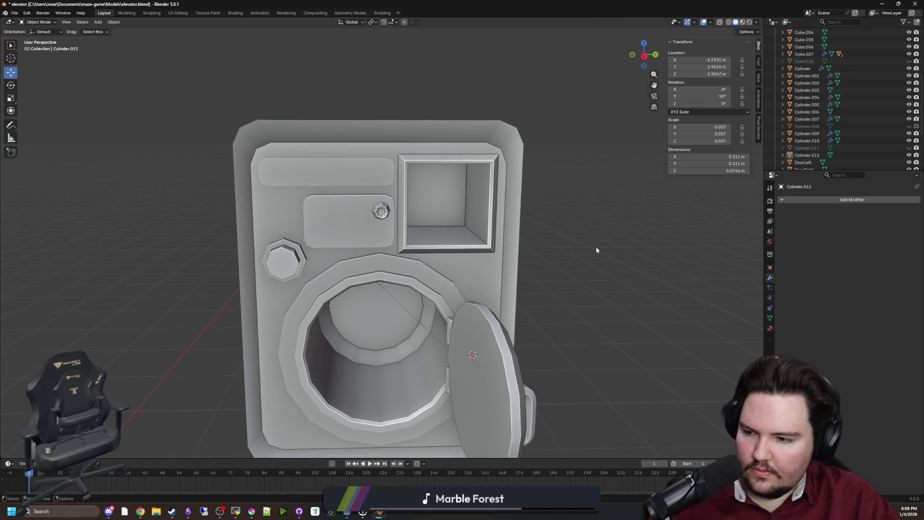
key("ctrl+s")
Step: Scale the screw head to 0.041 and slide it along Y into the plate's top-right corner
scroll(495, 239, "up", 3)
left_click_drag(411, 221, 400, 235)
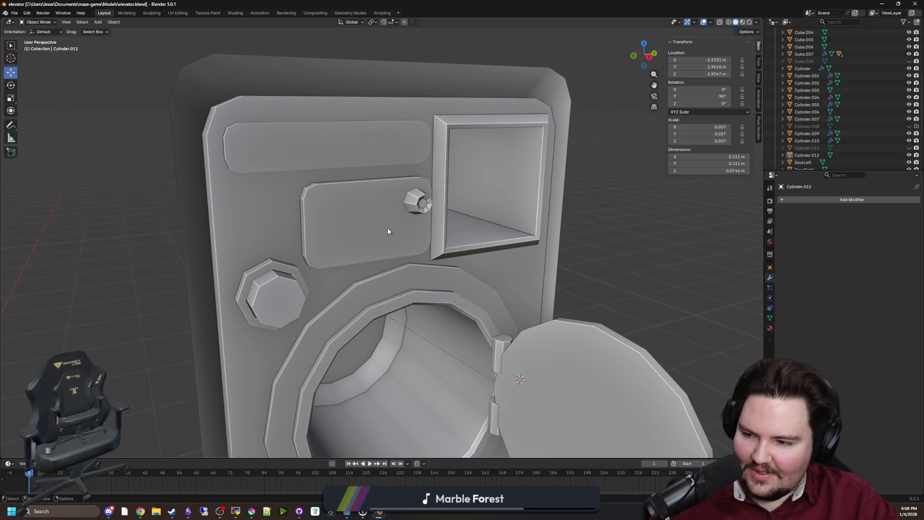
scroll(387, 221, "up", 5)
left_click(404, 166)
left_click_drag(434, 206, 419, 200)
key("s")
left_click(426, 204)
mouse_move(389, 171)
left_mouse_down()
mouse_move(374, 148)
mouse_move(393, 147)
left_mouse_up()
left_click_drag(440, 233, 458, 172)
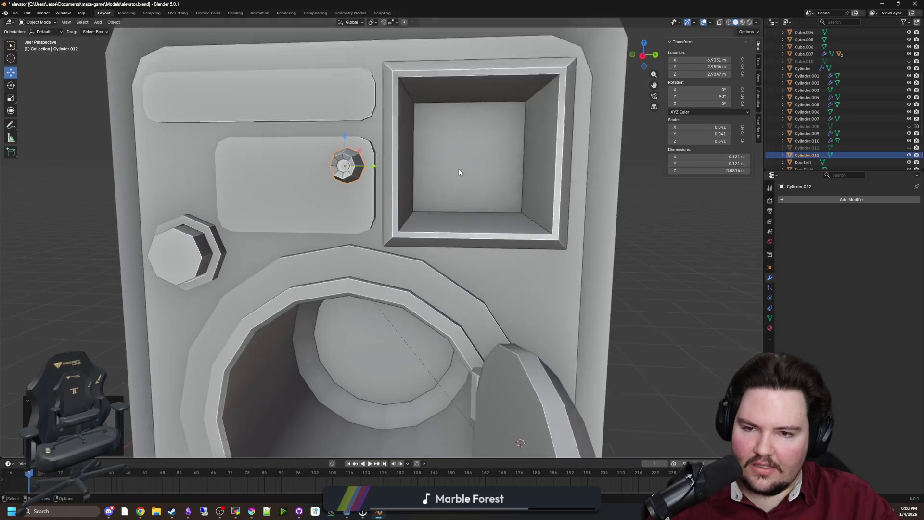
scroll(458, 172, "down", 5)
mouse_move(397, 178)
left_mouse_down()
mouse_move(411, 218)
mouse_move(565, 252)
mouse_move(337, 252)
mouse_move(366, 256)
left_mouse_up()
scroll(411, 218, "up", 5)
Step: Select the large back panel and bring up its object context menu
key("alt+a")
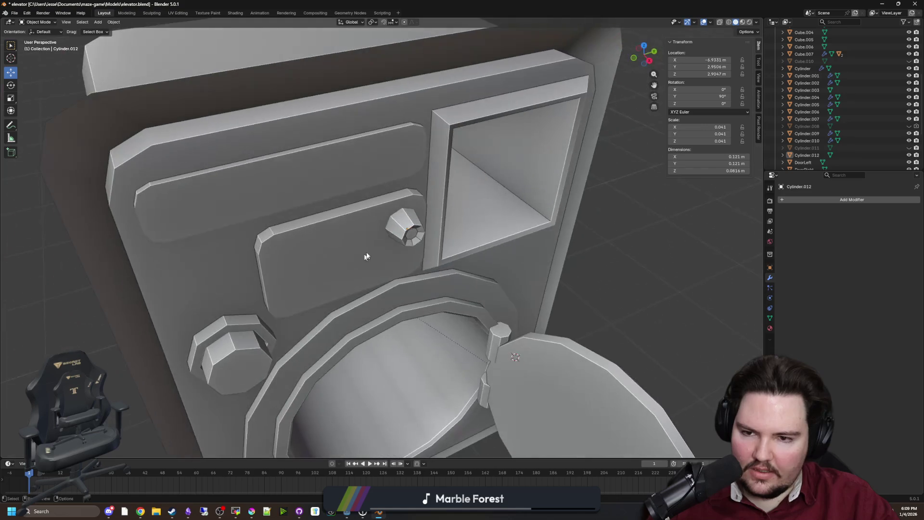
left_click(354, 235)
scroll(303, 247, "up", 2)
right_click(278, 236)
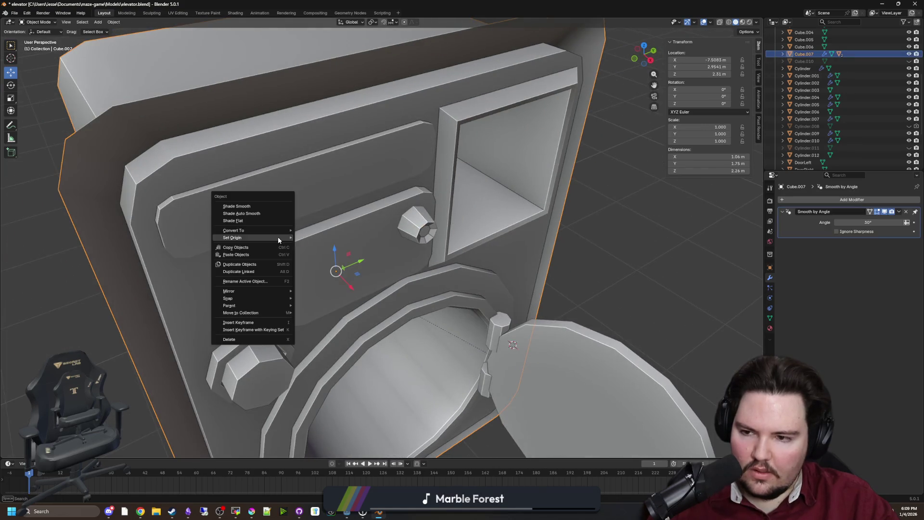
Step: Apply Smooth by Angle shading to the back panel with a 45.5° angle
left_click(270, 212)
left_click_drag(867, 222, 869, 221)
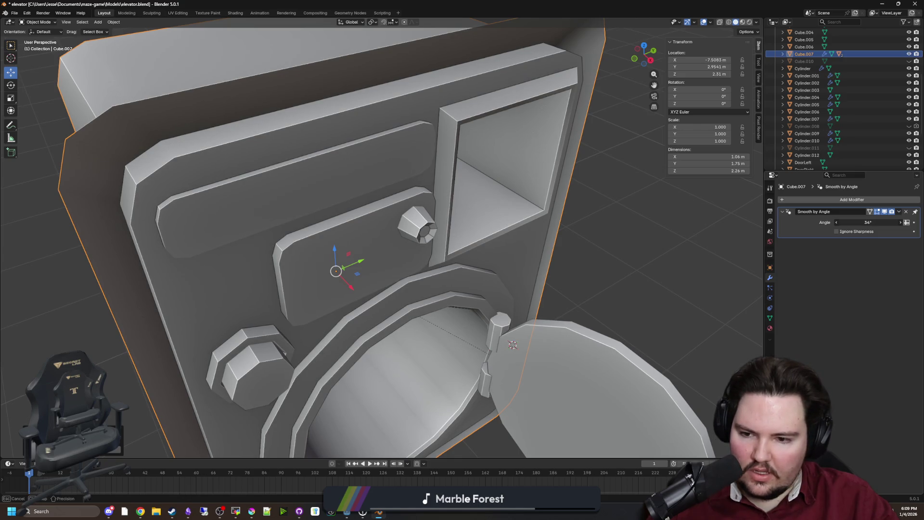
left_click_drag(869, 221, 869, 222)
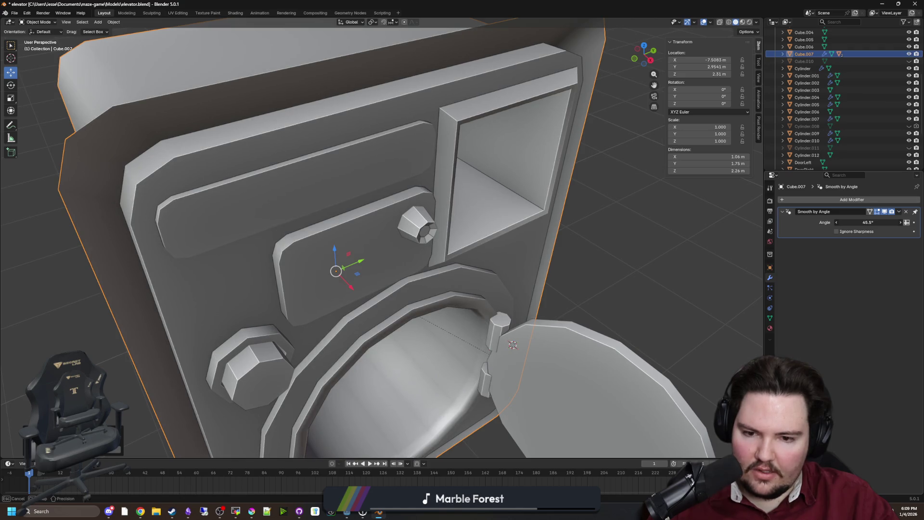
left_click_drag(868, 222, 868, 222)
scroll(436, 196, "up", 3)
Step: Toggle Edit Mode and back to Object Mode, then select the small knob from the front
key("Tab")
scroll(436, 196, "up", 2)
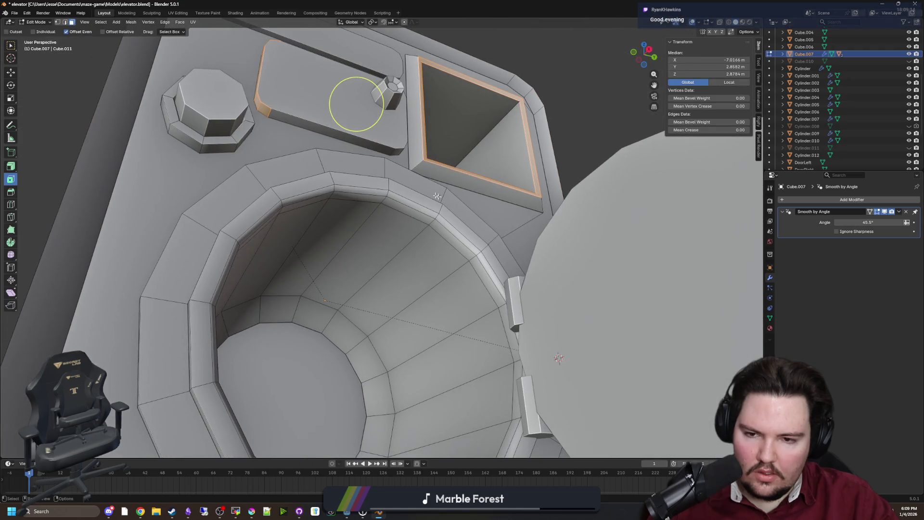
scroll(590, 152, "down", 6)
key("Tab")
mouse_move(590, 152)
left_mouse_down()
mouse_move(512, 242)
mouse_move(424, 226)
left_mouse_up()
left_click(400, 211)
scroll(402, 221, "up", 5)
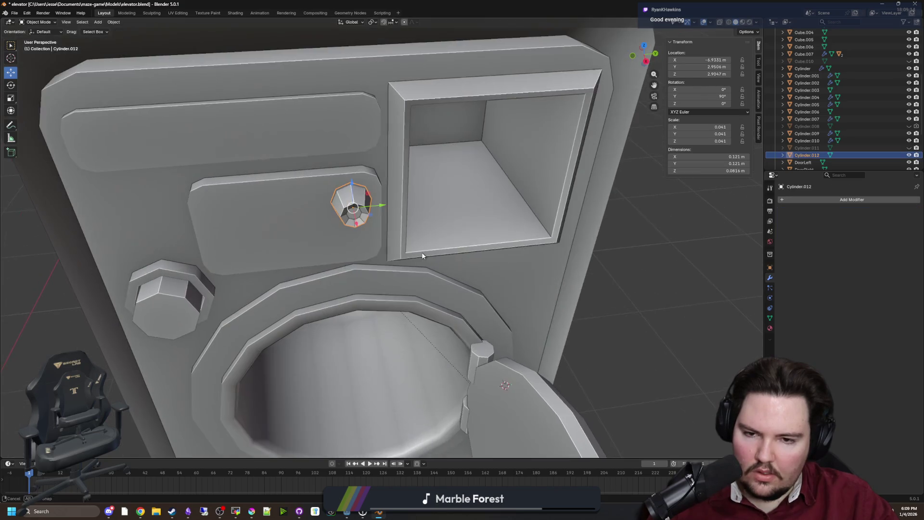
Step: Duplicate the small knob and slide the copy along Y beside the original
scroll(609, 270, "down", 5)
left_click(609, 269)
left_click_drag(478, 324, 460, 204)
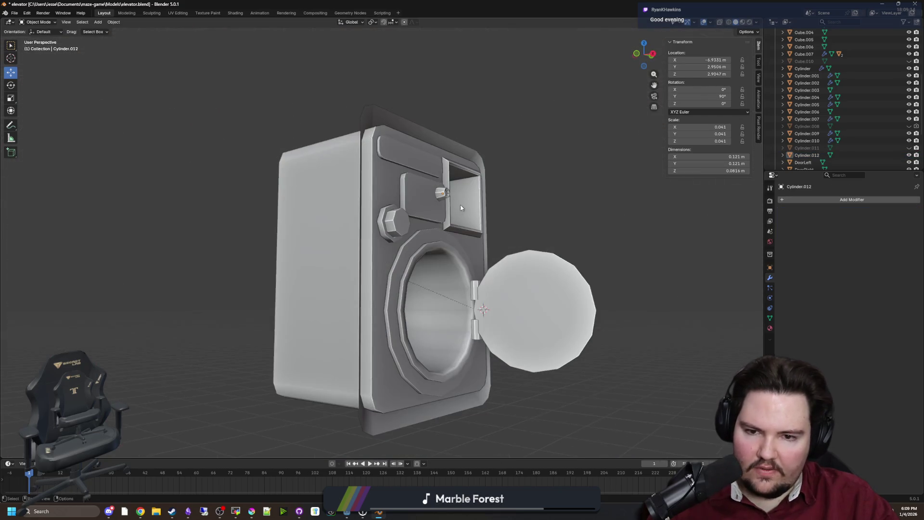
scroll(445, 321, "up", 3)
left_click_drag(445, 322, 413, 303)
scroll(412, 314, "up", 3)
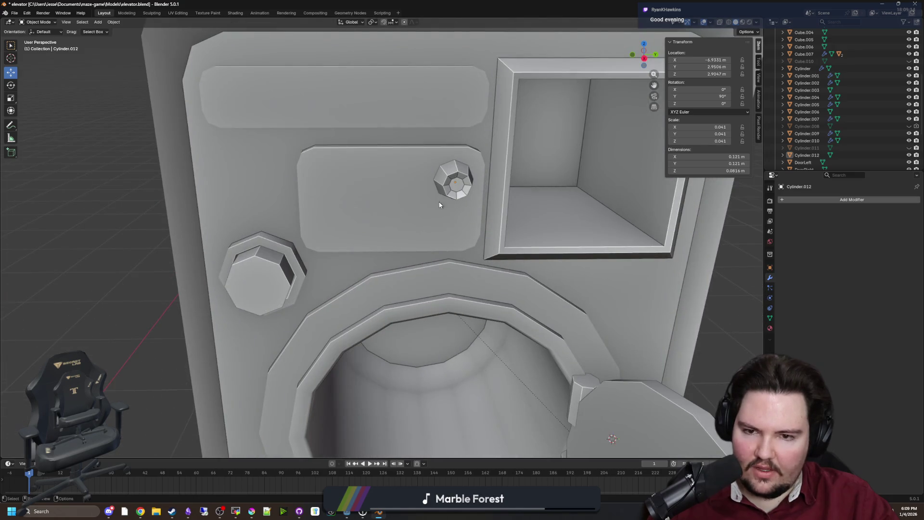
left_click(454, 182)
left_click_drag(439, 204, 421, 244)
key("shift+d")
key("y")
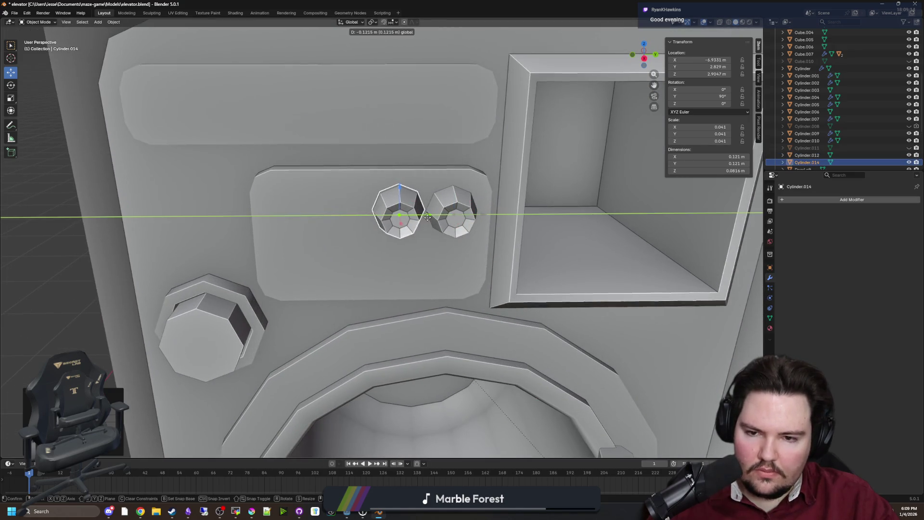
left_click(422, 217)
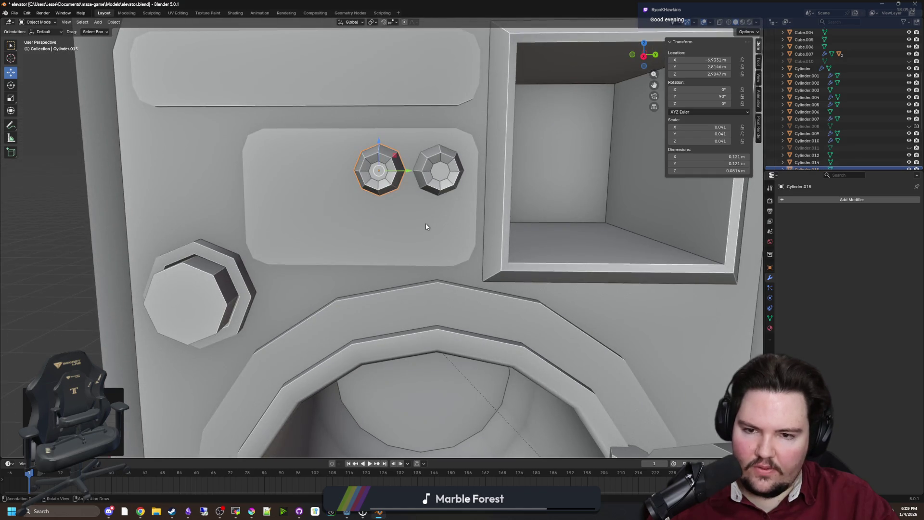
Step: Select the new knob copy and enter Edit Mode on it
key("alt+a")
scroll(416, 175, "down", 3)
mouse_move(416, 176)
left_mouse_down()
mouse_move(419, 218)
mouse_move(489, 224)
left_mouse_up()
left_click_drag(461, 276, 420, 283)
key("shift+a")
mouse_move(421, 283)
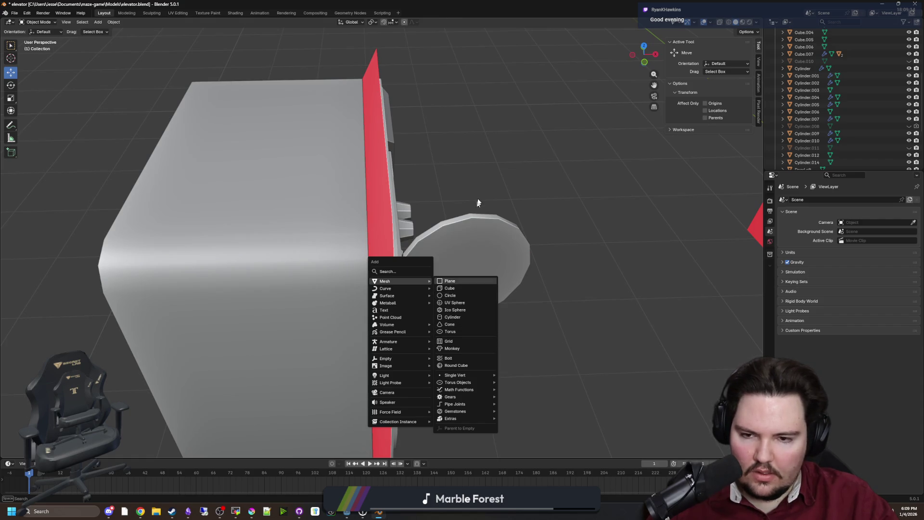
left_click_drag(479, 206, 456, 195)
left_click(394, 214)
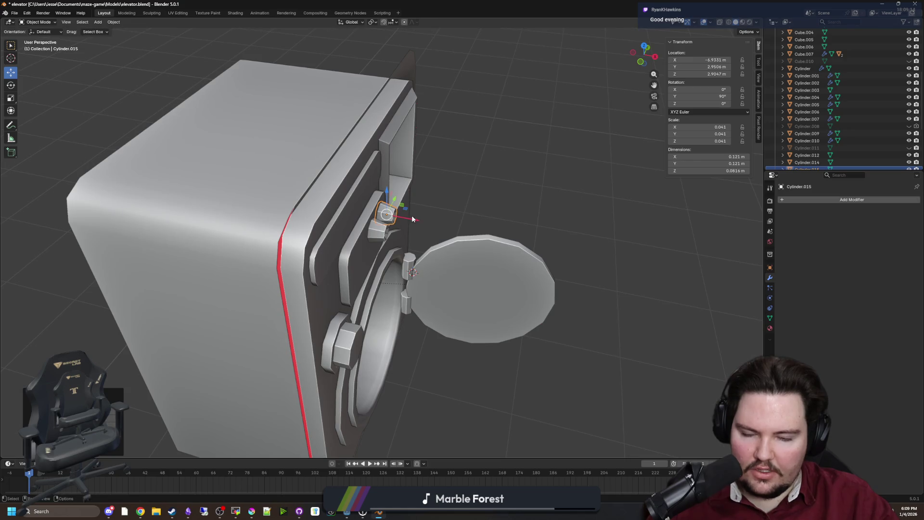
key("Tab")
scroll(409, 226, "up", 5)
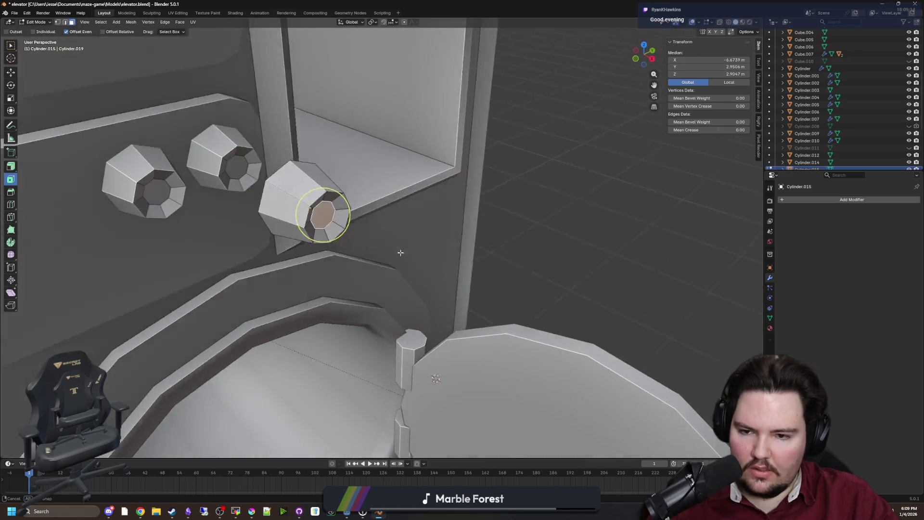
Step: Scale up the knob copy's end and front edge ring to widen it to about 0.213 m
left_click_drag(401, 252, 278, 197)
left_click(12, 45)
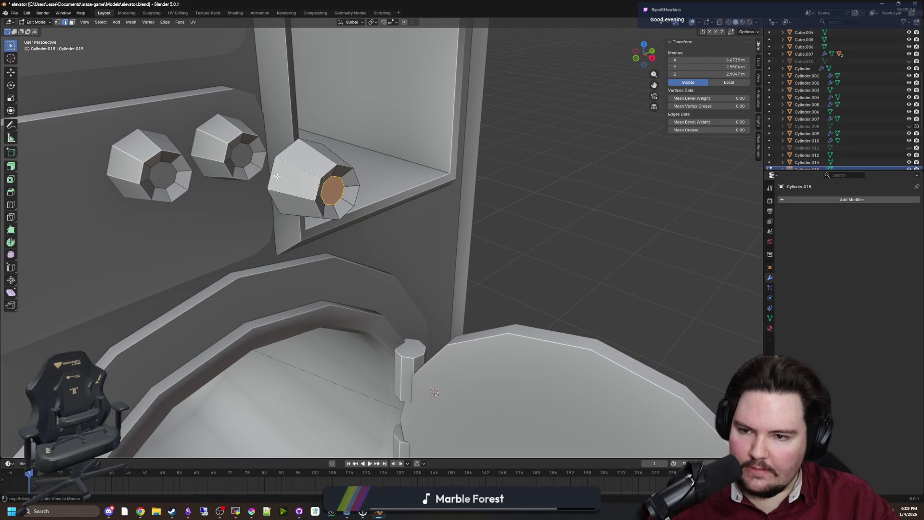
key("s")
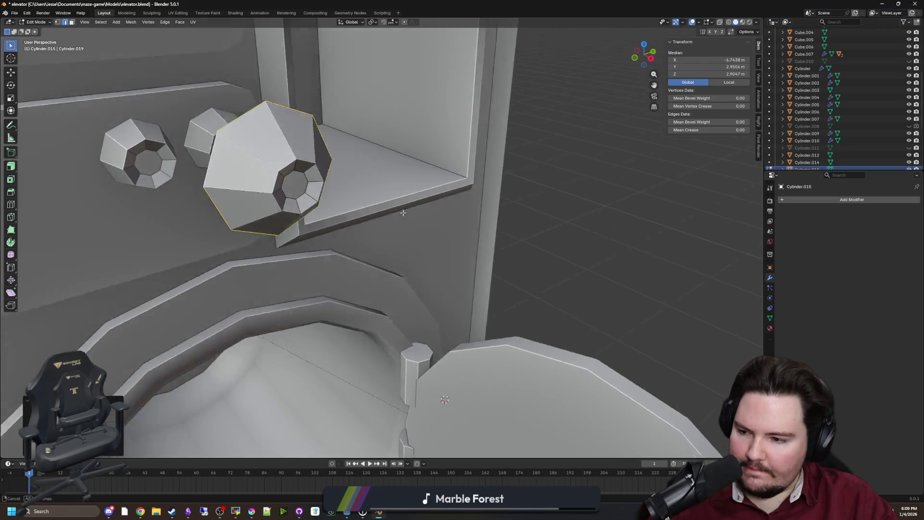
left_click(403, 212)
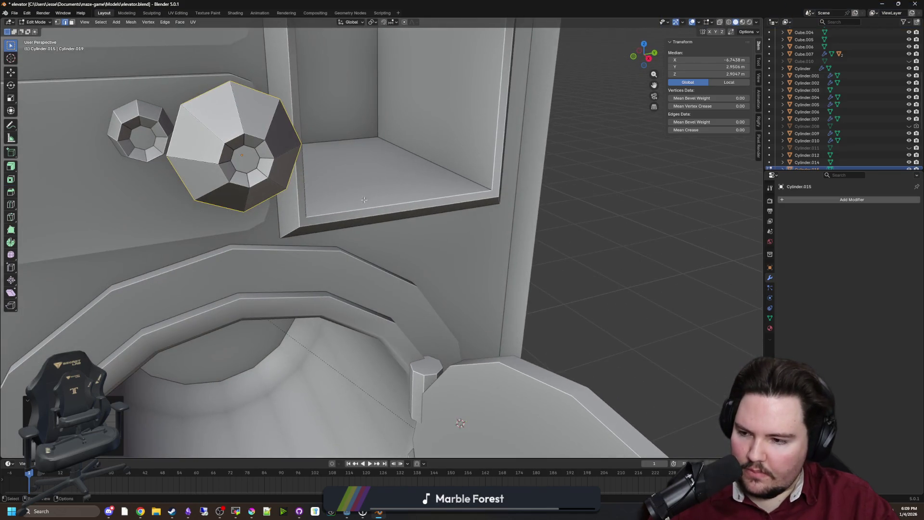
left_click(225, 160, "alt")
key("s")
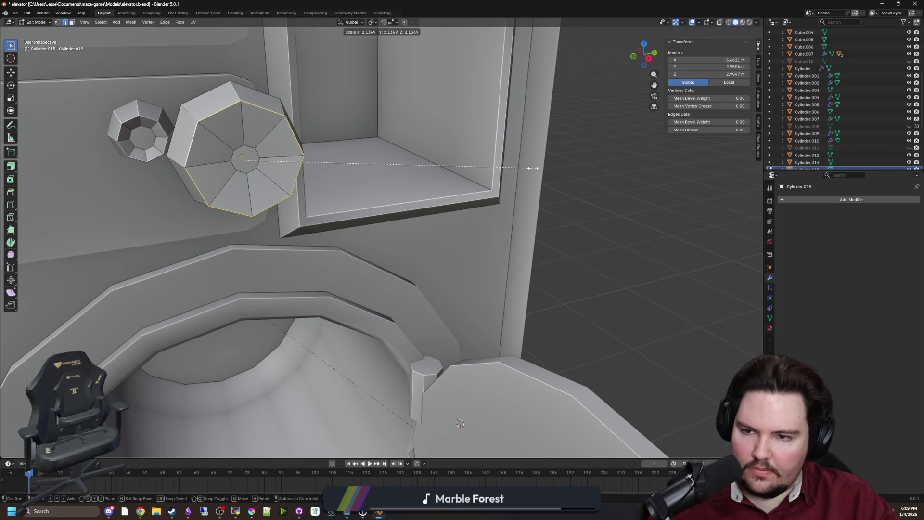
left_click(533, 168)
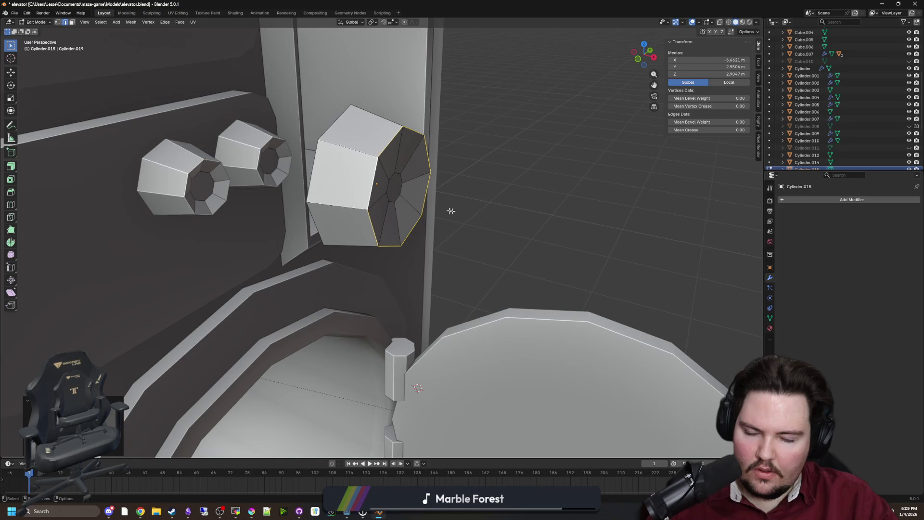
Step: Move the front ring and face along X to flatten the button cap, then select the cap face
key("g")
key("x")
left_click(394, 195)
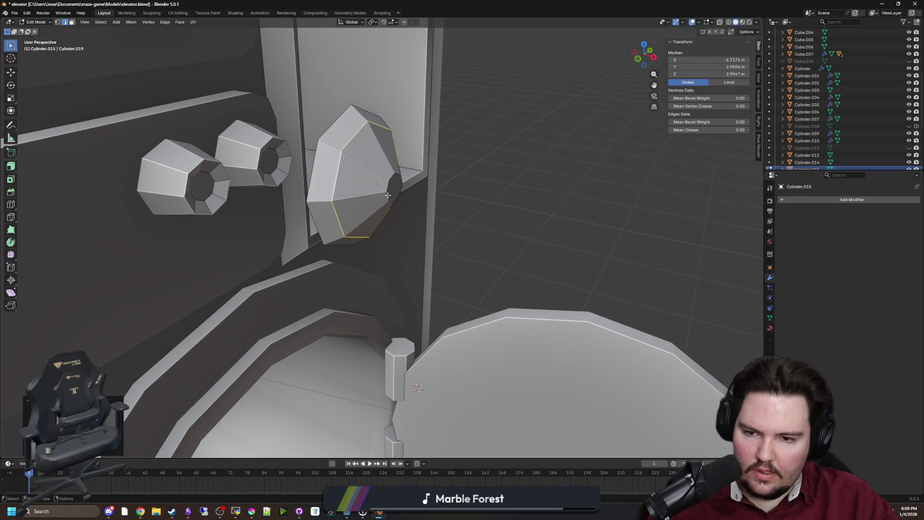
key("g")
key("x")
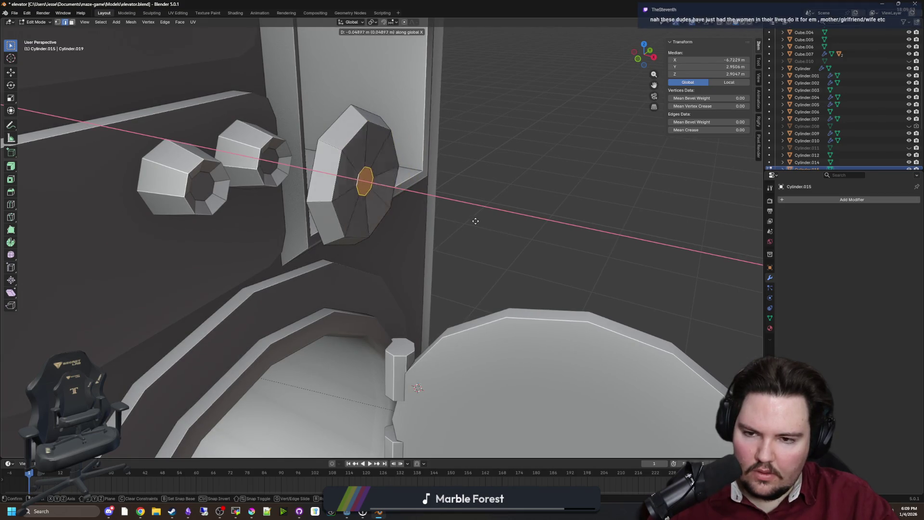
left_click(480, 221)
left_click_drag(480, 221, 363, 211)
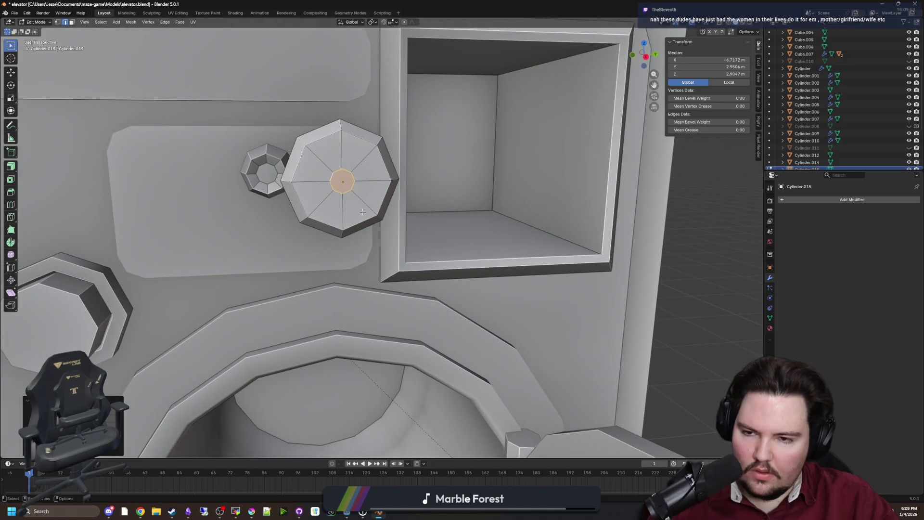
right_click(340, 188)
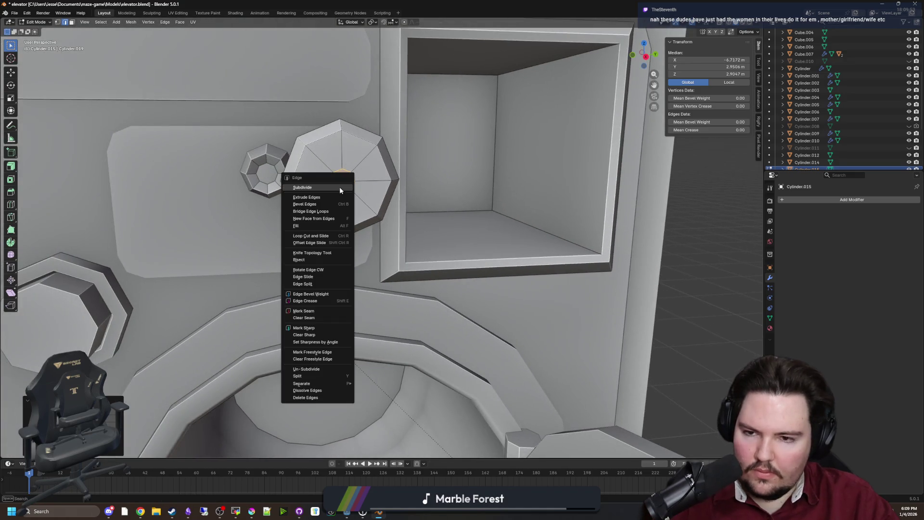
left_click(307, 390)
mouse_move(307, 391)
left_mouse_down()
mouse_move(351, 304)
mouse_move(354, 224)
left_mouse_up()
left_click(354, 223)
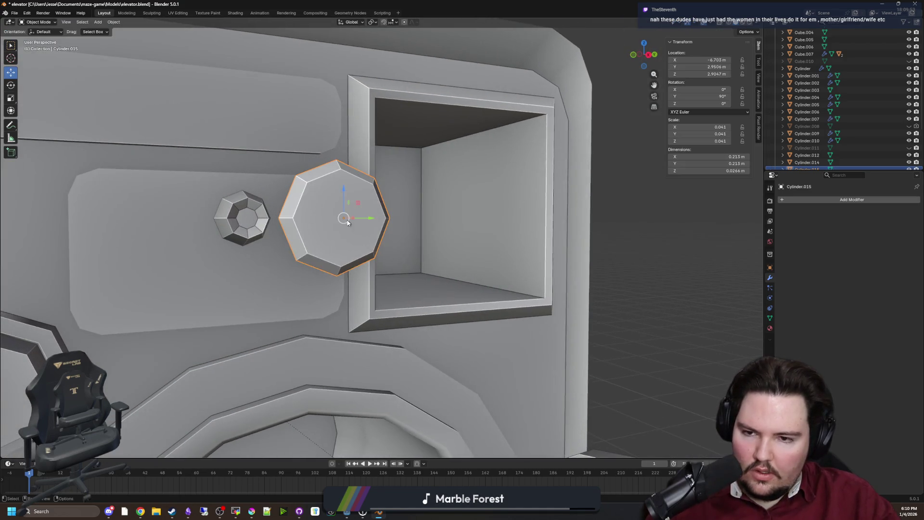
Step: Add a loop cut around the button and pick rim vertices in vertex mode
scroll(337, 217, "up", 2)
key("alt+a")
left_click(10, 204)
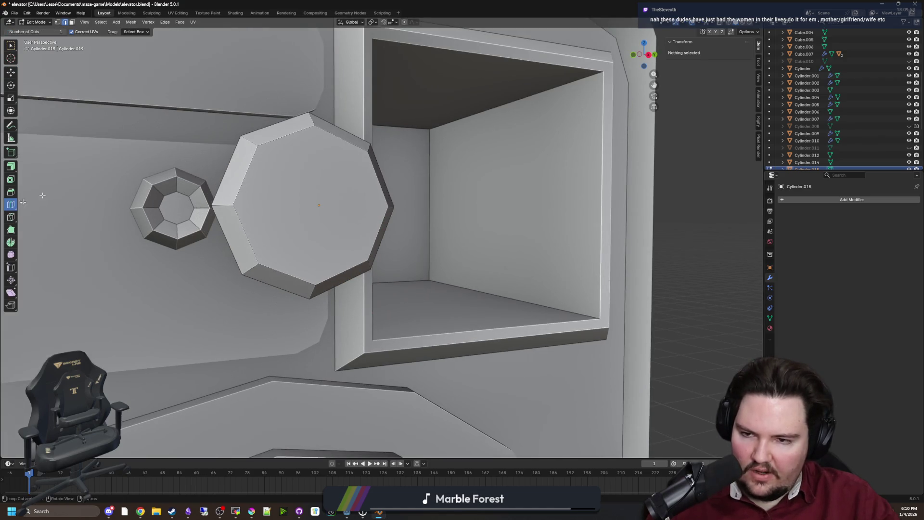
left_click_drag(325, 133, 228, 162)
left_click(227, 162)
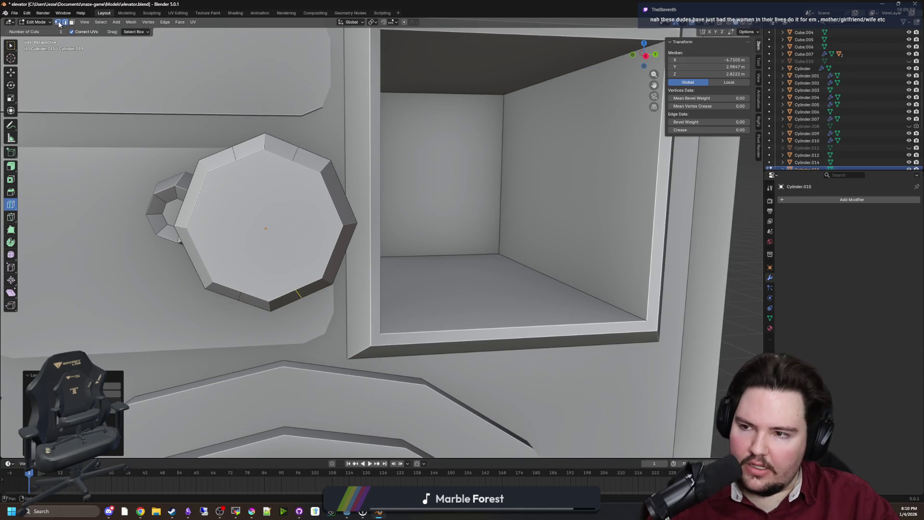
left_click(58, 22)
left_click(10, 45)
left_click(235, 282)
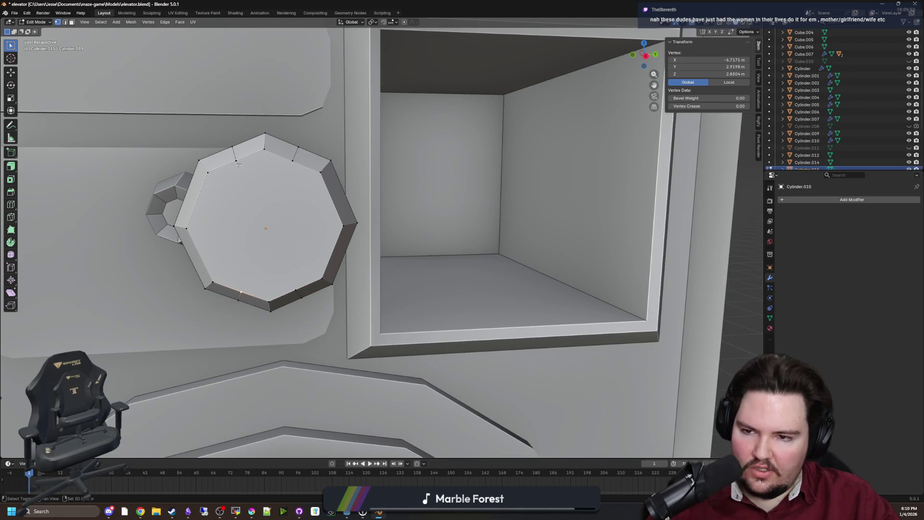
left_click(147, 271)
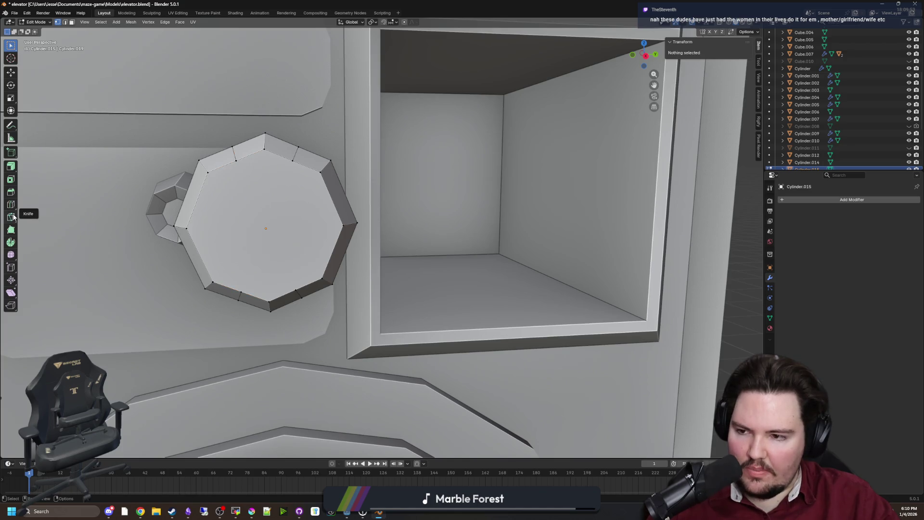
Step: Knife two vertical cuts across the button cap, splitting it into a centre strip and sides
left_click(11, 217)
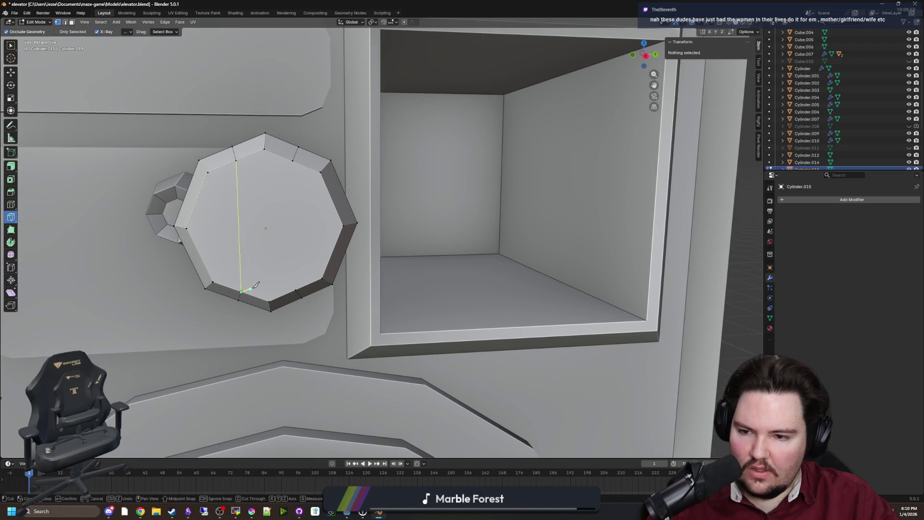
key("Return")
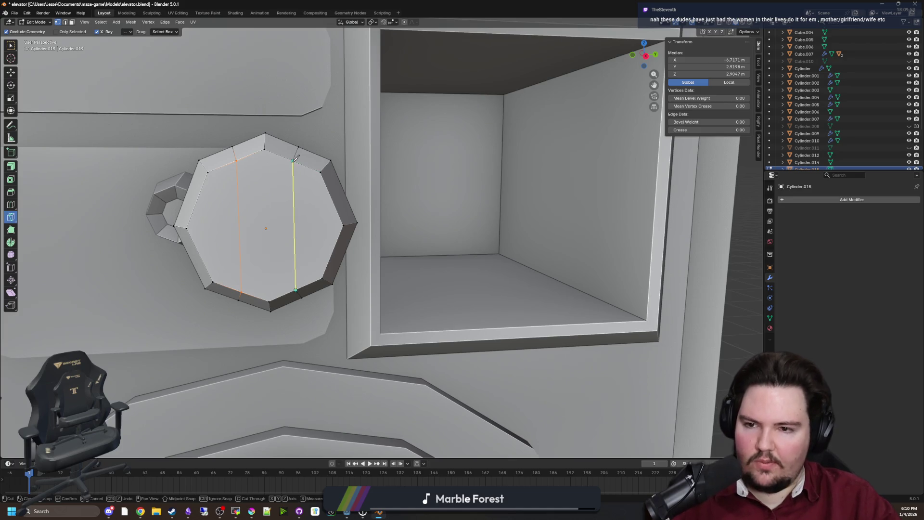
left_click(293, 160)
key("Return")
left_click(15, 47)
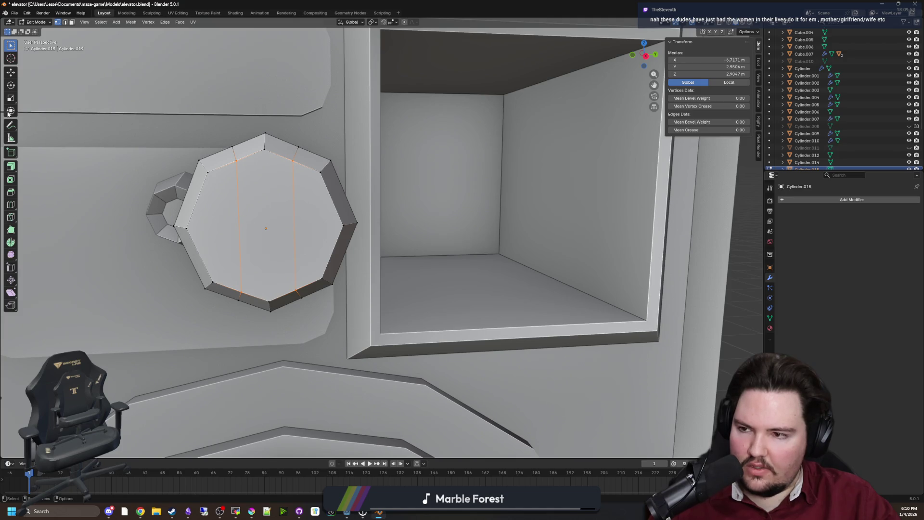
left_click(10, 217)
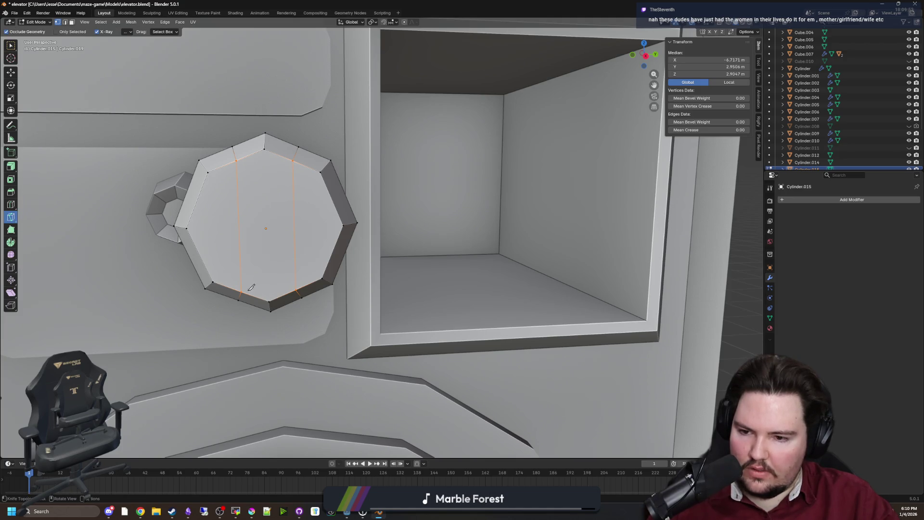
left_click(241, 292)
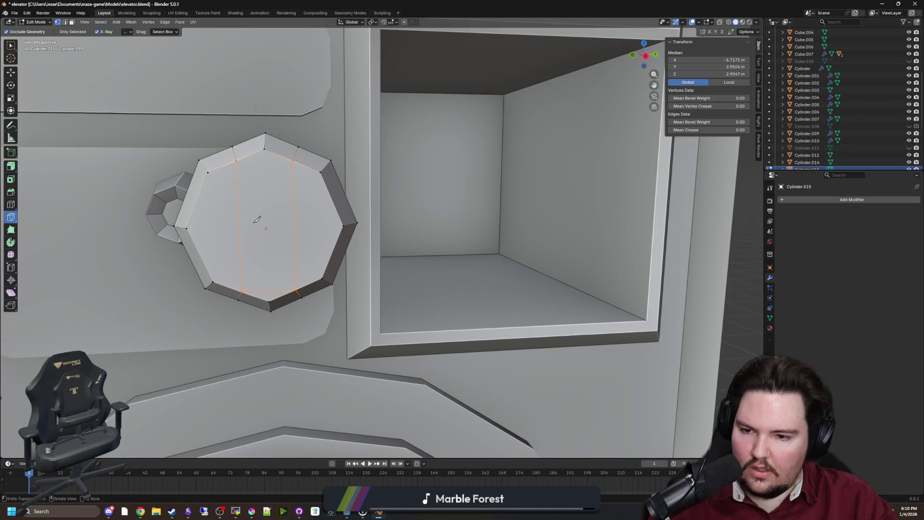
Step: Select the central strip face and extrude it outward from the panel
left_click(13, 47)
key("3")
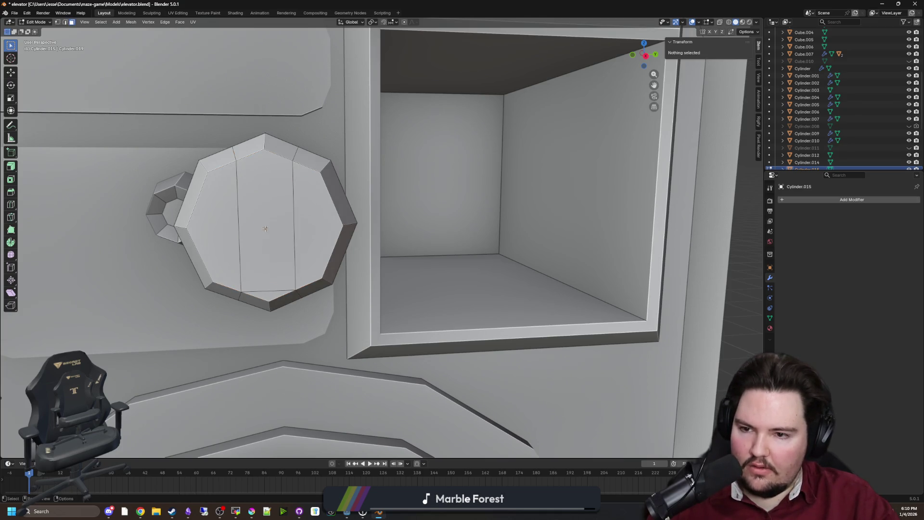
left_click(266, 222)
key("e")
left_click(553, 317)
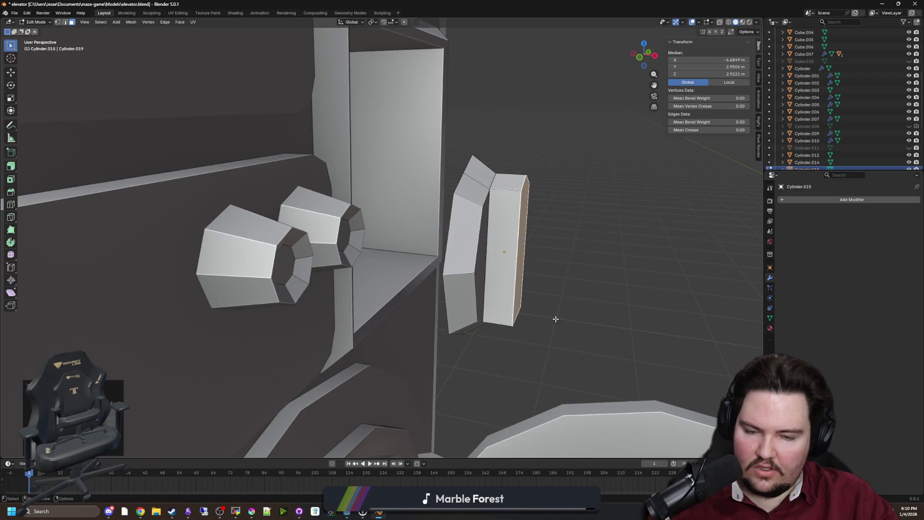
Step: From top view in Object Mode, move the slotted dial along X and Y beside the two buttons
key("KP_7")
key("KP_Decimal")
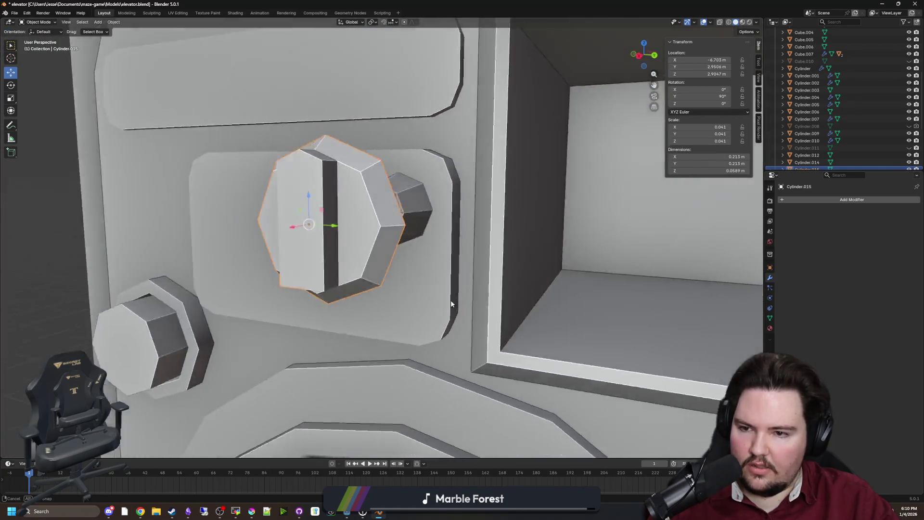
key("Tab")
left_click_drag(545, 229, 426, 227)
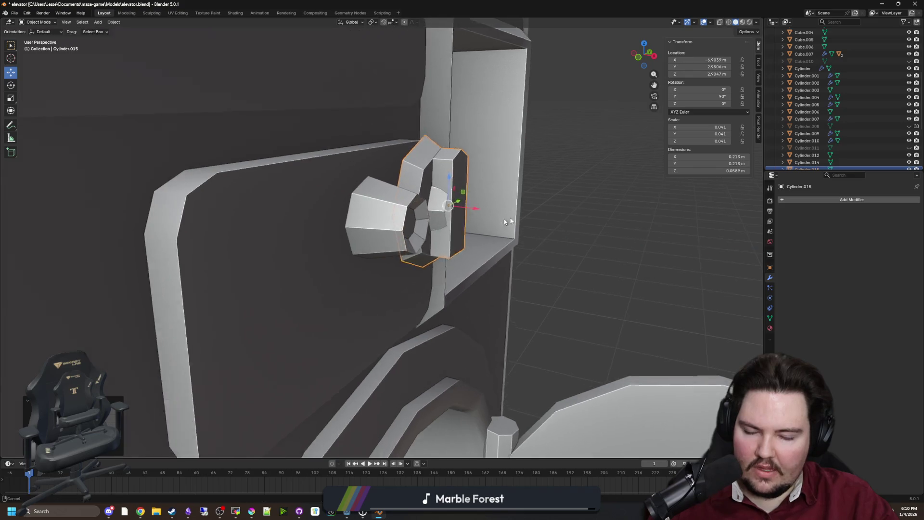
mouse_move(498, 206)
left_mouse_down()
mouse_move(272, 207)
mouse_move(255, 248)
left_mouse_up()
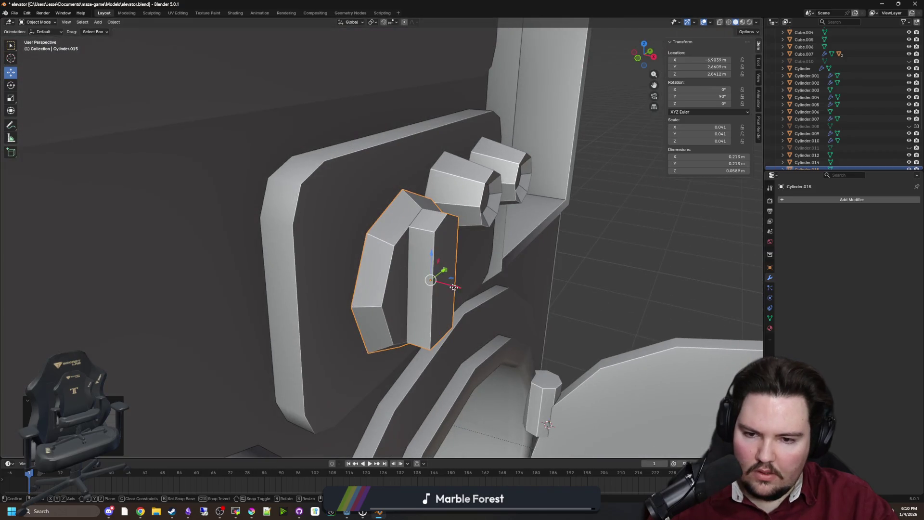
left_click_drag(454, 287, 440, 284)
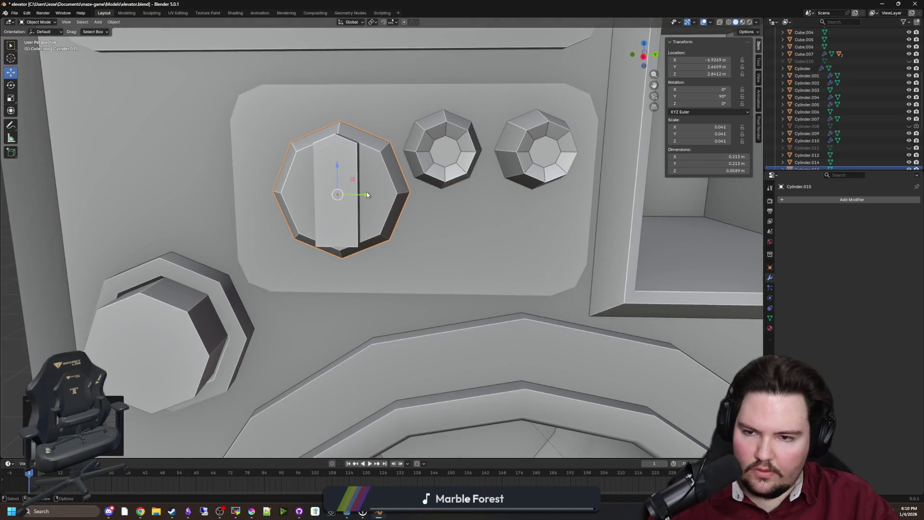
left_click_drag(366, 195, 356, 194)
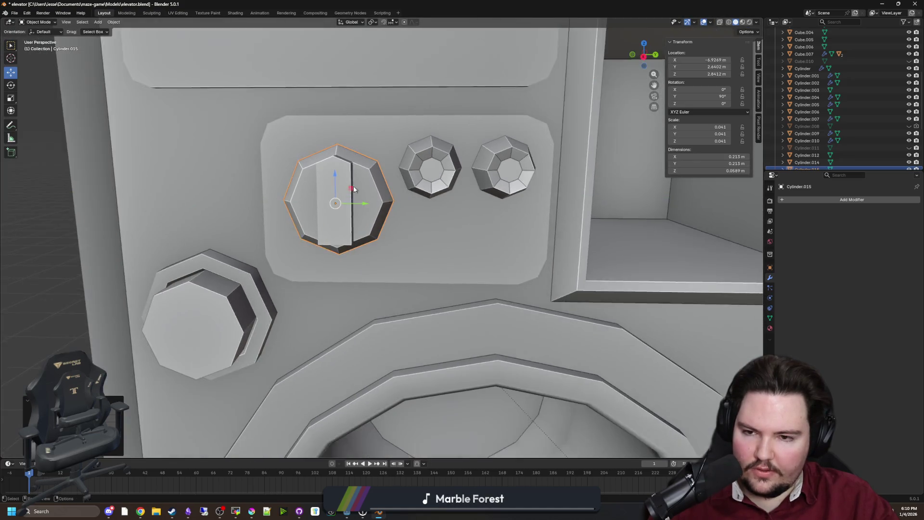
Step: Rotate the dial about X to 228.7° so its slot sits diagonally
key("r")
key("x")
left_click_drag(425, 220, 331, 303)
left_click(244, 231)
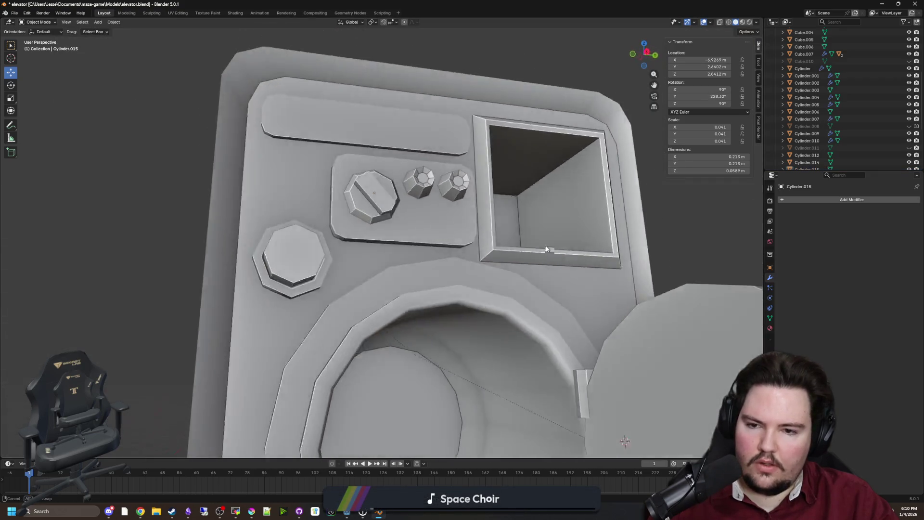
Step: Zoom out to see the whole panel and door, then enter Edit Mode and bring up the Add menu
mouse_move(546, 248)
left_mouse_down()
mouse_move(472, 251)
mouse_move(498, 267)
mouse_move(526, 270)
mouse_move(466, 227)
mouse_move(493, 272)
left_mouse_up()
scroll(481, 260, "down", 5)
scroll(529, 262, "up", 3)
key("Tab")
key("Tab")
scroll(554, 251, "up", 5)
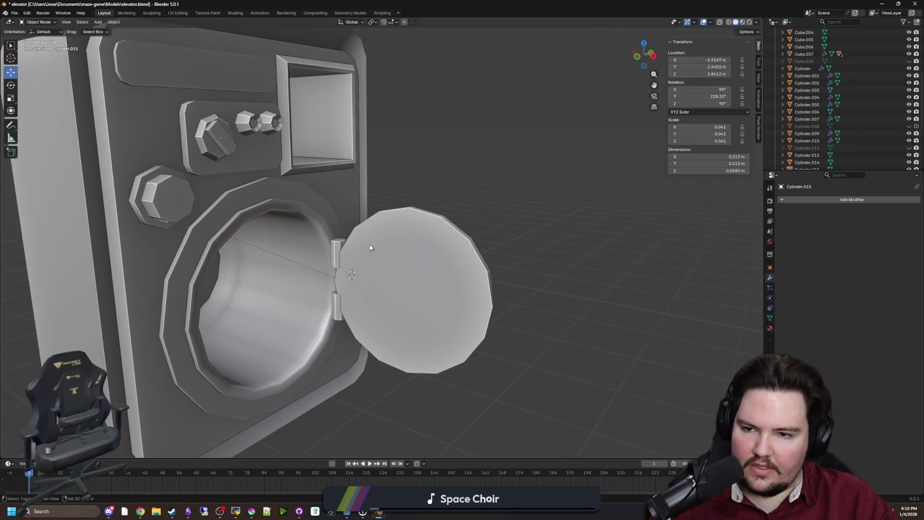
key("shift+a")
mouse_move(369, 244)
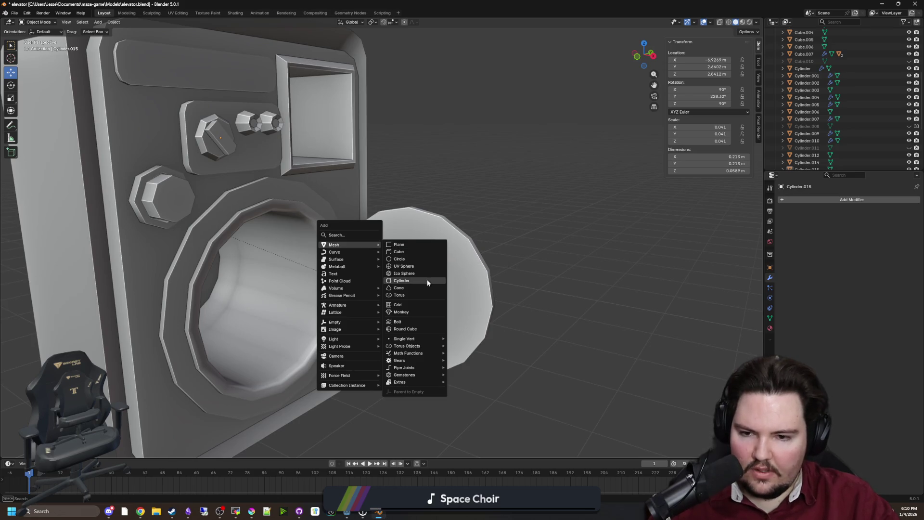
Step: Add a cylinder, rotate it 90° about Y, and move its geometry out along X
left_click(426, 278)
key("KP_Decimal")
type("rxy90")
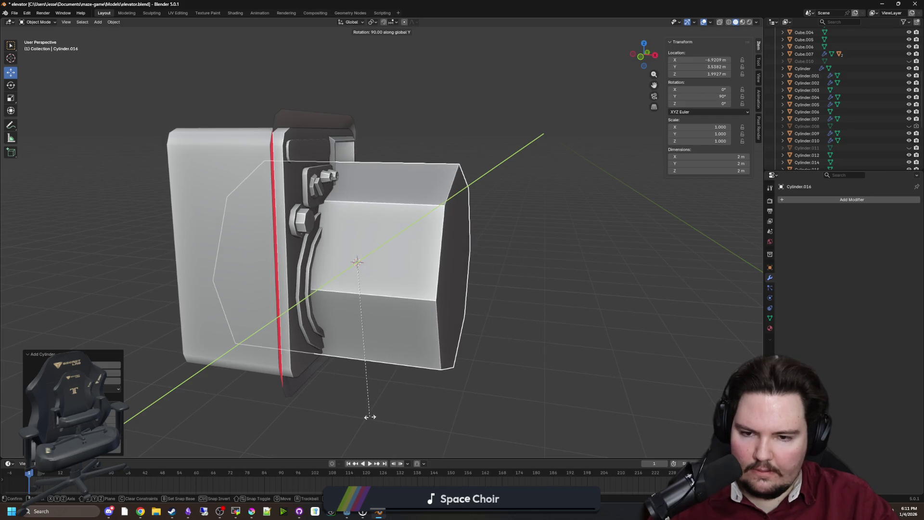
key("Return")
key("Tab")
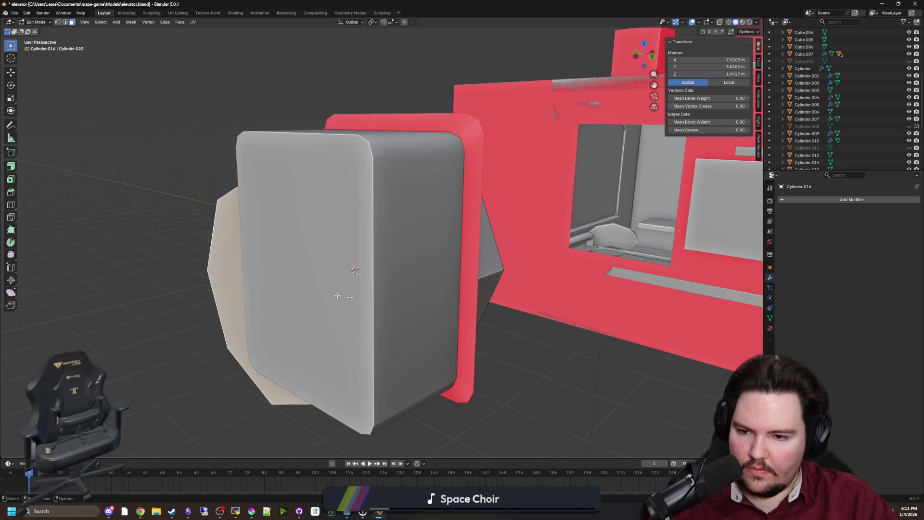
key("g")
key("x")
left_click(511, 301)
Step: Bevel the edges of the cylinder's front octagonal face and return to Object Mode
left_click_drag(511, 301, 474, 307)
left_click_drag(411, 241, 351, 224)
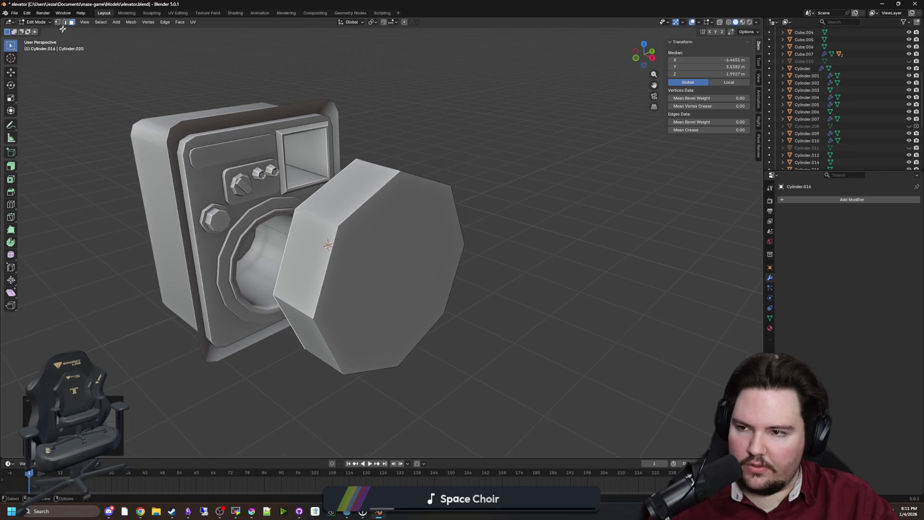
left_click(361, 207, "alt")
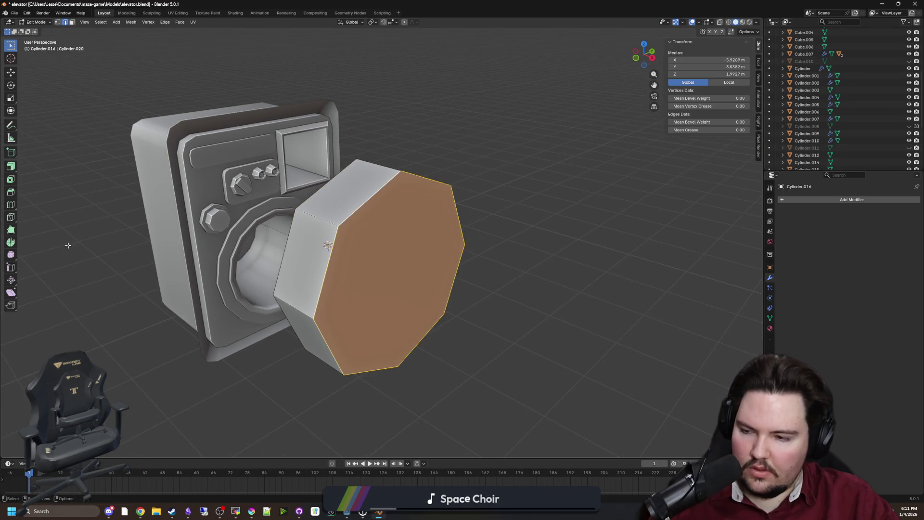
left_click(14, 193)
left_click_drag(424, 285, 463, 307)
key("Tab")
Step: Reselect the octagonal cylinder, choose the Loop Cut tool in Edit Mode, then return to Object Mode
mouse_move(520, 323)
left_mouse_down()
mouse_move(254, 299)
mouse_move(351, 315)
mouse_move(400, 307)
mouse_move(390, 272)
mouse_move(222, 207)
mouse_move(47, 172)
left_mouse_up()
left_click(390, 271)
key("Tab")
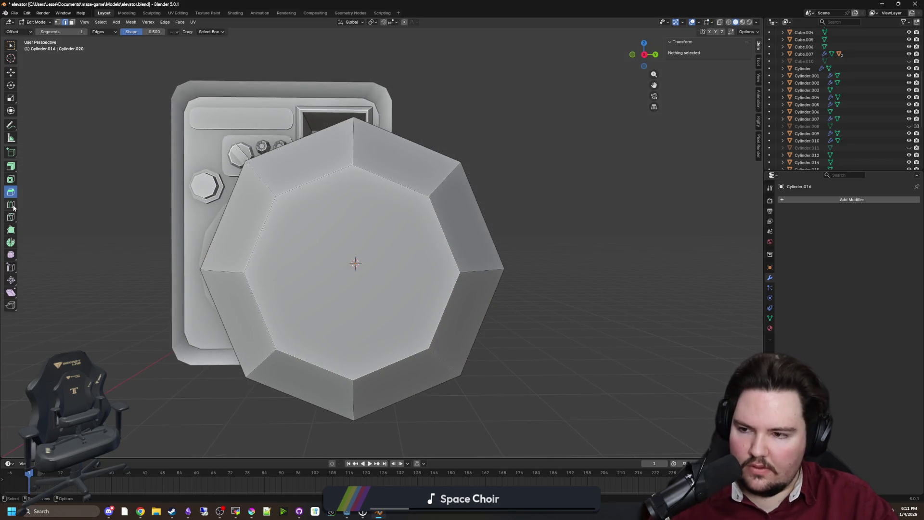
left_click(10, 204)
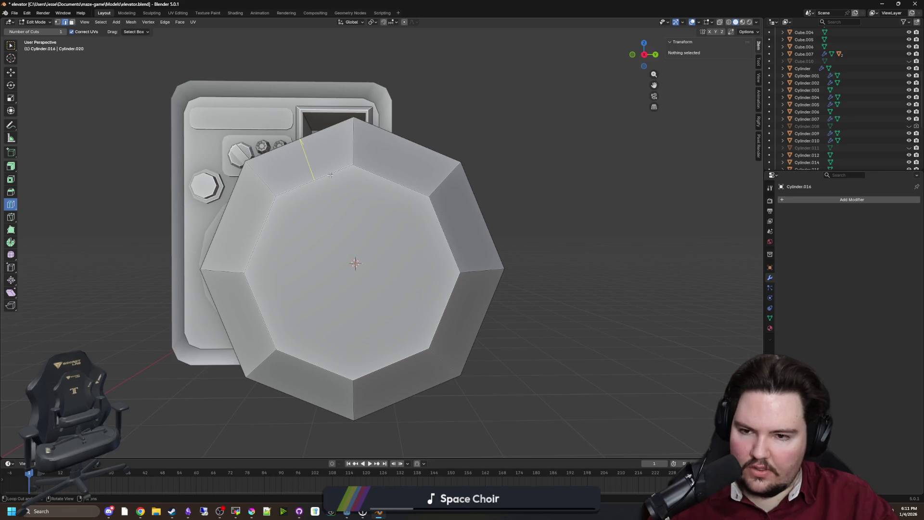
left_click_drag(330, 174, 389, 256)
key("Tab")
key("shift+a")
Step: Add a new cube, shift it along X and stretch it tall along Z
mouse_move(403, 251)
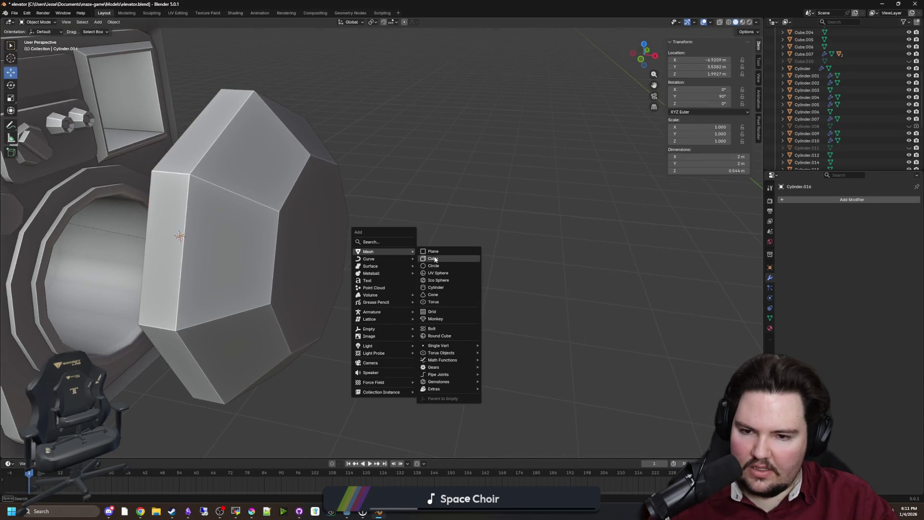
left_click(432, 258)
scroll(440, 258, "down", 6)
key("g")
key("x")
left_click(547, 280)
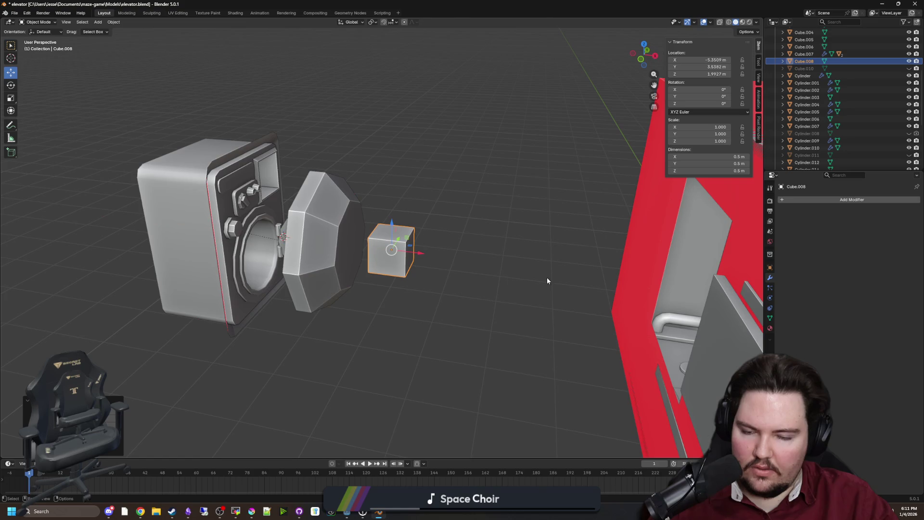
key("s")
key("z")
left_click(595, 129)
key("s")
key("z")
left_click(513, 225)
Step: Move the tall cube along X so it crosses the door
key("g")
key("x")
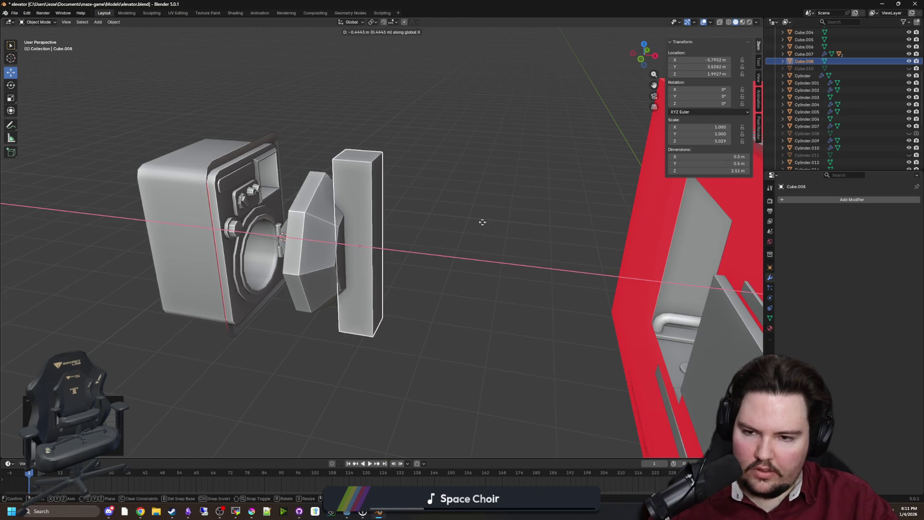
left_click(470, 221)
Step: Give the octagonal door cylinder a Boolean modifier cut by the hidden tall cube, then inspect the groove
left_click(315, 250)
left_click(809, 200)
type("bool")
key("Return")
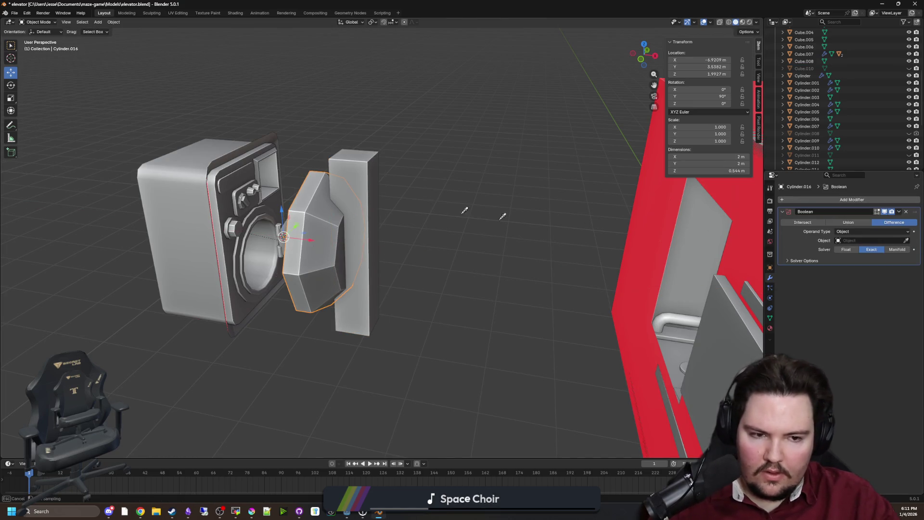
left_click(803, 61)
left_click(908, 62)
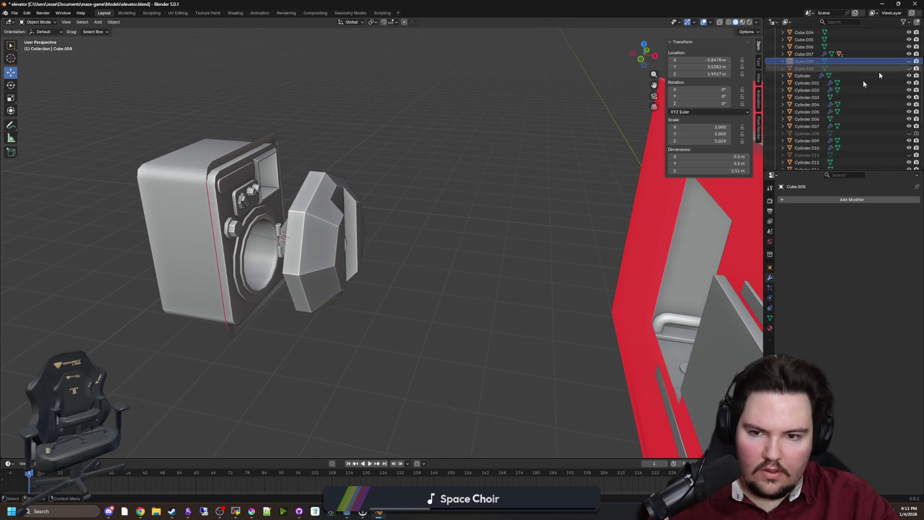
key("KP_Decimal")
mouse_move(457, 236)
left_mouse_down()
mouse_move(456, 190)
mouse_move(520, 219)
left_mouse_up()
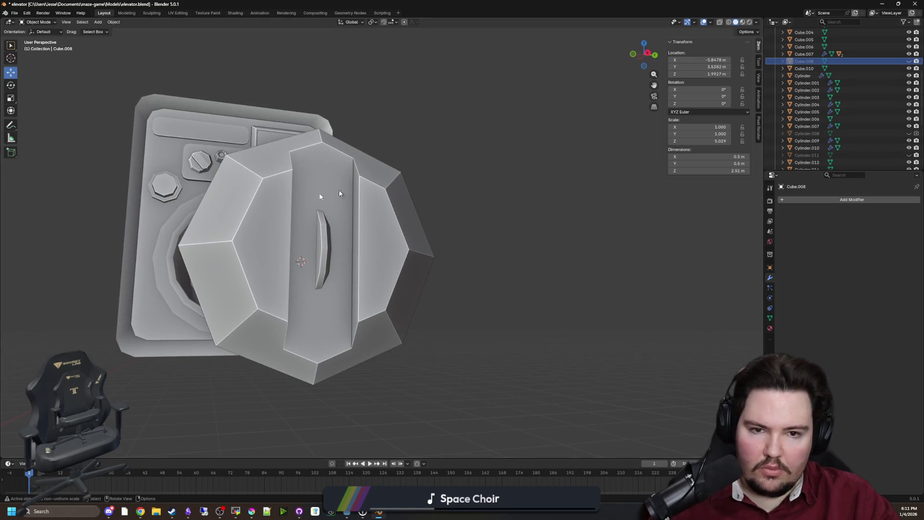
left_click_drag(339, 189, 214, 106)
left_click_drag(314, 114, 349, 143)
Step: Make the cutting cube thinner along Y and check the resulting groove
left_click(349, 143)
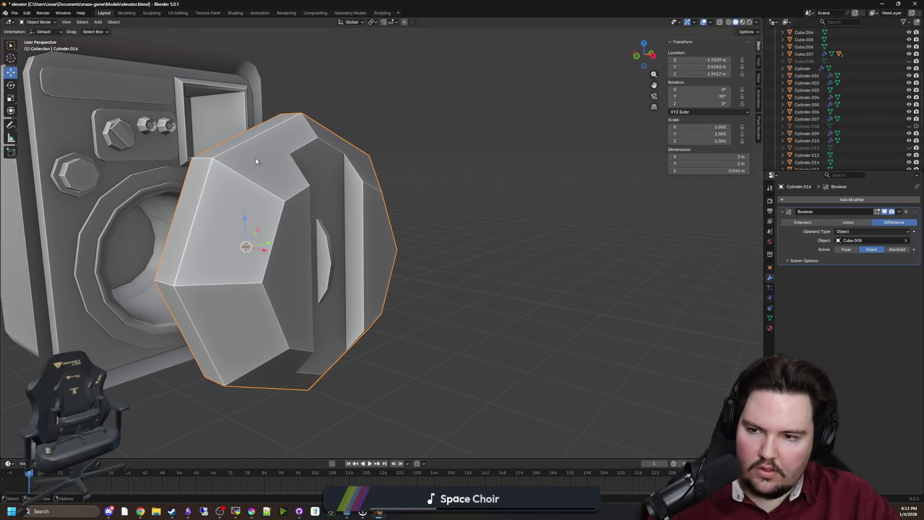
scroll(282, 178, "up", 2)
scroll(283, 178, "down", 2)
scroll(611, 172, "down", 2)
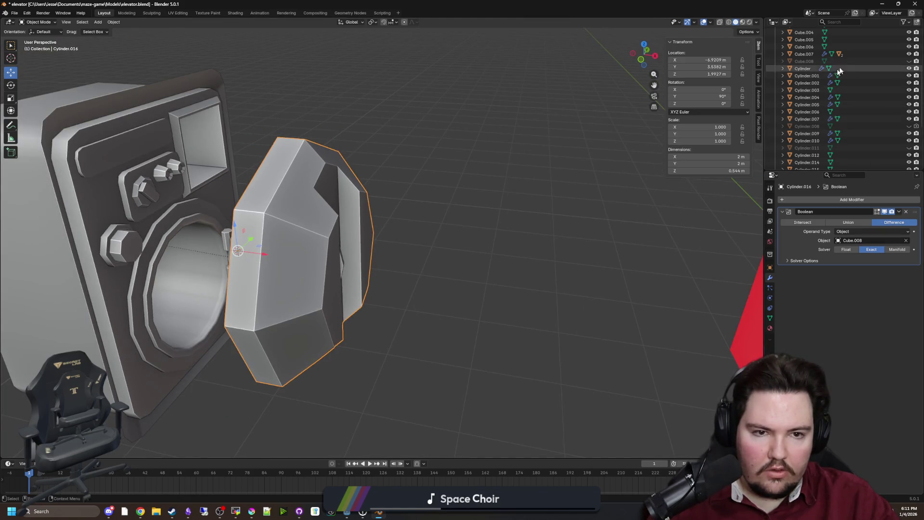
left_click(909, 61)
left_click(804, 61)
key("s")
key("y")
left_click(391, 229)
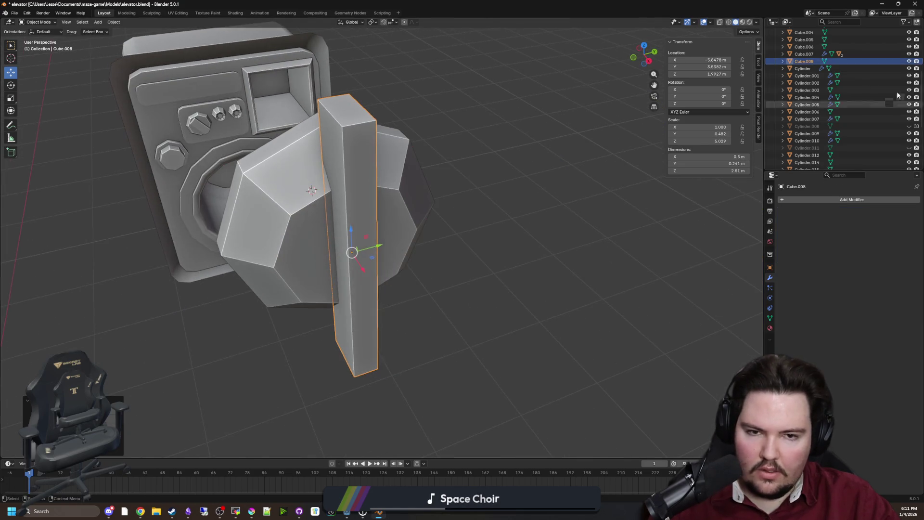
left_click(910, 61)
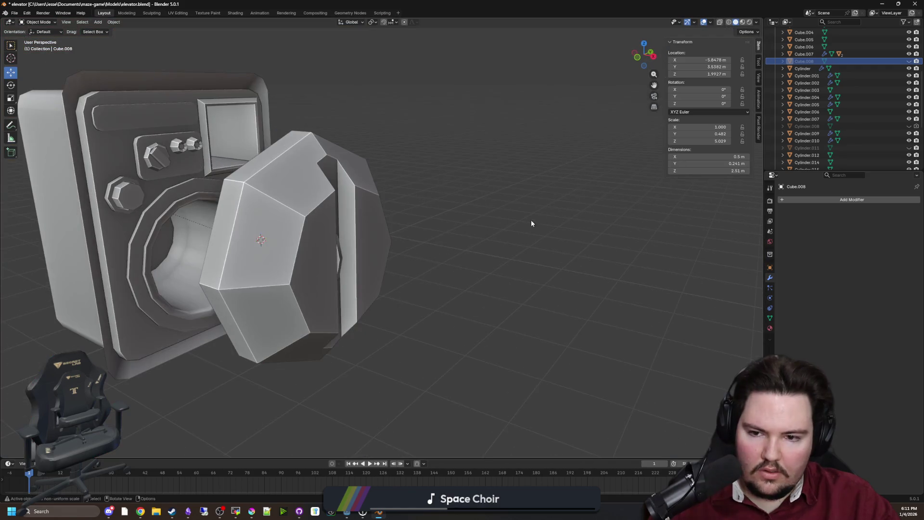
left_click(908, 61)
Step: In Edit Mode, shift the cutting cube's geometry along X
left_click(355, 262)
key("Tab")
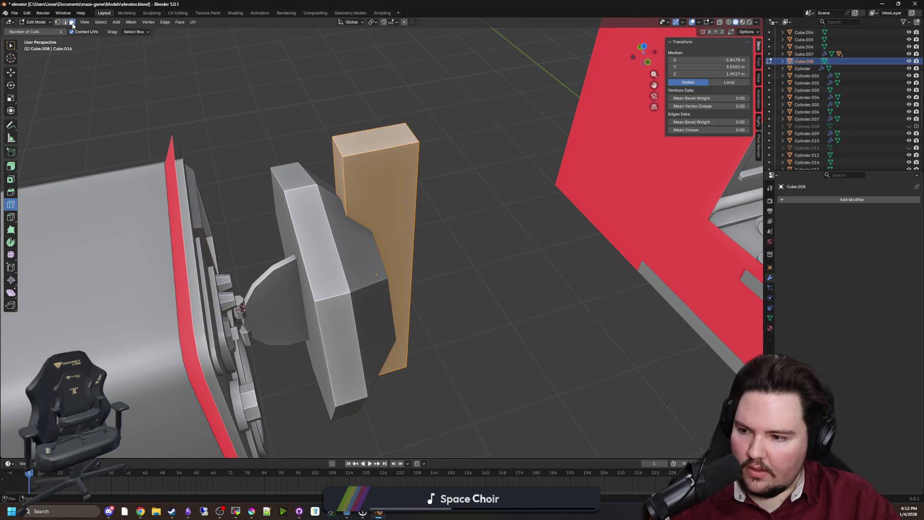
scroll(282, 158, "down", 2)
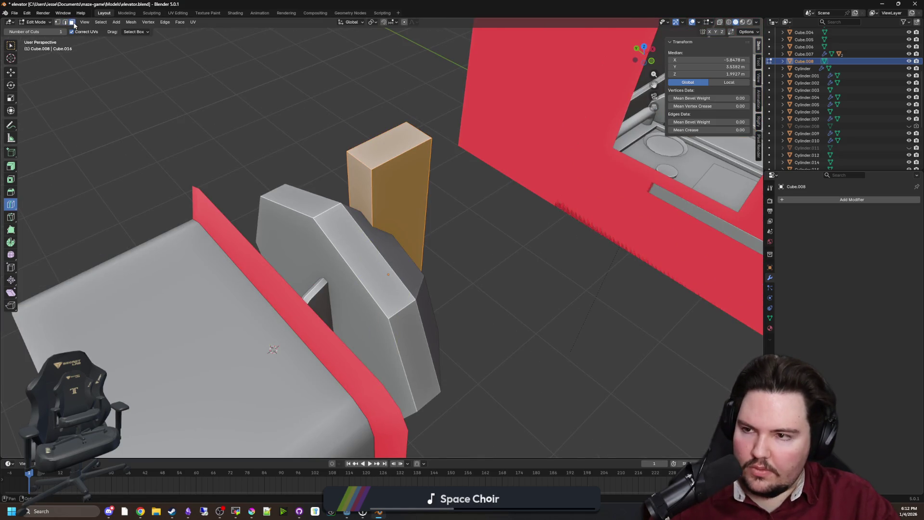
left_click(7, 50)
key("g")
key("x")
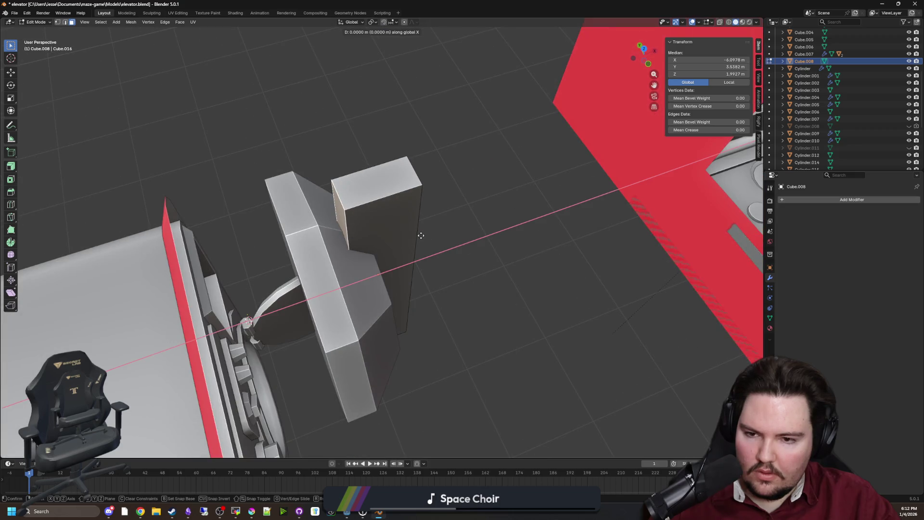
left_click(395, 237)
key("Tab")
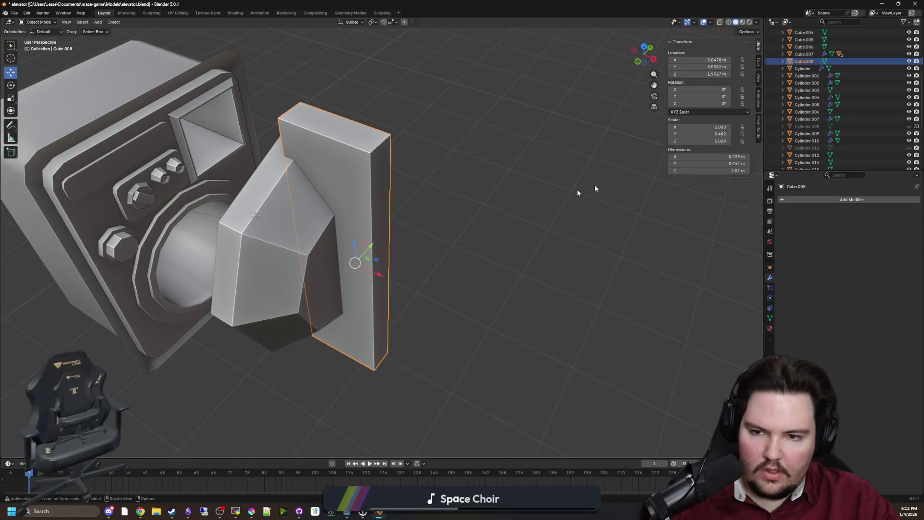
Step: Delete the Boolean modifier from the large cylinder Cylinder.016
scroll(534, 248, "down", 5)
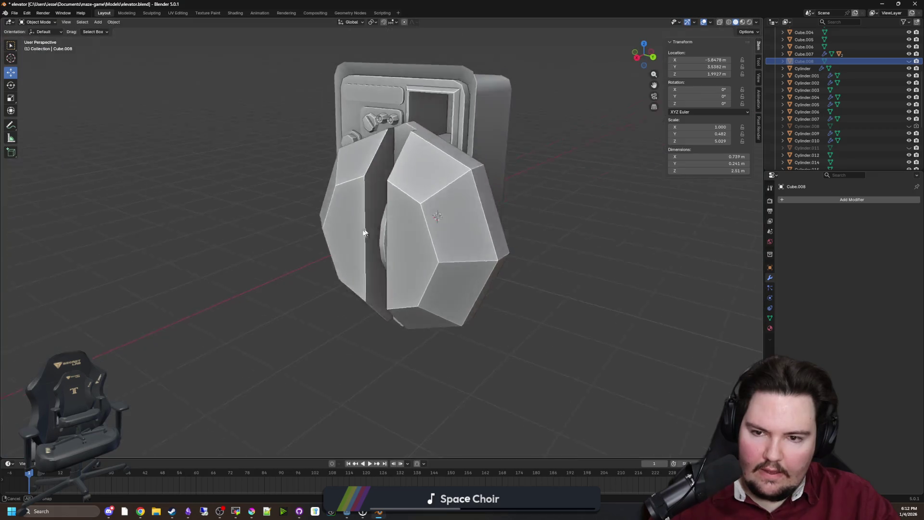
left_click(394, 227)
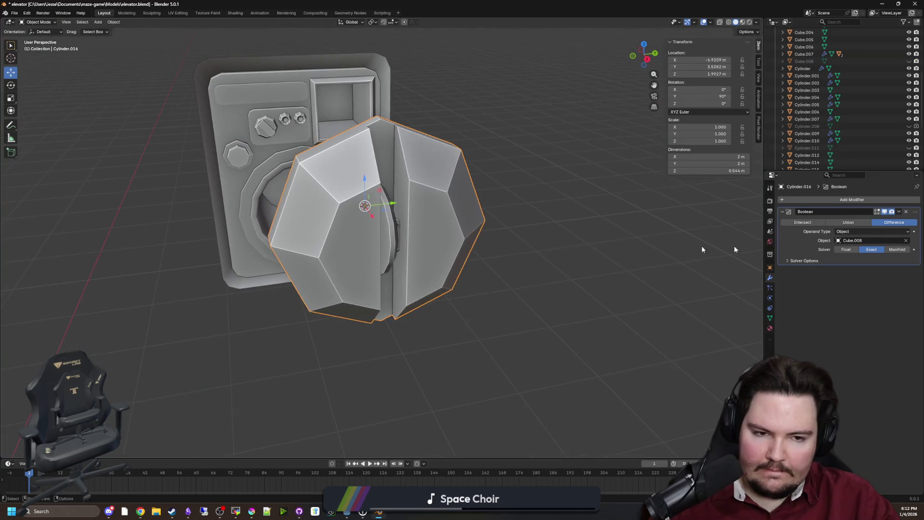
left_click(899, 212)
left_click(882, 220)
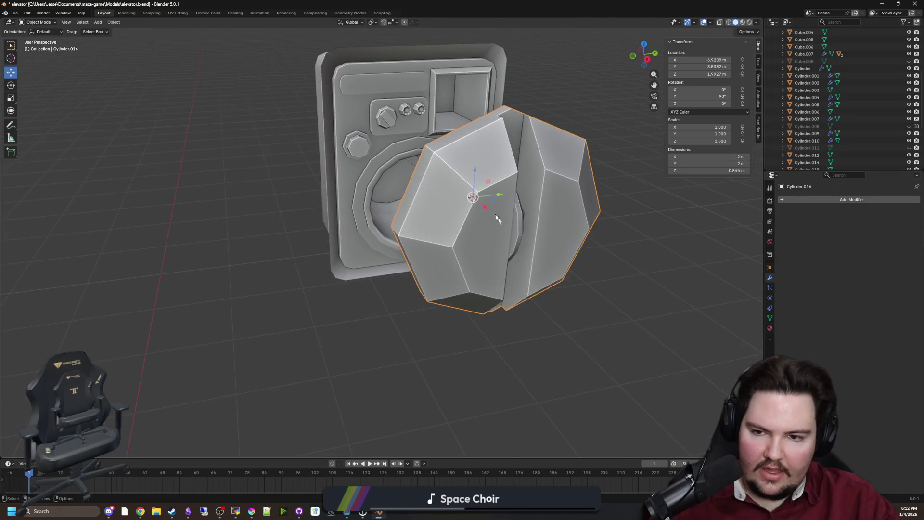
key("s")
right_click(449, 251)
right_click(334, 214)
Step: Set the cylinder's origin to its centre and move it along Y
mouse_move(334, 241)
left_click(399, 261)
right_click(315, 218)
mouse_move(318, 217)
left_click(388, 243)
key("g")
key("y")
left_click(298, 262)
Step: Shrink the cylinder to screw size and place it on the panel's front face
key("s")
left_click(385, 284)
scroll(439, 248, "up", 3)
scroll(440, 247, "down", 2)
key("g")
key("y")
left_click(337, 192)
key("g")
key("x")
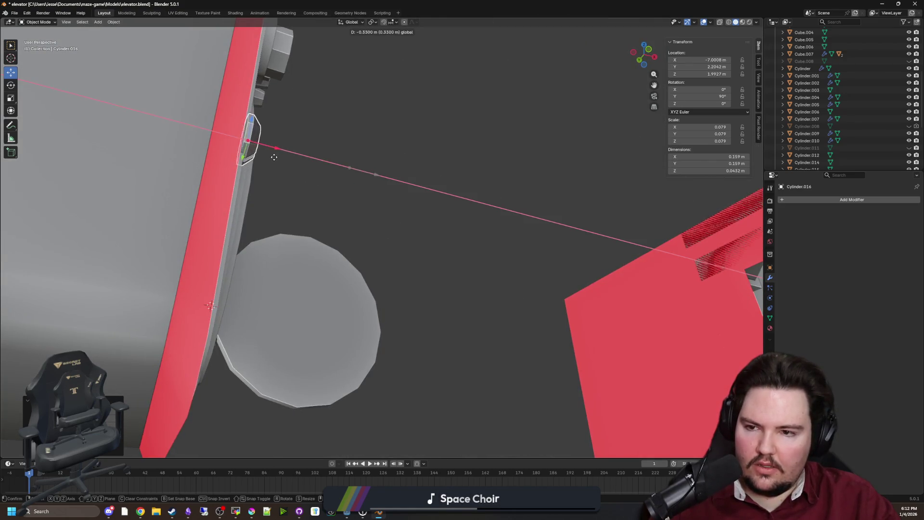
left_click(258, 149)
Step: Place the screw at the bottom-left corner, shrink it further, and rotate it 45° around X
mouse_move(279, 235)
left_mouse_down()
mouse_move(280, 360)
mouse_move(319, 370)
left_mouse_up()
scroll(319, 371, "up", 2)
key("s")
key("r")
key("x")
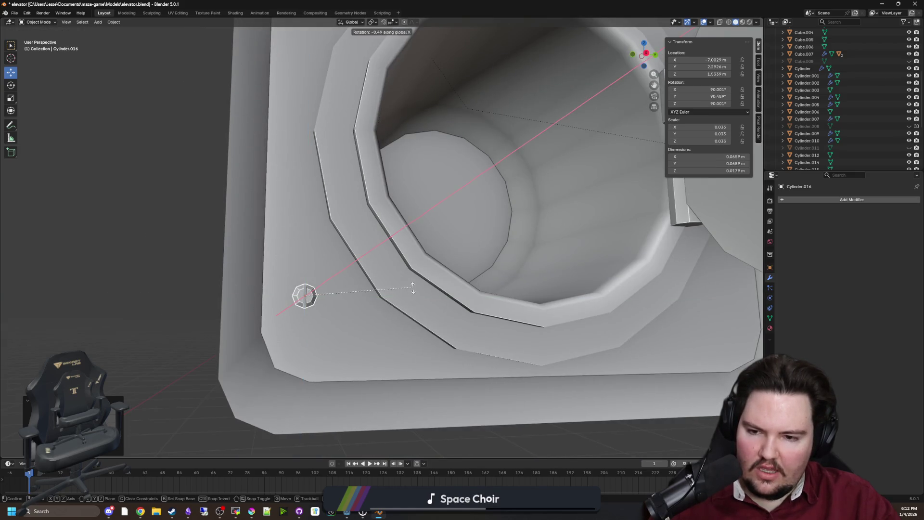
left_click(415, 340)
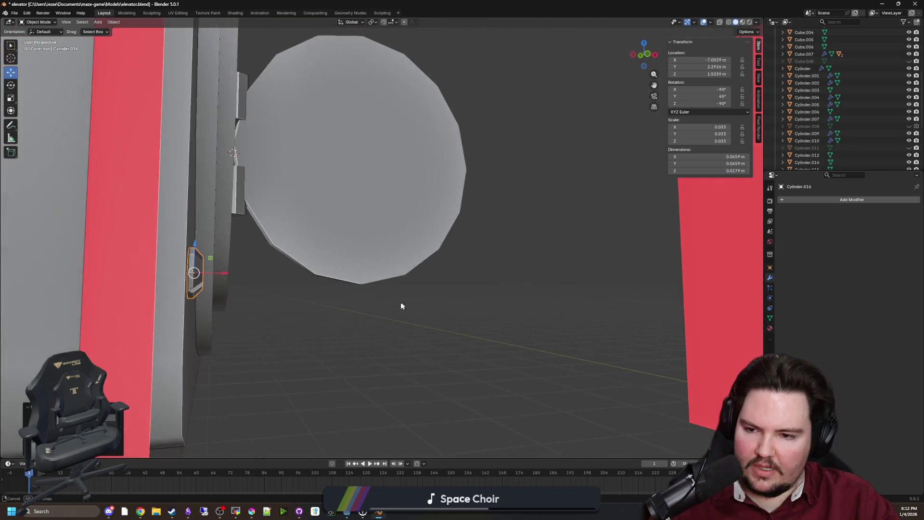
left_click_drag(401, 306, 364, 303)
left_click_drag(194, 252, 193, 284)
mouse_move(346, 316)
left_mouse_down()
mouse_move(256, 309)
mouse_move(297, 312)
left_mouse_up()
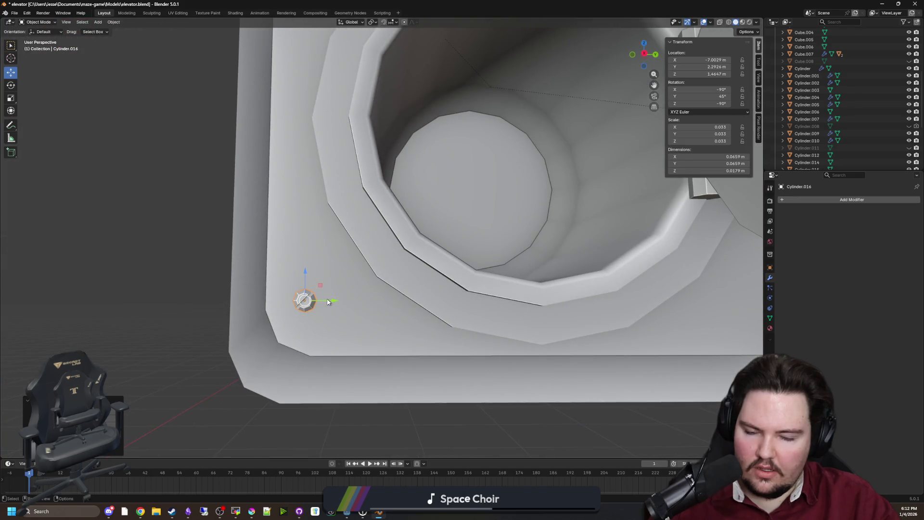
scroll(433, 368, "down", 5)
mouse_move(433, 368)
left_mouse_down()
mouse_move(446, 330)
mouse_move(404, 377)
mouse_move(326, 367)
left_mouse_up()
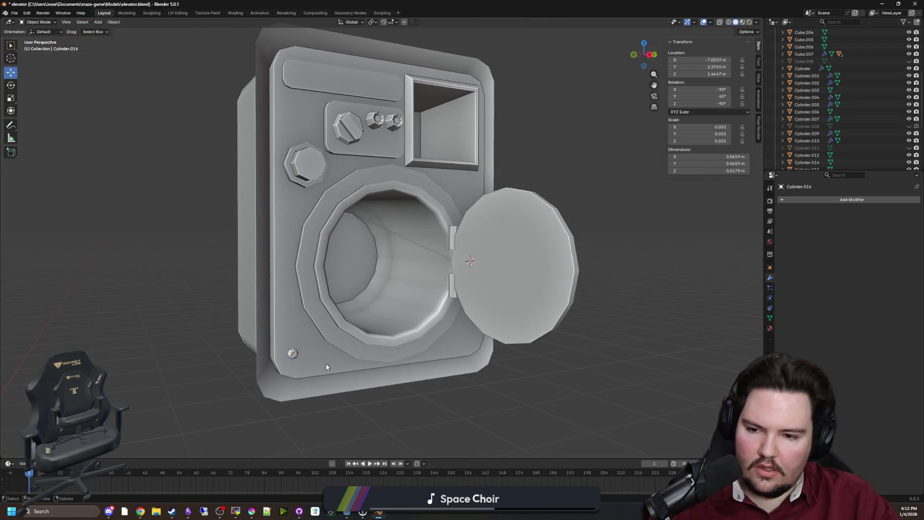
Step: Try duplicating and raising the screw, then cancel and undo those moves
right_click(295, 354)
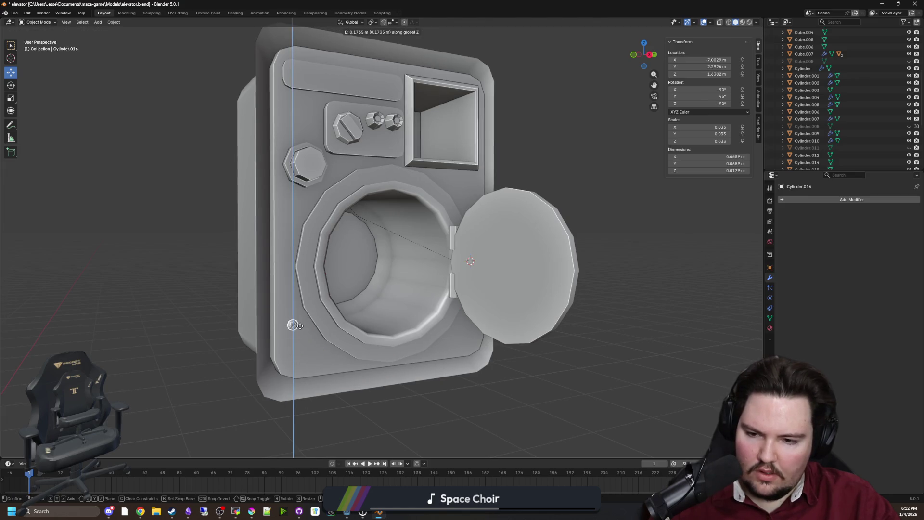
key("d")
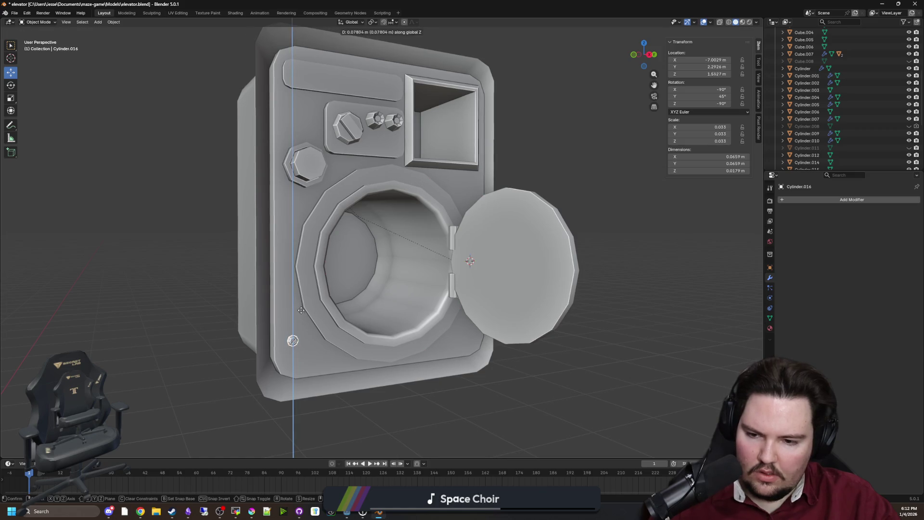
key("shift+d")
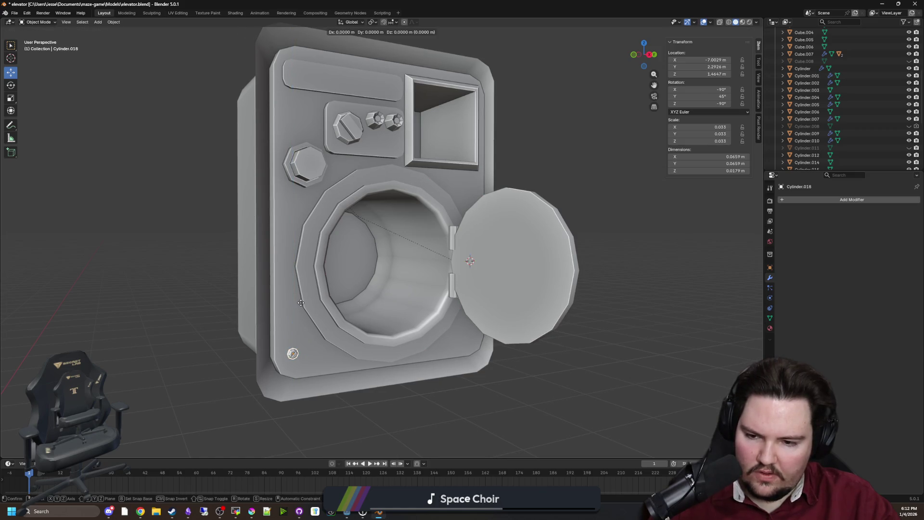
right_click(301, 305)
right_click(301, 305)
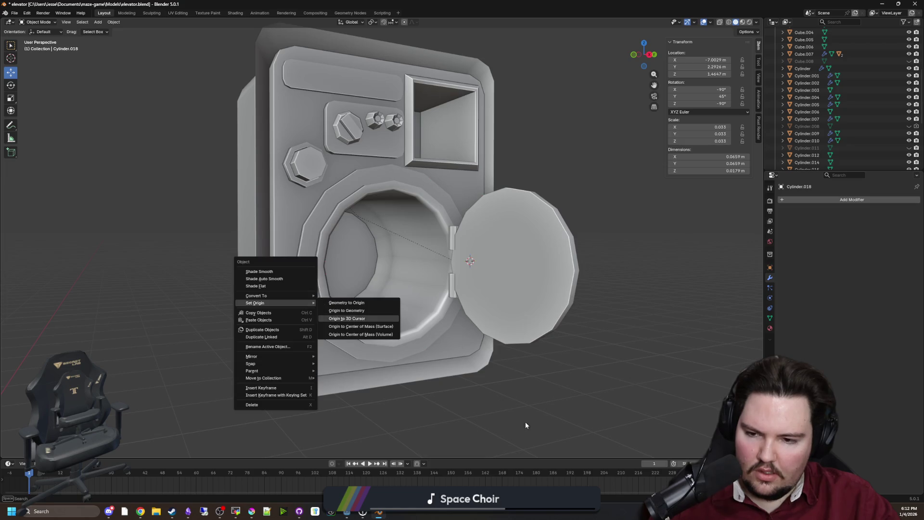
key("Escape")
key("ctrl+z")
key("g")
key("z")
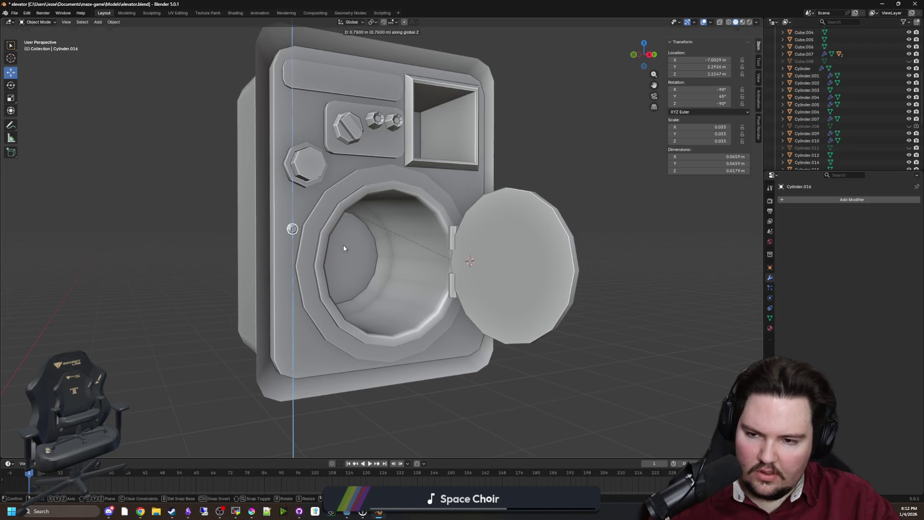
right_click(343, 248)
scroll(847, 120, "down", 5)
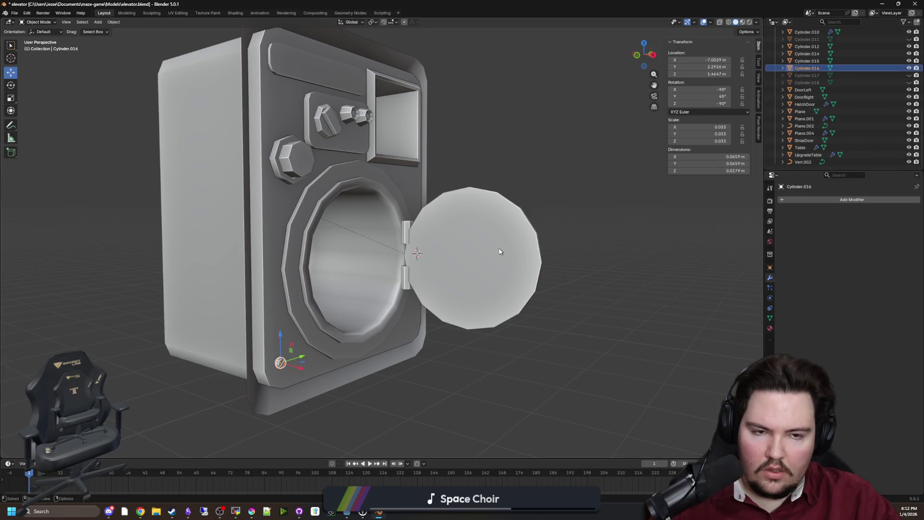
Step: Duplicate the screw to the upper-left corner and place a copy at the upper-right
key("shift+d")
right_click(451, 347)
key("z")
left_click(417, 190)
mouse_move(417, 190)
left_mouse_down()
mouse_move(422, 235)
mouse_move(395, 261)
left_mouse_up()
left_click_drag(395, 265, 314, 246)
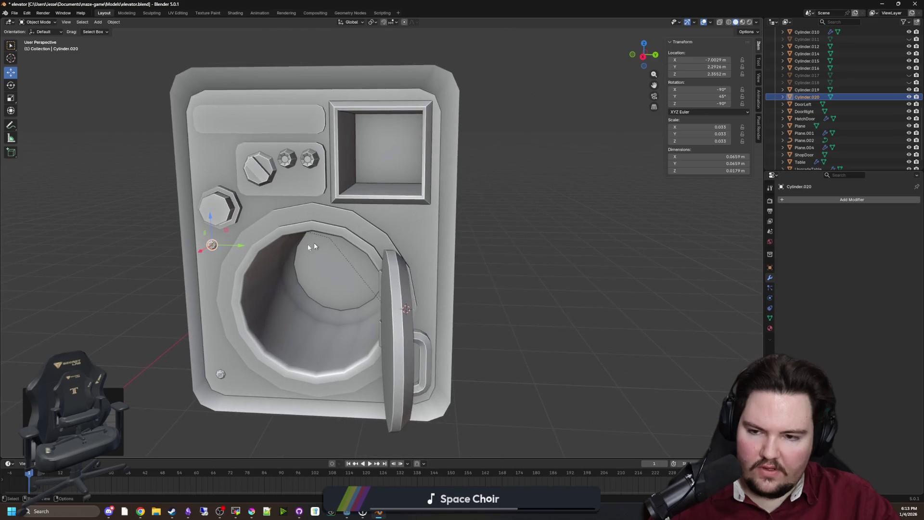
left_click_drag(244, 251, 442, 257)
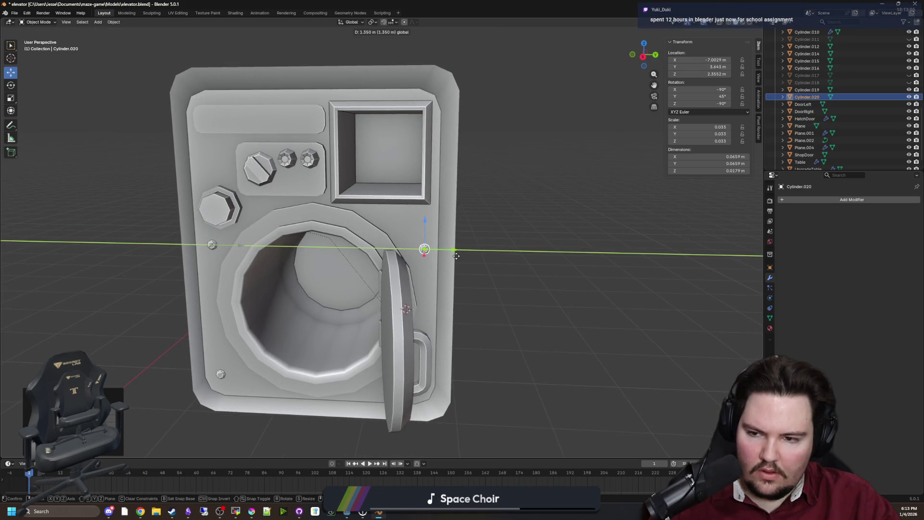
left_click(454, 255)
Step: Duplicate the upper-right screw down to the lower-right corner and rotate it around X
mouse_move(439, 255)
left_mouse_down()
mouse_move(472, 249)
mouse_move(457, 247)
mouse_move(489, 233)
left_mouse_up()
key("shift+d")
right_click(424, 211)
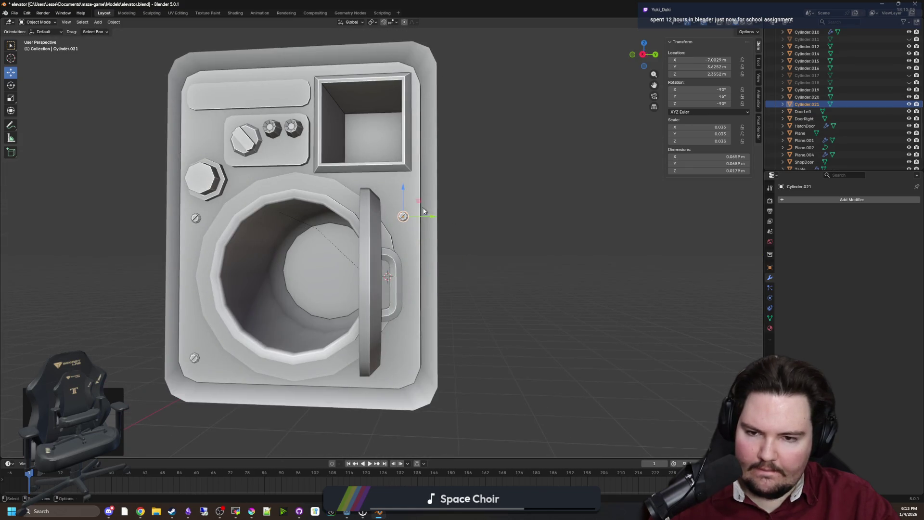
mouse_move(404, 192)
left_mouse_down()
mouse_move(412, 345)
mouse_move(471, 336)
left_mouse_up()
left_click(410, 342)
key("r")
key("x")
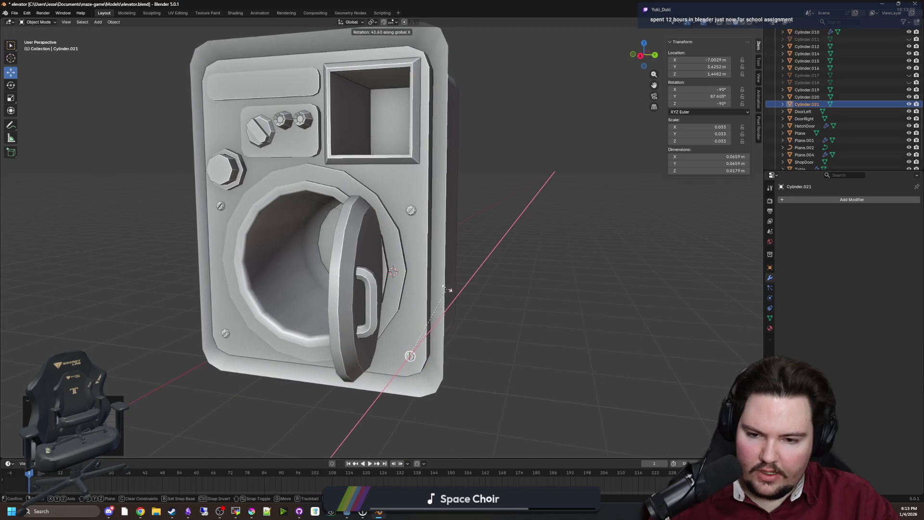
left_click(447, 289)
Step: Rotate the upper-right and upper-left screws around the X axis
left_click(410, 210)
key("r")
key("x")
left_click(493, 252)
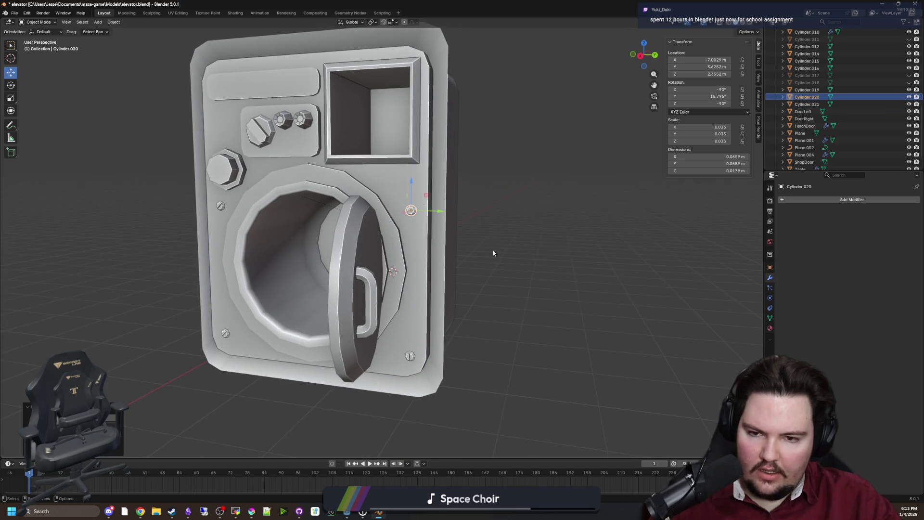
left_click(221, 208)
key("r")
key("x")
left_click(239, 104)
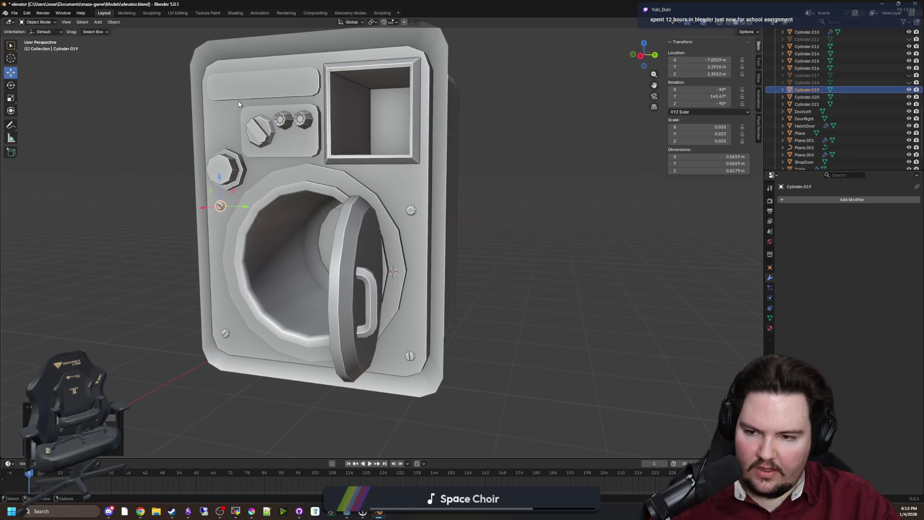
Step: Clear the selection and orbit to view the four screwed corners from the side
key("Tab")
key("KP_Decimal")
scroll(554, 241, "down", 5)
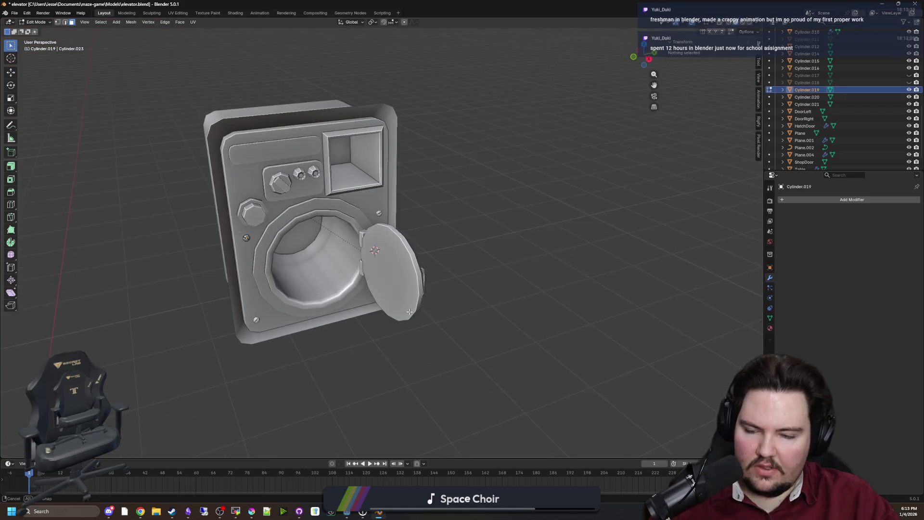
key("Tab")
left_click(530, 305)
mouse_move(531, 304)
left_mouse_down()
mouse_move(474, 305)
mouse_move(470, 259)
mouse_move(522, 272)
mouse_move(485, 298)
mouse_move(229, 366)
left_mouse_up()
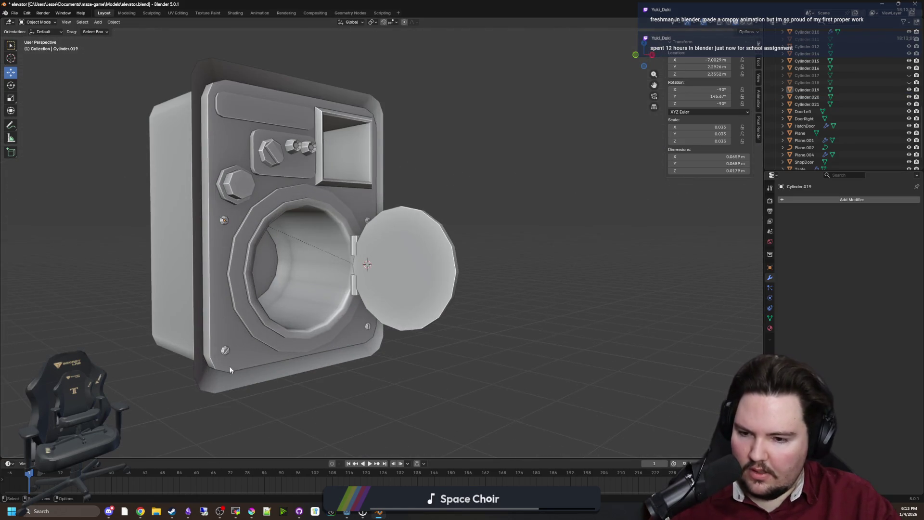
Step: Select the panel body together with its corner screws
left_click(226, 350)
left_click(214, 229)
left_click(223, 222)
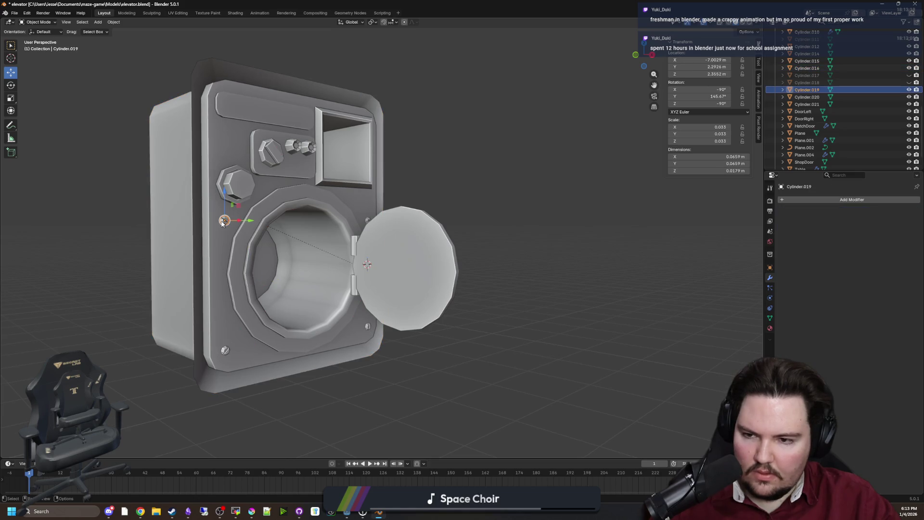
left_click(225, 350, "shift")
left_click(369, 330, "shift")
left_click_drag(369, 329, 402, 250)
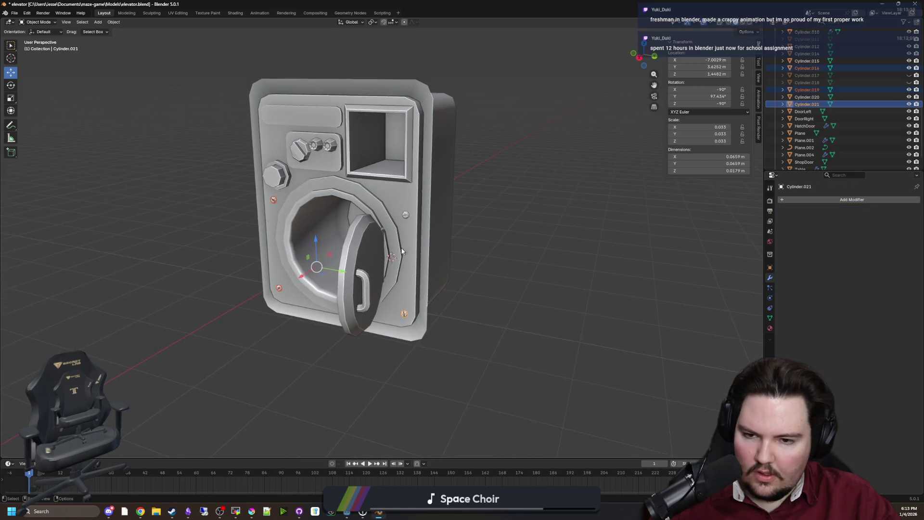
left_click(415, 215)
left_click_drag(415, 215, 481, 191)
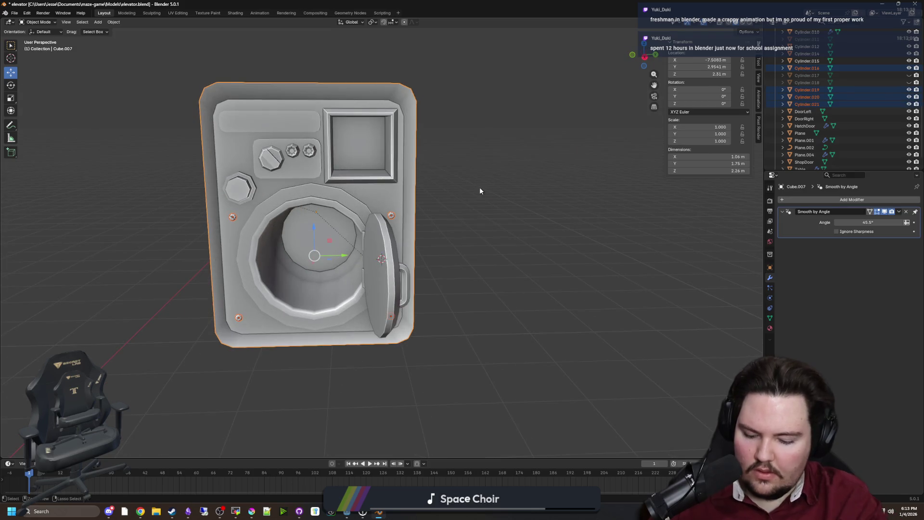
left_click_drag(474, 145, 366, 263)
Step: Move the selected panel along X toward the elevator
key("g")
key("x")
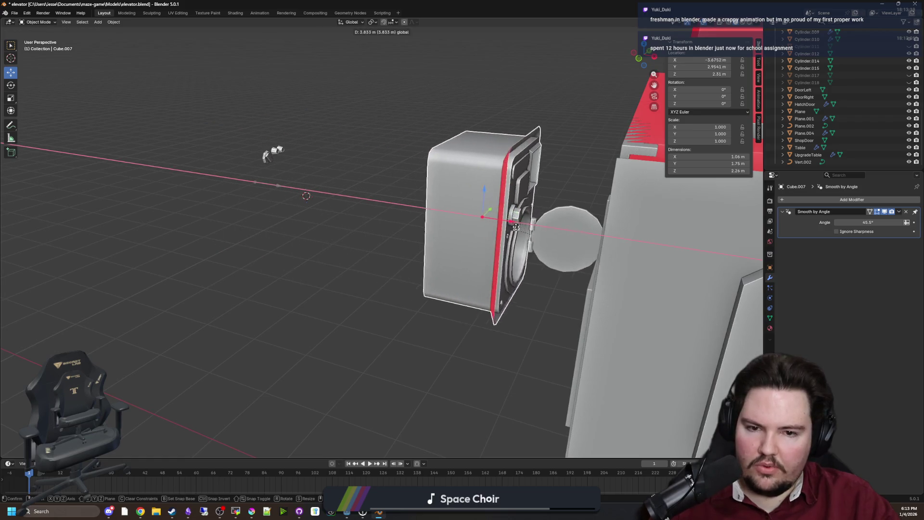
left_click(535, 233)
scroll(415, 294, "up", 5)
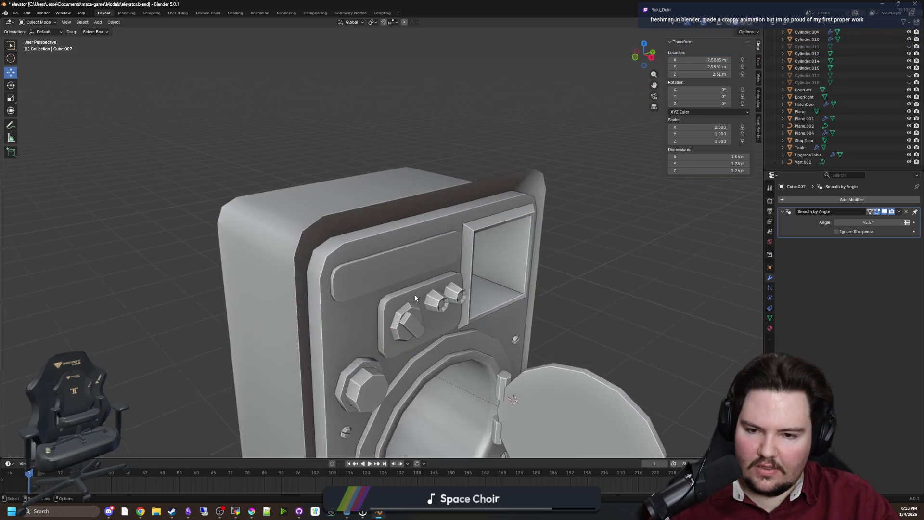
Step: Add the three knobs and the panel body to the selection
left_click(467, 310)
left_click(475, 308, "shift")
left_click(417, 343, "shift")
left_click(412, 322, "shift")
scroll(412, 322, "down", 9)
scroll(466, 329, "up", 8)
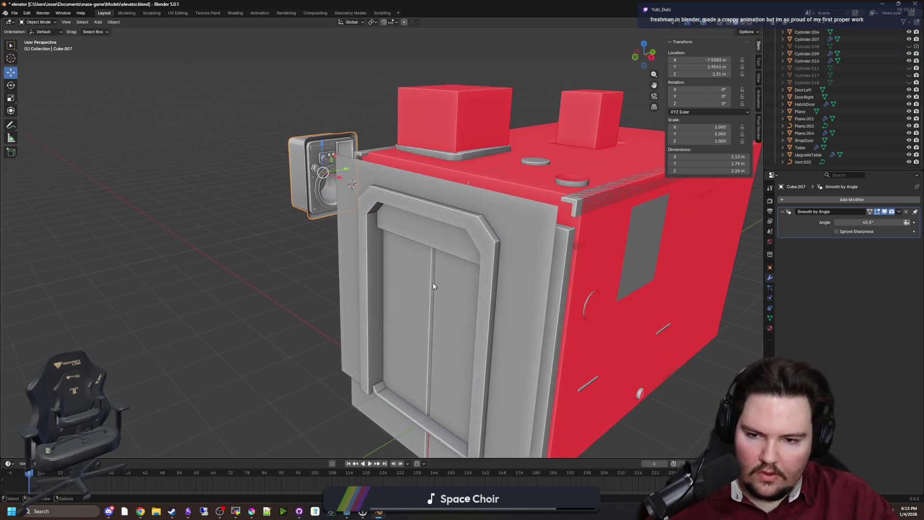
left_click_drag(432, 285, 366, 264)
Step: Slide the panel back along X into the elevator wall at about X −2.5 m
mouse_move(341, 182)
left_mouse_down()
mouse_move(400, 188)
mouse_move(505, 221)
left_mouse_up()
key("KP_Decimal")
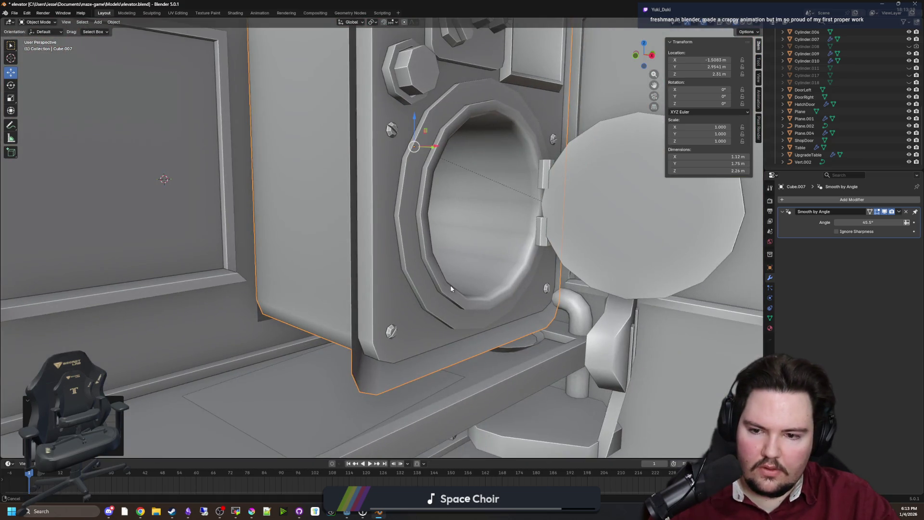
left_click_drag(467, 284, 473, 290)
left_click_drag(463, 214, 357, 170)
key("KP_Decimal")
scroll(442, 218, "down", 5)
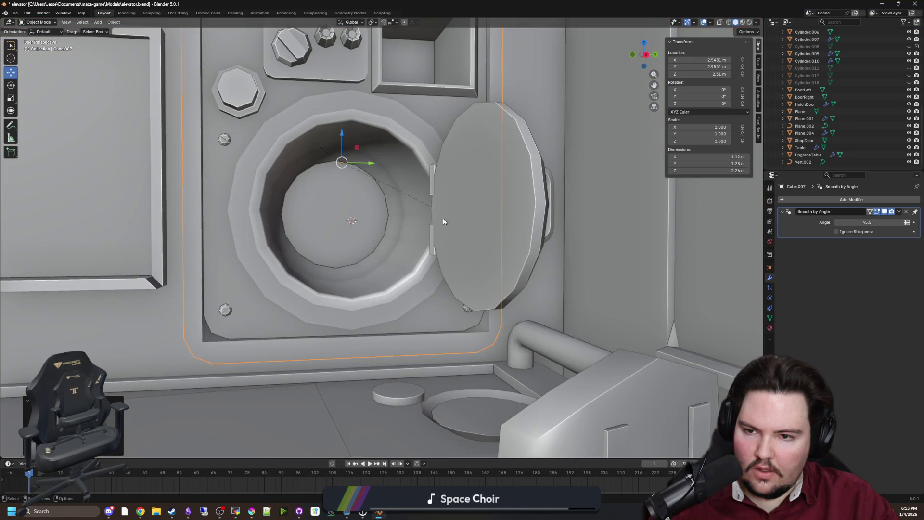
scroll(377, 224, "up", 3)
scroll(404, 230, "up", 2)
left_click_drag(404, 230, 466, 266)
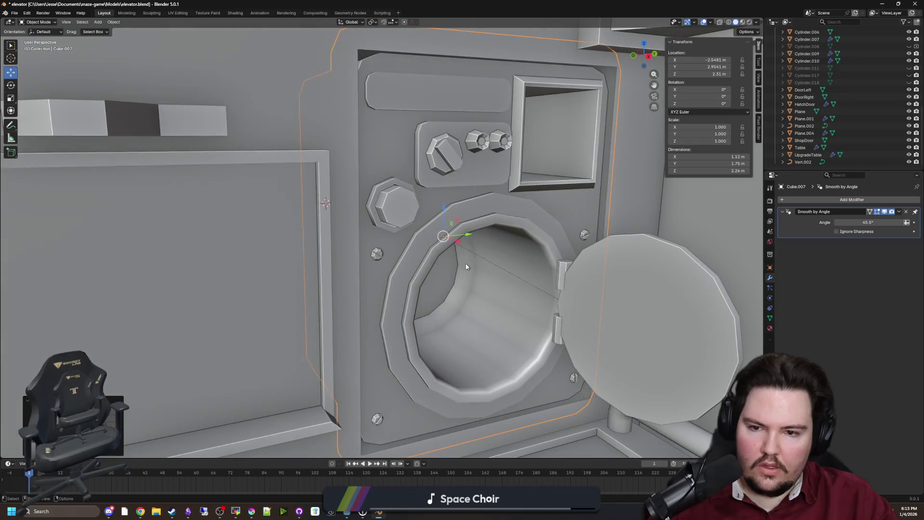
Step: Confirm the panel's X position, then resize the backing plate with its X size locked
key("x")
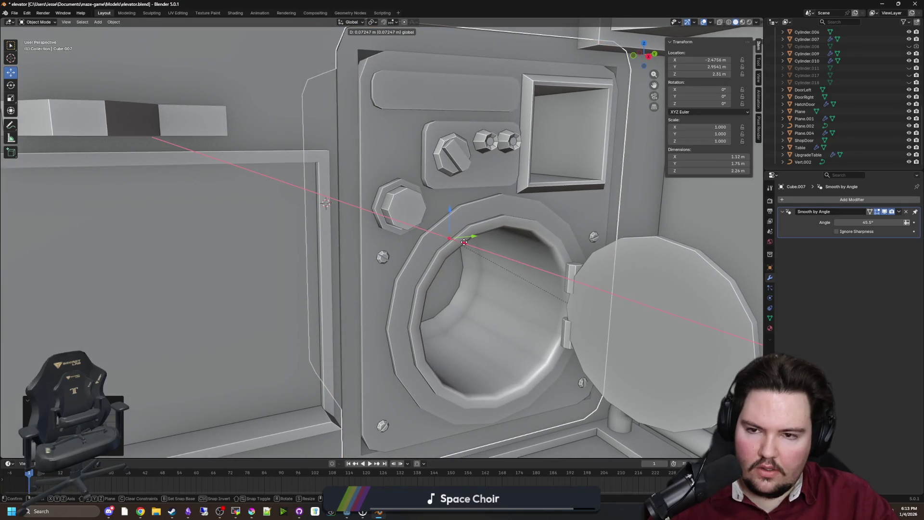
left_click(462, 242)
left_click(380, 116)
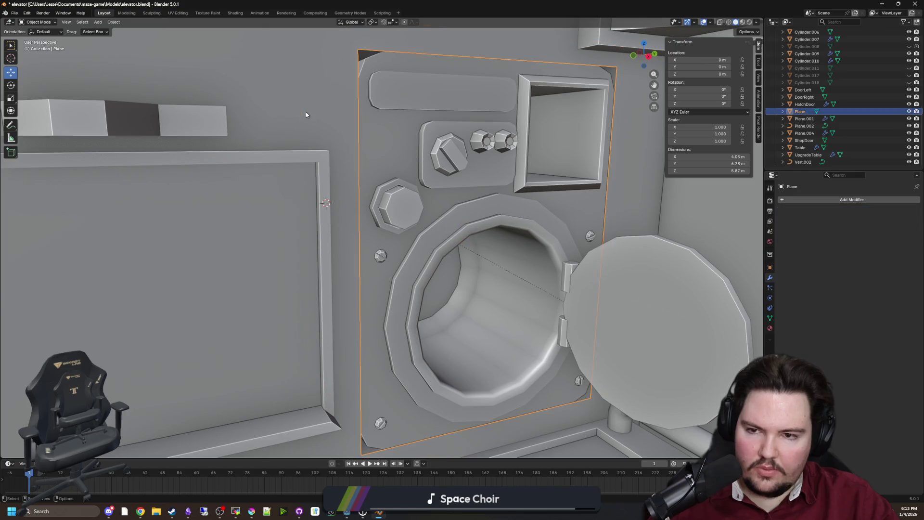
key("Tab")
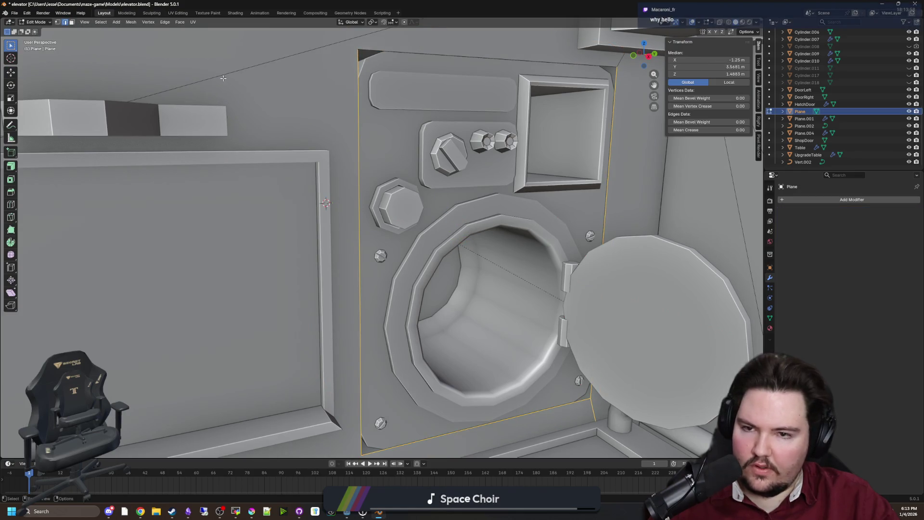
left_click(332, 52)
key("a")
left_click(298, 51)
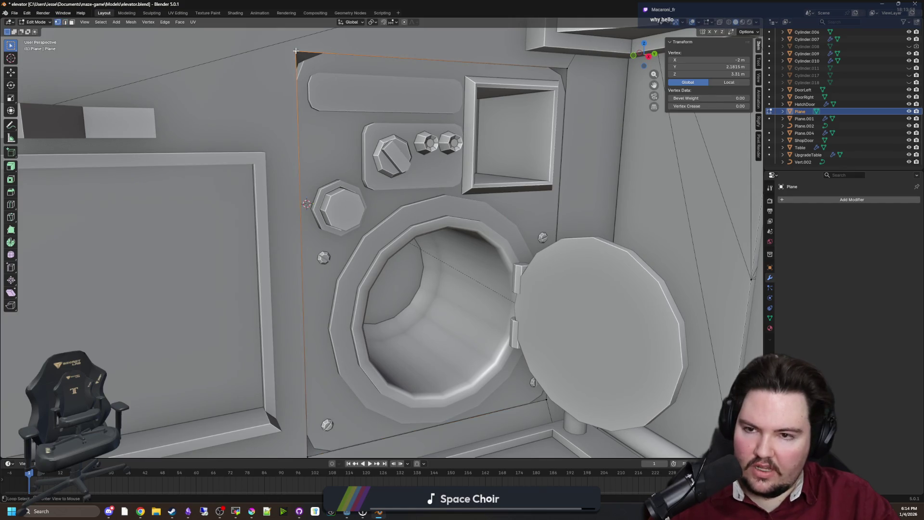
key("a")
key("KP_Decimal")
key("s")
key("shift+x")
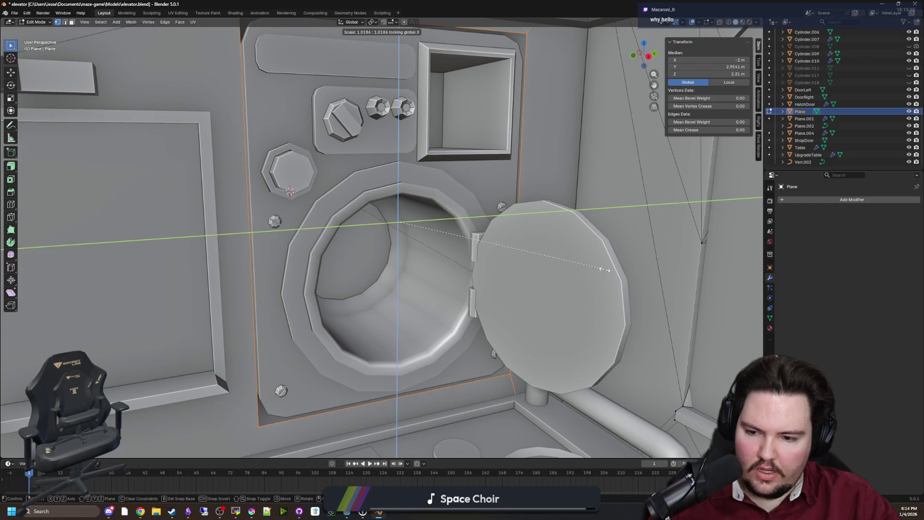
left_click(604, 270)
Step: Round off the backing plate's corners with a bevel
scroll(152, 54, "up", 3)
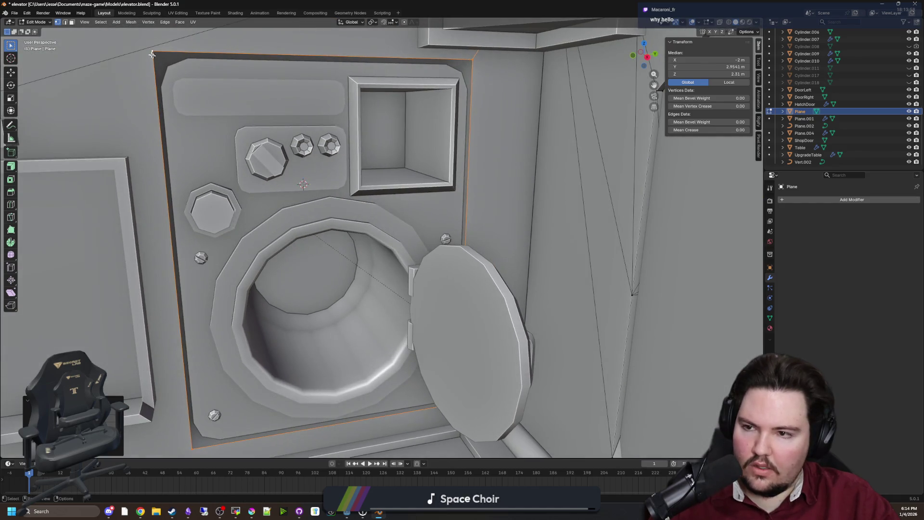
left_click(152, 55)
scroll(206, 287, "down", 5)
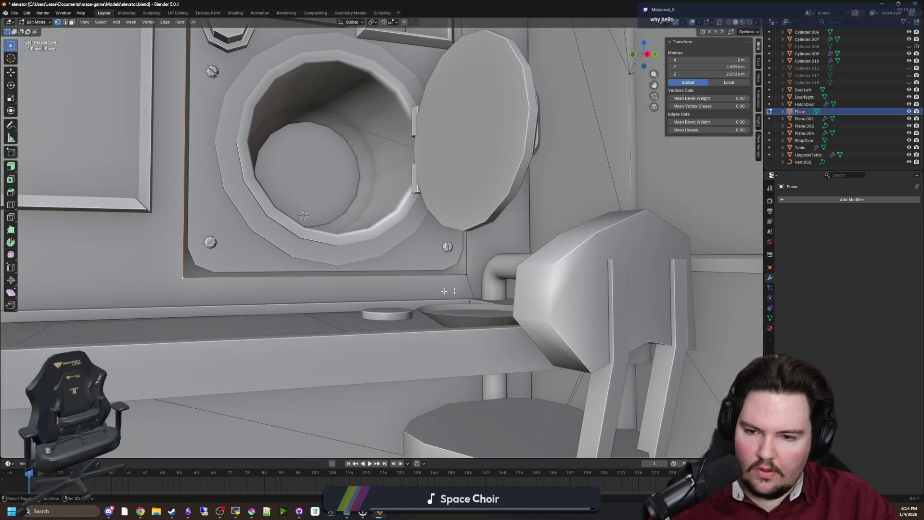
scroll(469, 275, "up", 5)
key("ctrl+b")
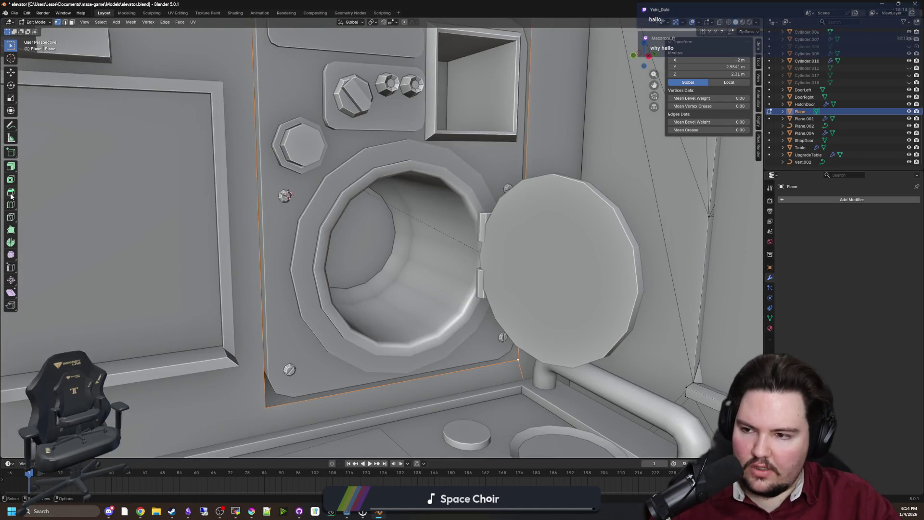
scroll(402, 183, "up", 5)
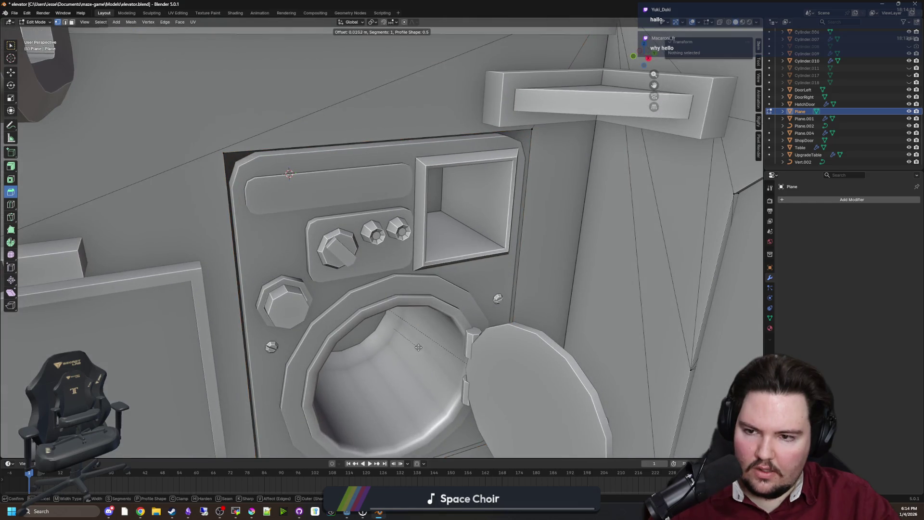
left_click_drag(409, 346, 418, 348)
scroll(218, 299, "down", 2)
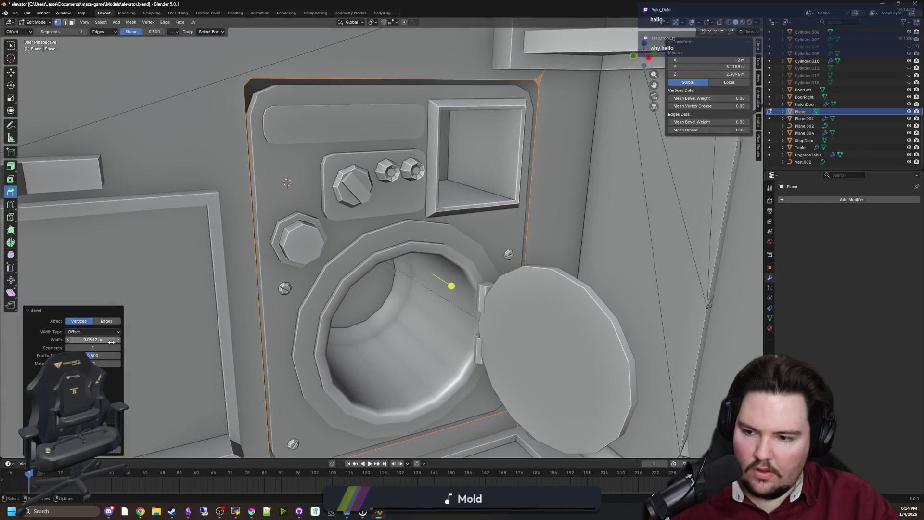
left_click_drag(150, 373, 237, 339)
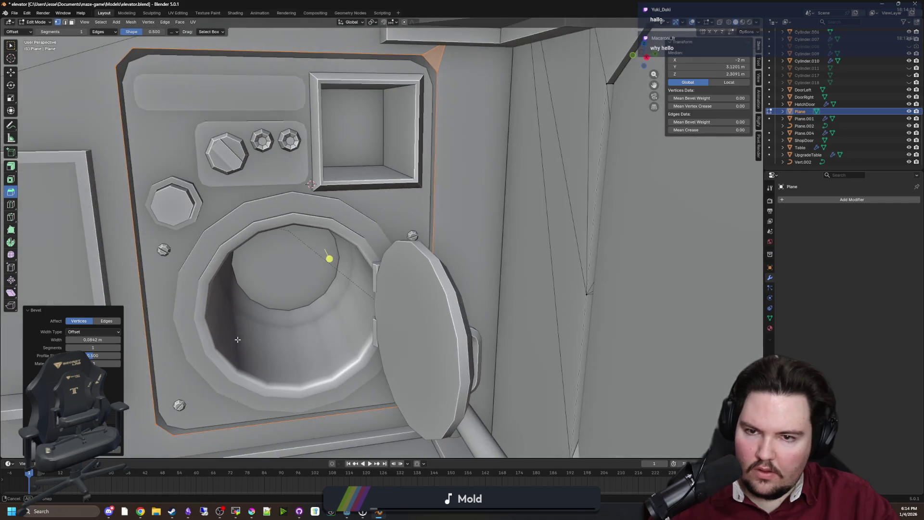
key("Tab")
Step: Move the backing plate's left edge slightly outward along Y
mouse_move(462, 330)
left_mouse_down()
mouse_move(476, 317)
mouse_move(697, 268)
mouse_move(480, 324)
mouse_move(557, 344)
mouse_move(481, 303)
mouse_move(356, 272)
mouse_move(390, 289)
mouse_move(402, 273)
mouse_move(337, 310)
left_mouse_up()
left_click_drag(322, 343, 393, 181)
left_click(394, 181)
key("KP_Decimal")
key("Tab")
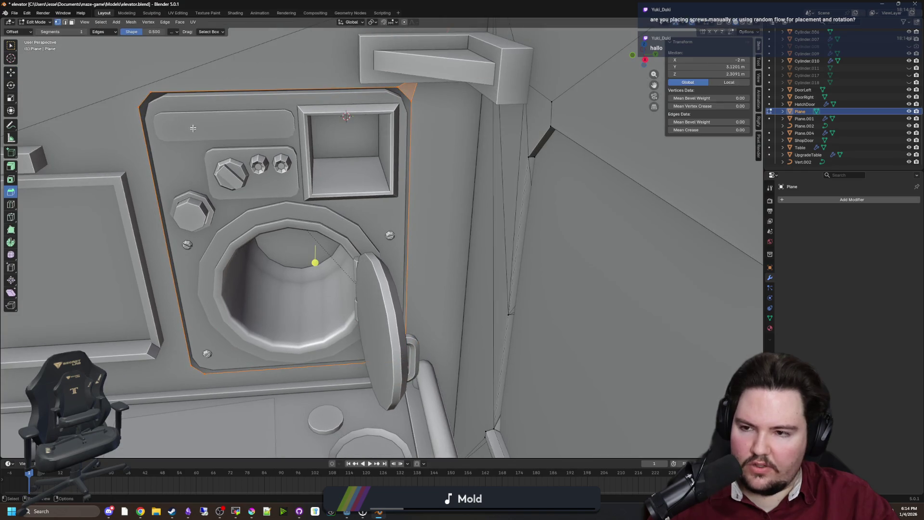
left_click(136, 104)
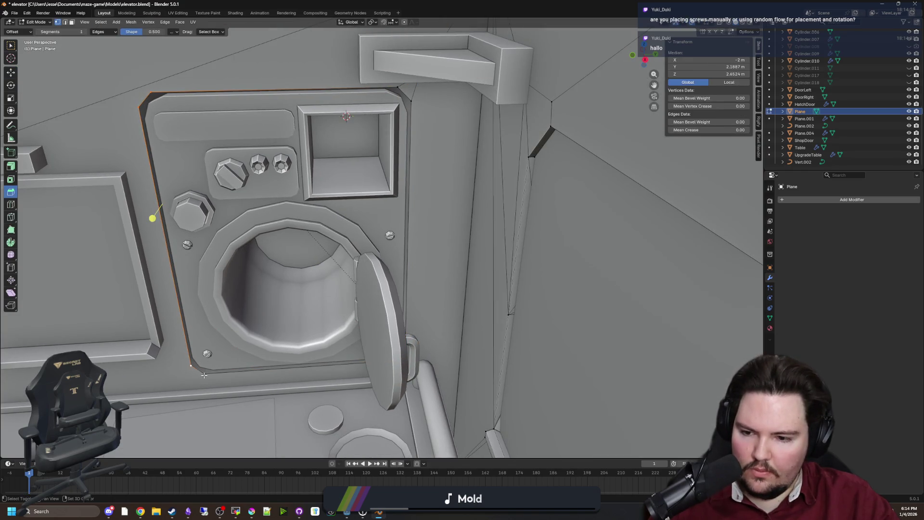
left_click_drag(412, 356, 354, 360)
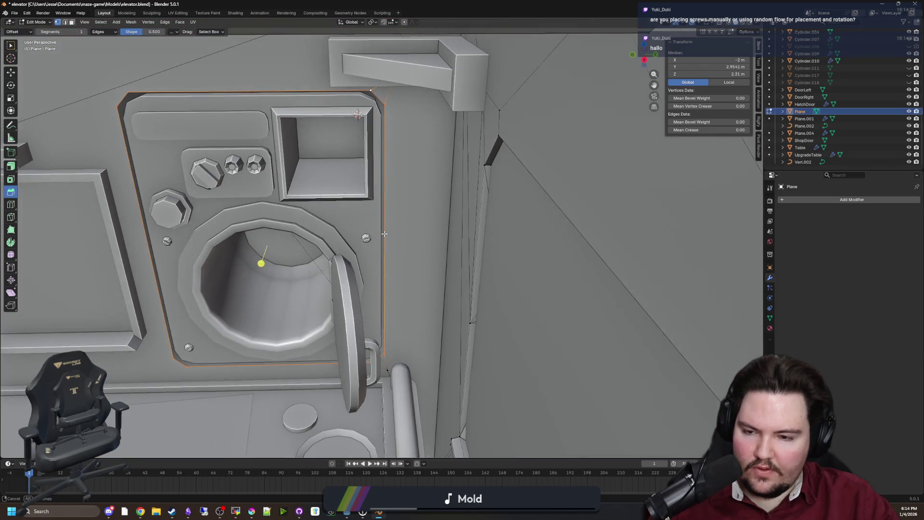
key("g")
key("y")
left_click(391, 234)
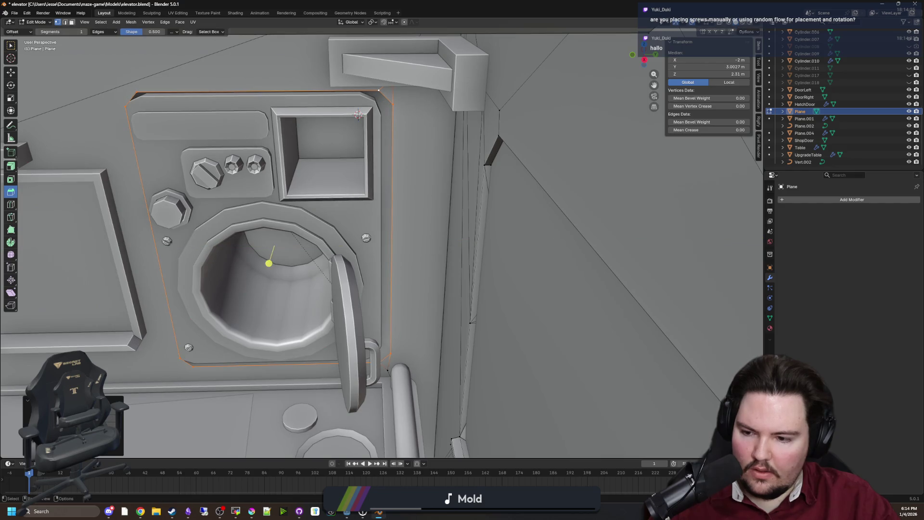
left_click(111, 415)
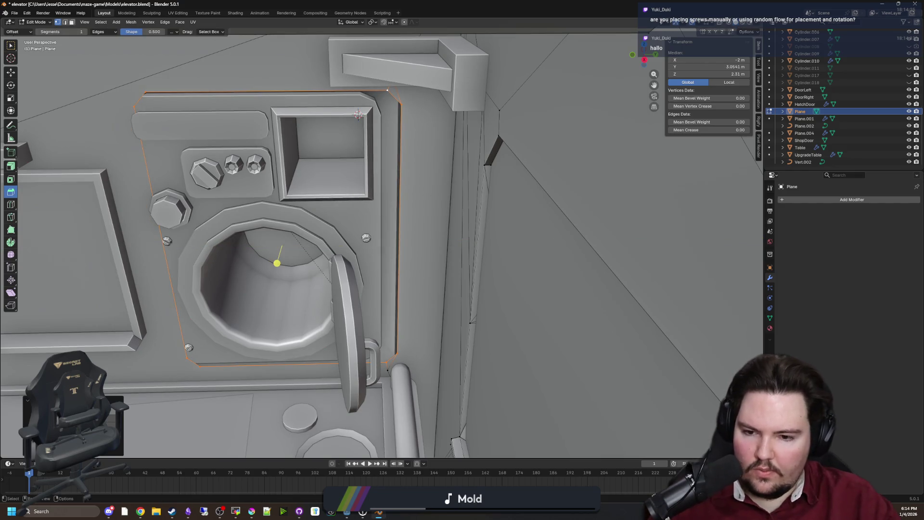
key("Tab")
Step: Push the control panel out along Y to about 3.05 m
left_click(360, 236)
key("g")
key("y")
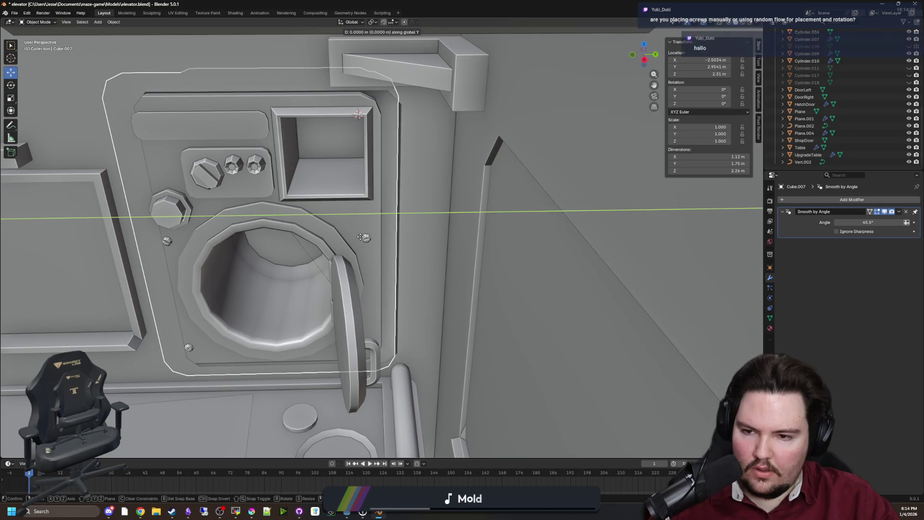
left_click(360, 242)
key("Return")
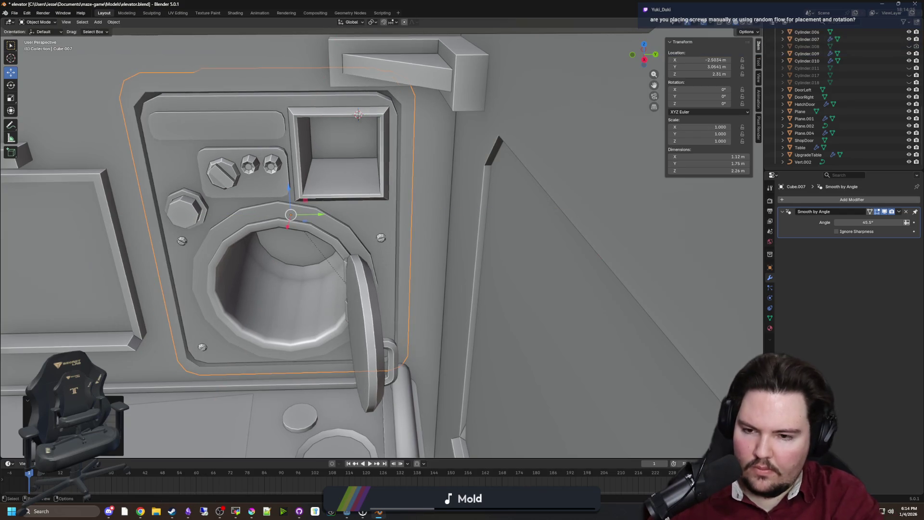
scroll(448, 348, "down", 10)
Step: Save the elevator model, then toggle the spare lid cylinder's visibility in the outliner
key("ctrl+s")
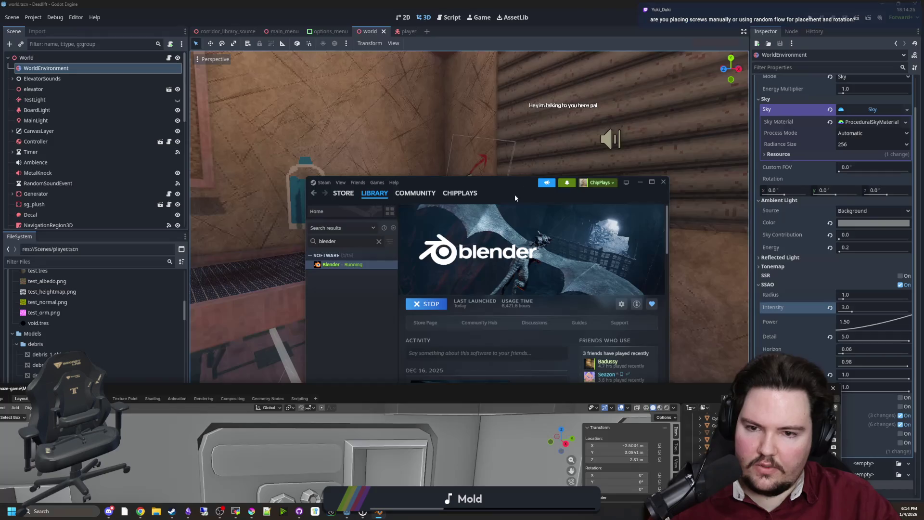
left_click(529, 140)
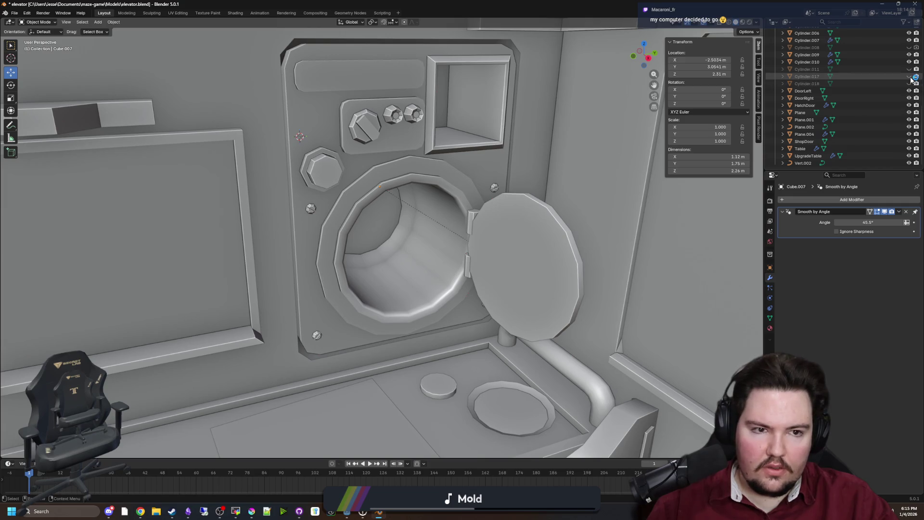
left_click(909, 76)
left_click(909, 69)
left_click(909, 69)
left_click(909, 68)
Step: Delete the unused lid cylinder Cylinder.011 and return to the Godot editor
left_click(400, 232)
key("Delete")
scroll(412, 229, "down", 3)
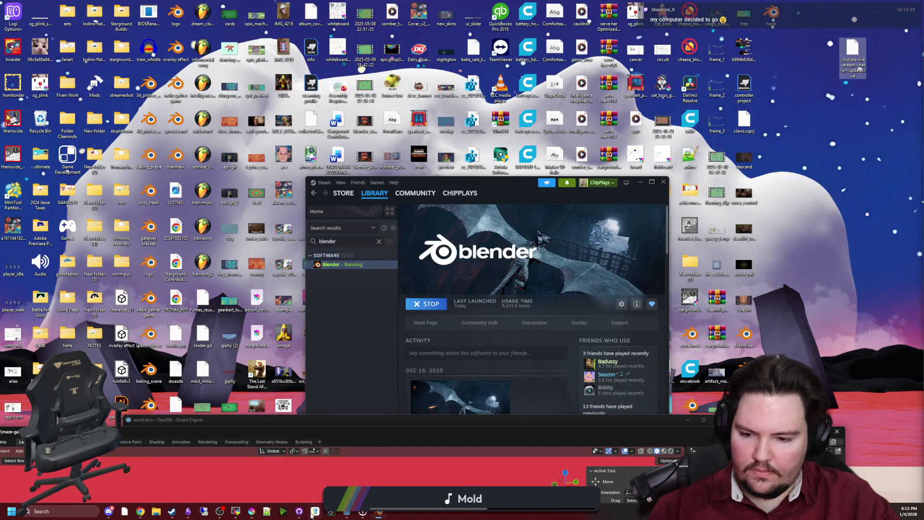
left_click(347, 511)
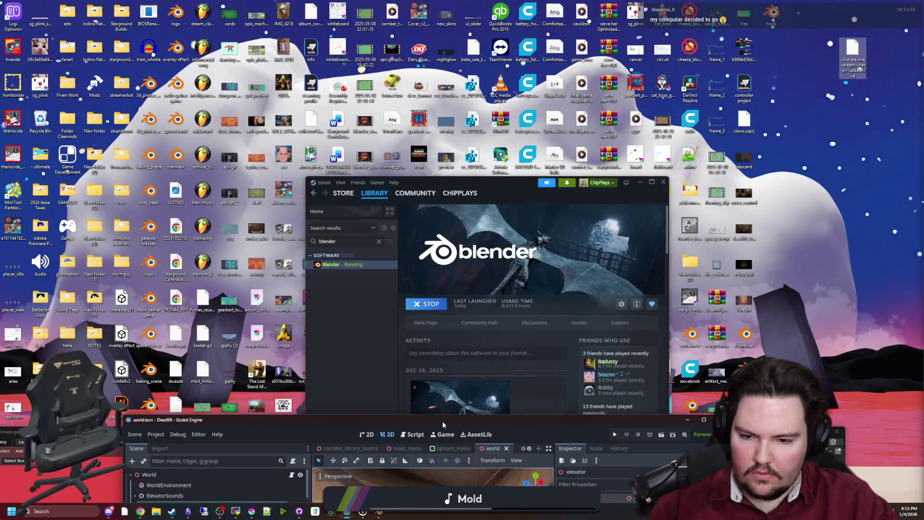
Step: Maximise the Godot editor and turn the 3D view toward the elevator's control panel
left_click_drag(453, 419, 457, 7)
double_click(457, 7)
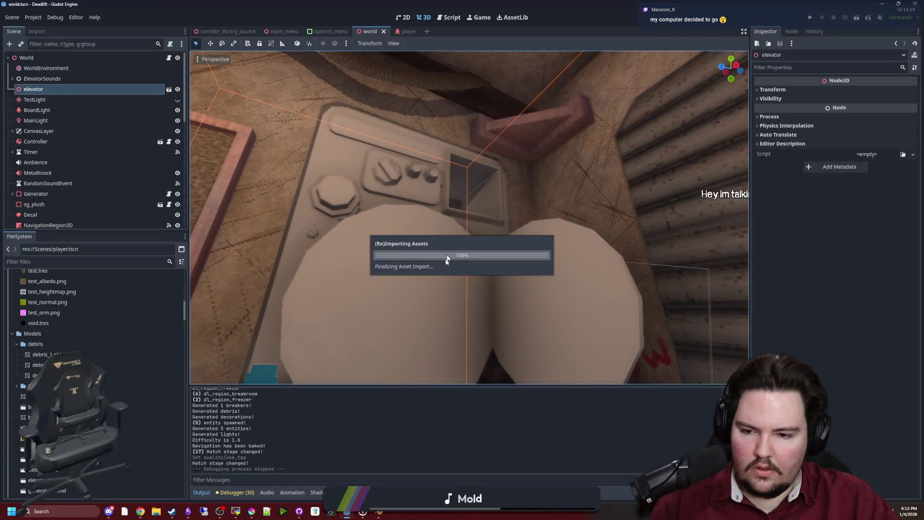
mouse_move(455, 227)
left_mouse_down()
mouse_move(385, 193)
mouse_move(317, 194)
mouse_move(423, 198)
left_mouse_up()
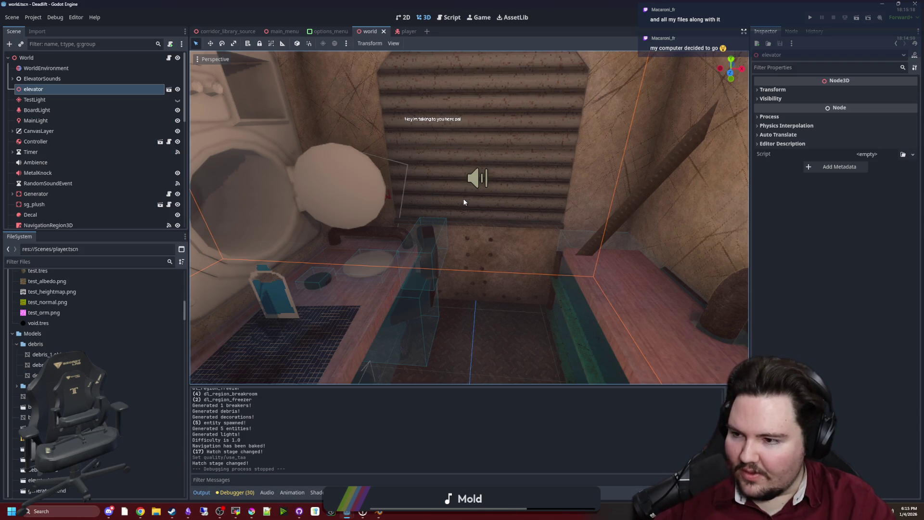
mouse_move(376, 161)
left_mouse_down()
mouse_move(284, 164)
mouse_move(293, 139)
mouse_move(332, 163)
mouse_move(313, 168)
mouse_move(298, 145)
mouse_move(294, 154)
mouse_move(313, 135)
mouse_move(370, 193)
left_mouse_up()
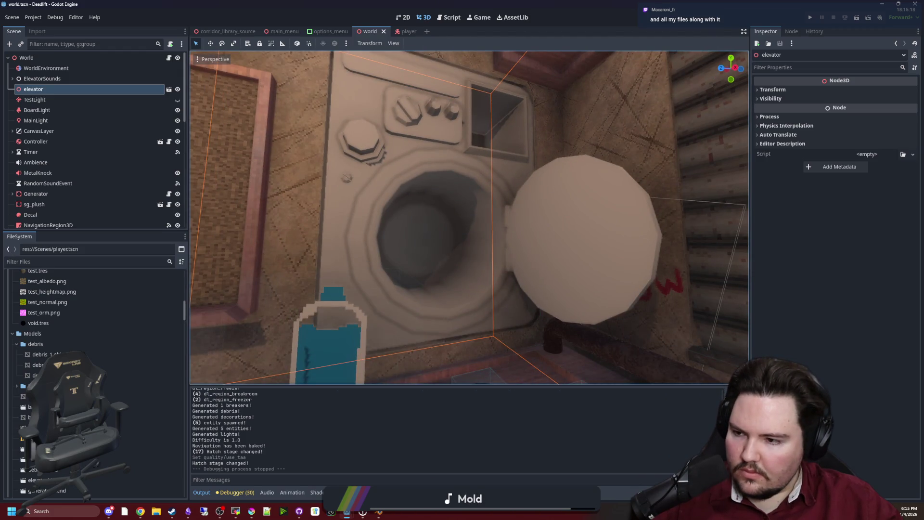
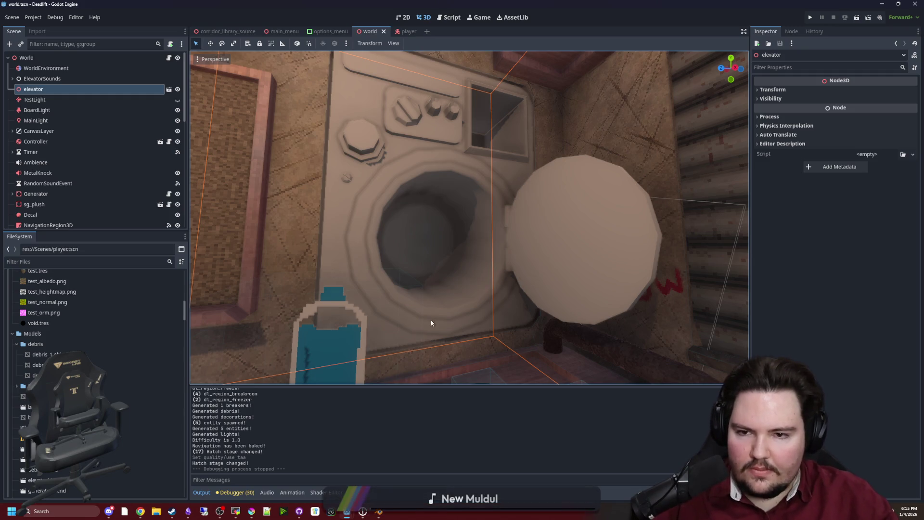
Step: Open the elevator scene and select the washing-machine button mesh Cylinder_013
scroll(431, 324, "up", 5)
left_click_drag(469, 218, 469, 173)
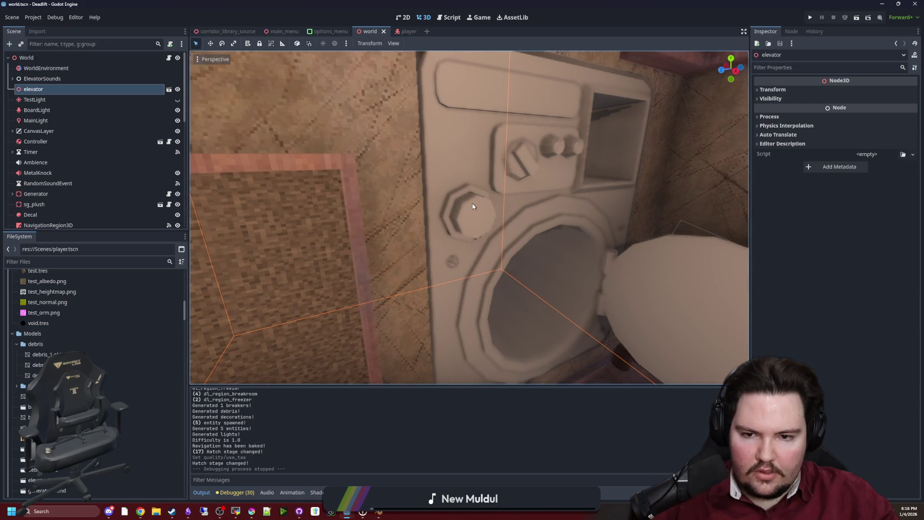
left_click_drag(401, 232, 746, 187)
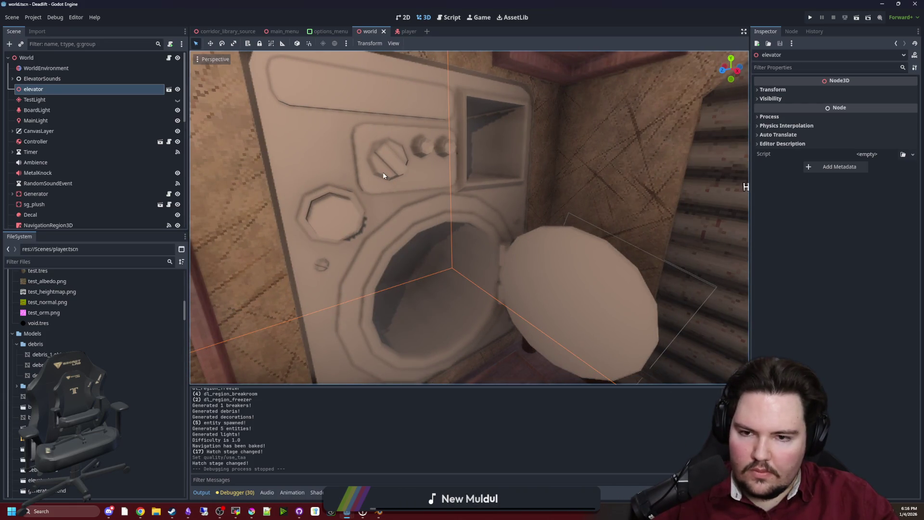
left_click(165, 91)
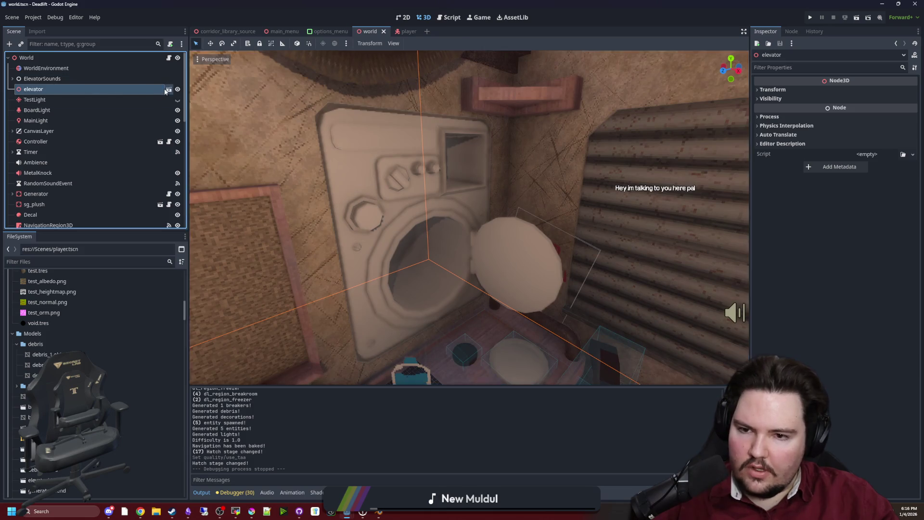
left_click(168, 89)
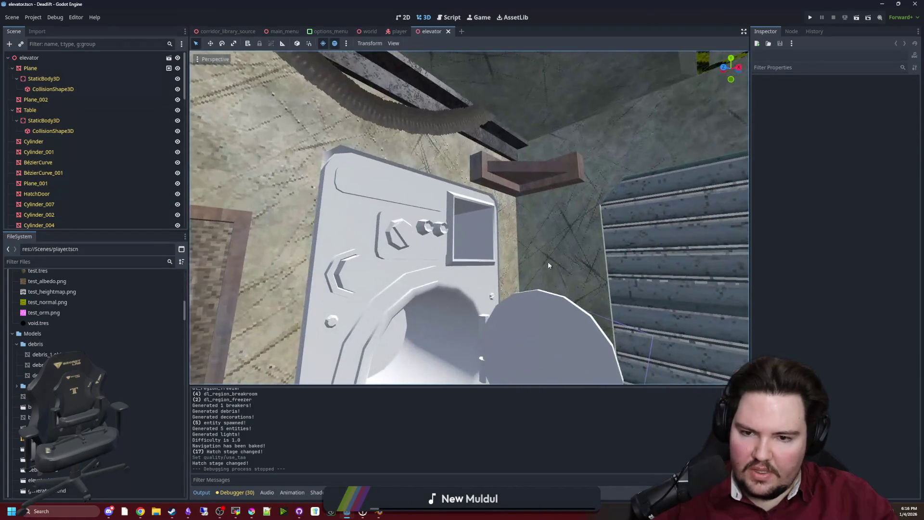
left_click(361, 271)
left_click_drag(397, 213, 399, 212)
key("ctrl+z")
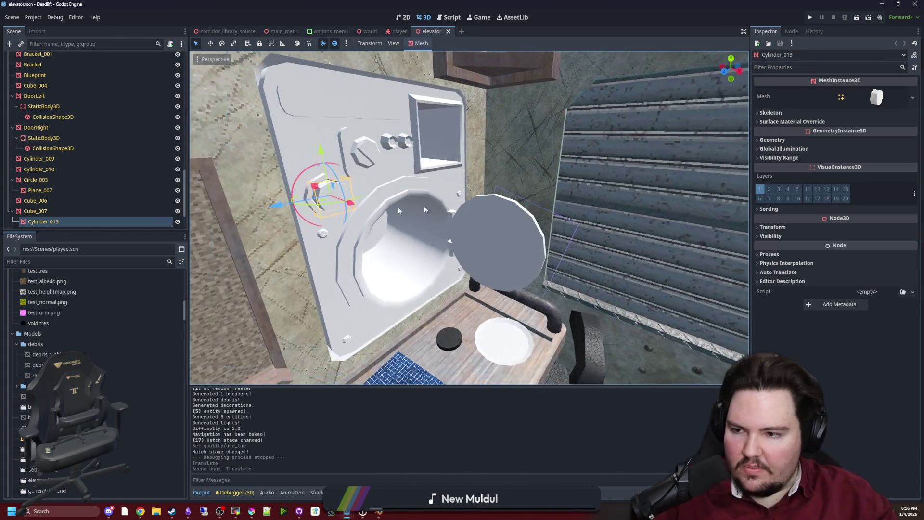
scroll(67, 192, "down", 3)
right_click(53, 179)
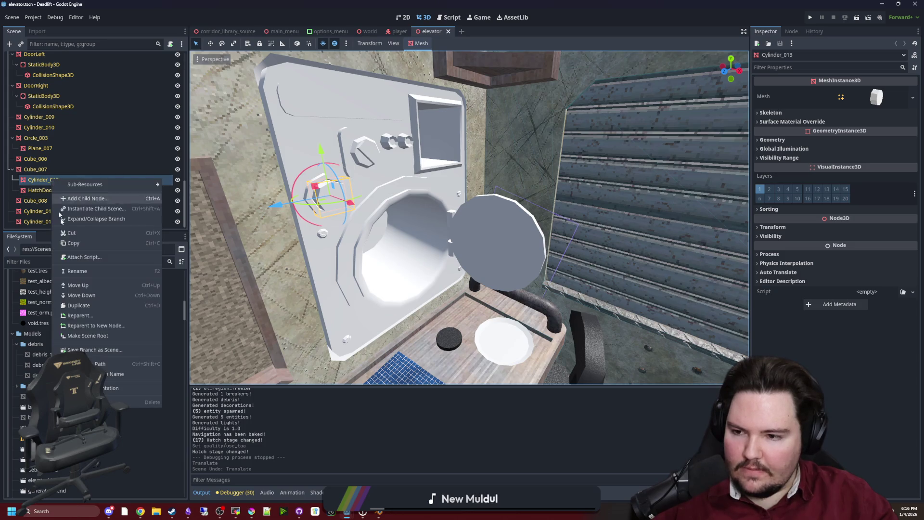
left_click(23, 184)
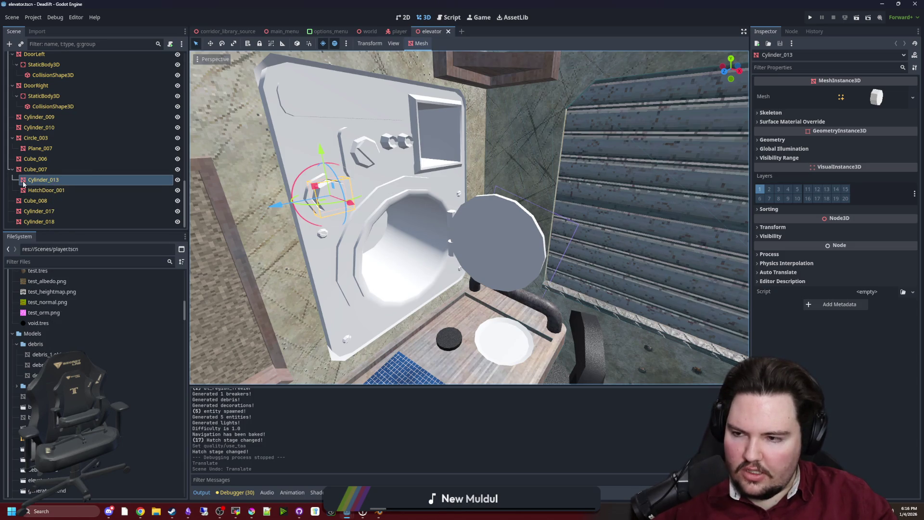
Step: Filter the FileSystem by 'eleva' and open elevator.blend's Advanced Import Settings
left_click(91, 260)
type("blender")
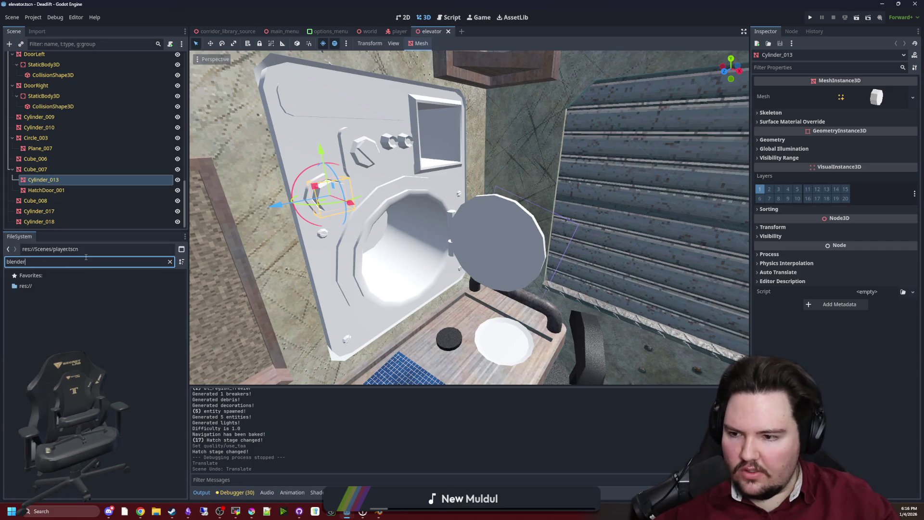
left_click(170, 261)
type("eleva")
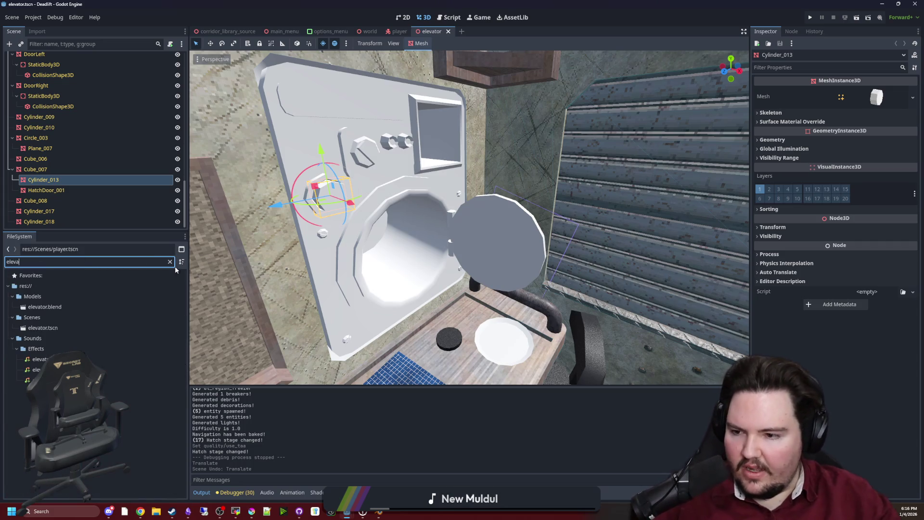
double_click(86, 306)
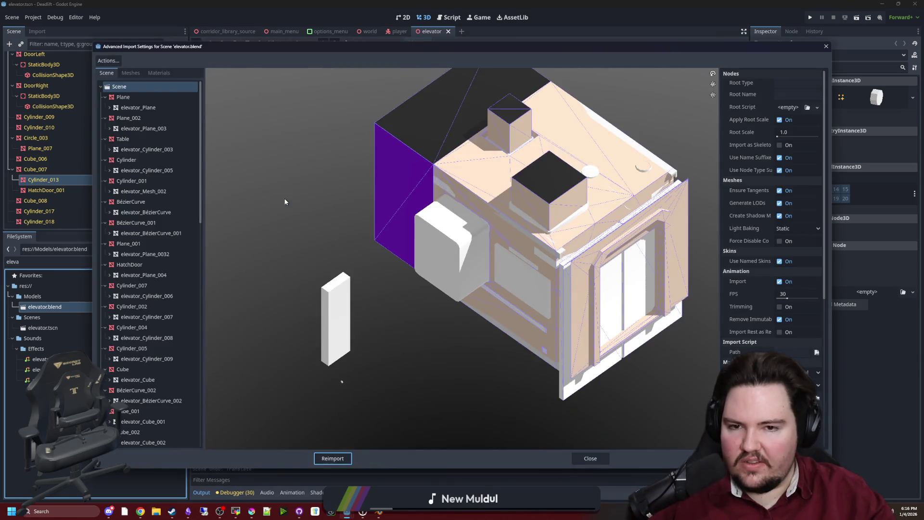
scroll(459, 281, "up", 2)
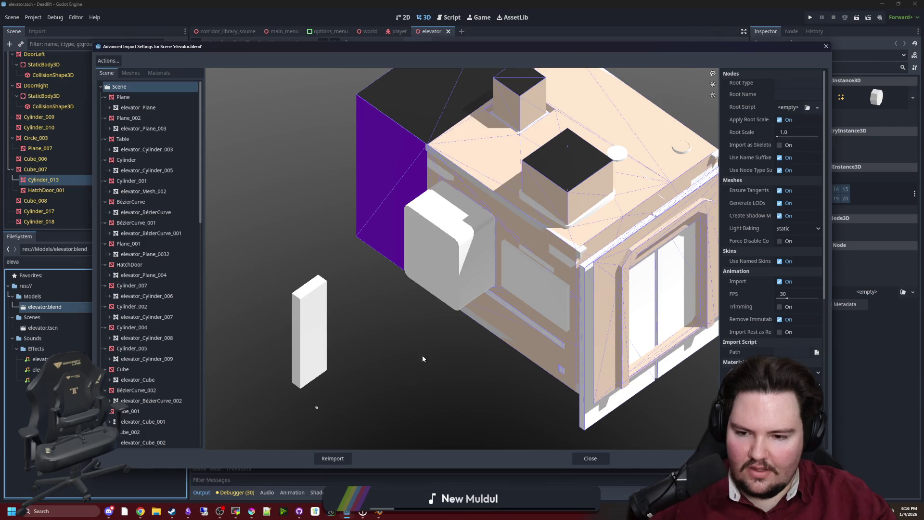
mouse_move(378, 348)
left_mouse_down()
mouse_move(328, 285)
mouse_move(365, 282)
mouse_move(417, 316)
left_mouse_up()
scroll(382, 310, "up", 5)
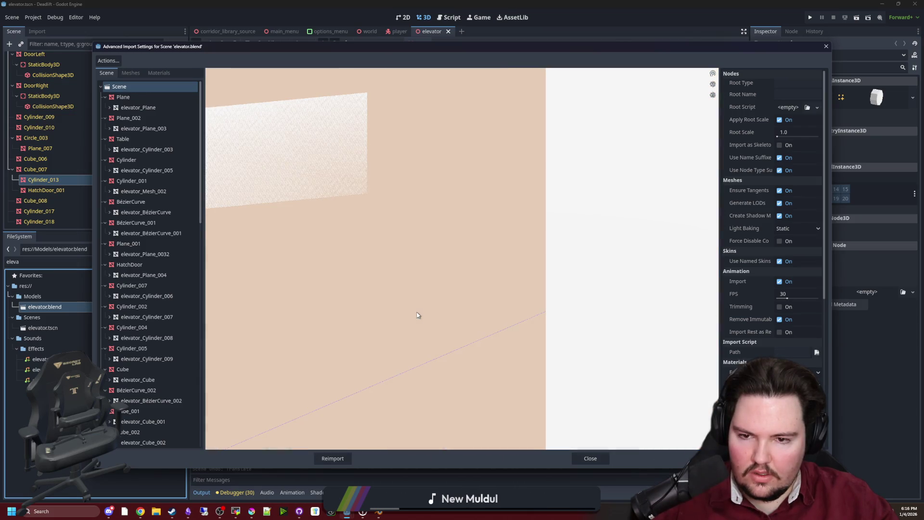
scroll(444, 314, "down", 4)
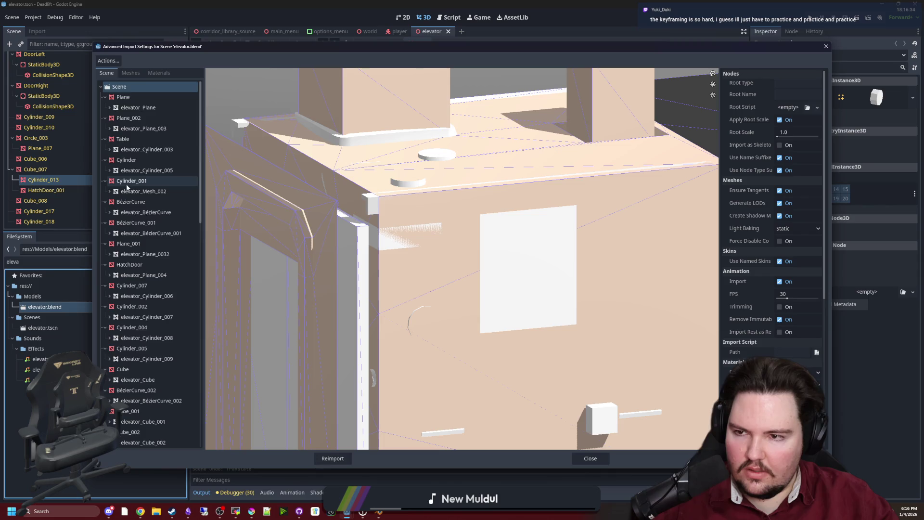
scroll(144, 193, "down", 10)
left_click(144, 346)
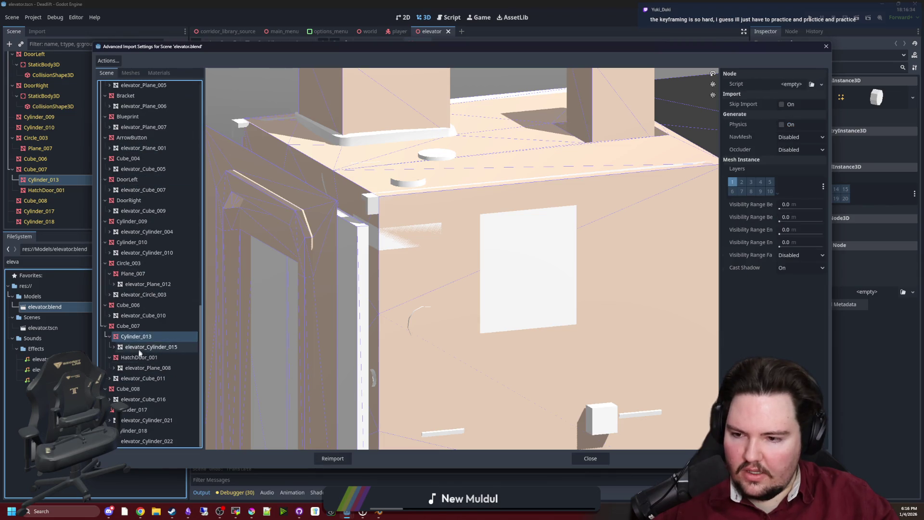
left_click(139, 357)
left_click(144, 327)
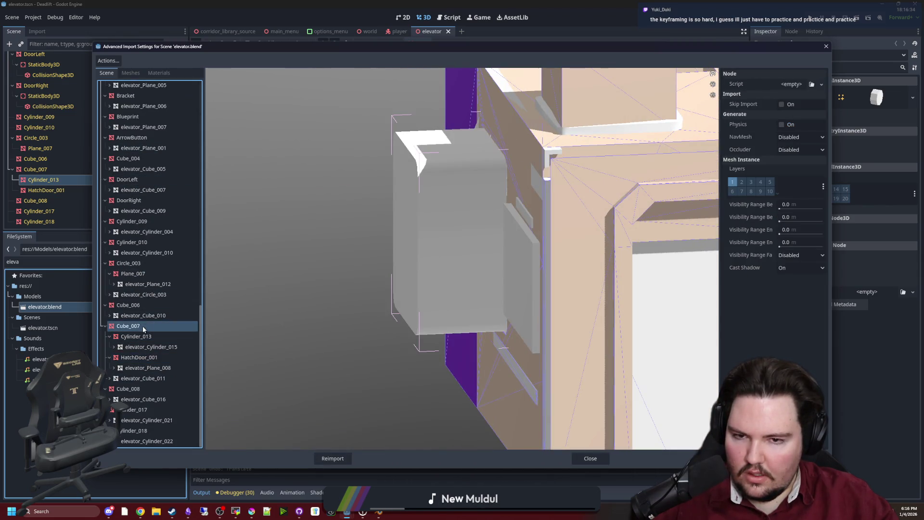
left_click(143, 337)
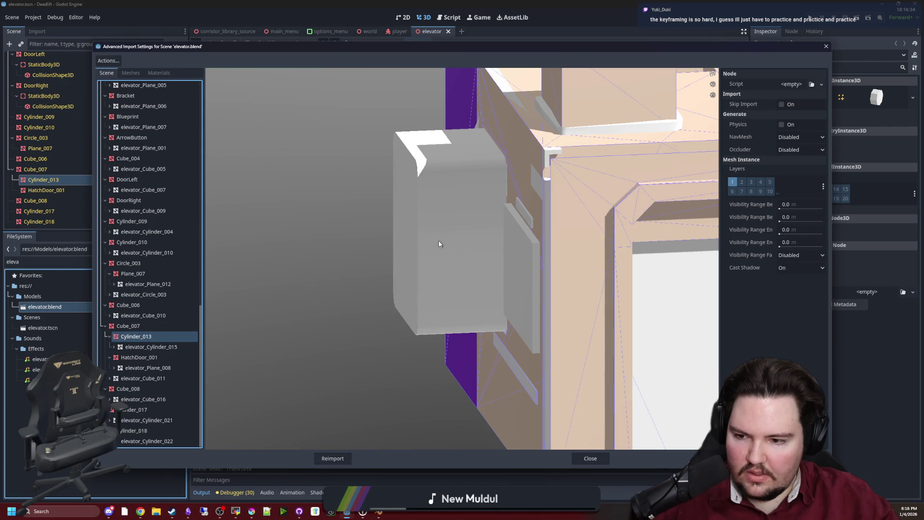
left_click(150, 346)
left_click(150, 340)
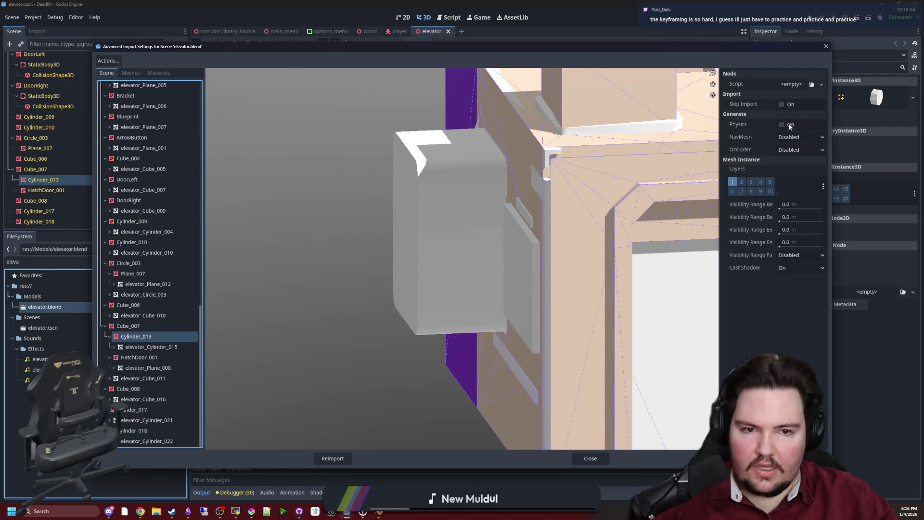
left_click(137, 326)
left_click(138, 337)
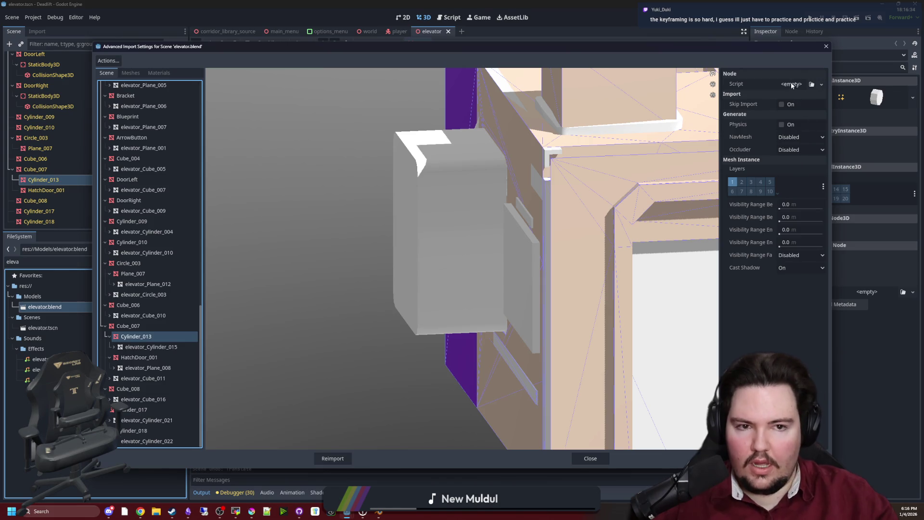
scroll(184, 126, "up", 10)
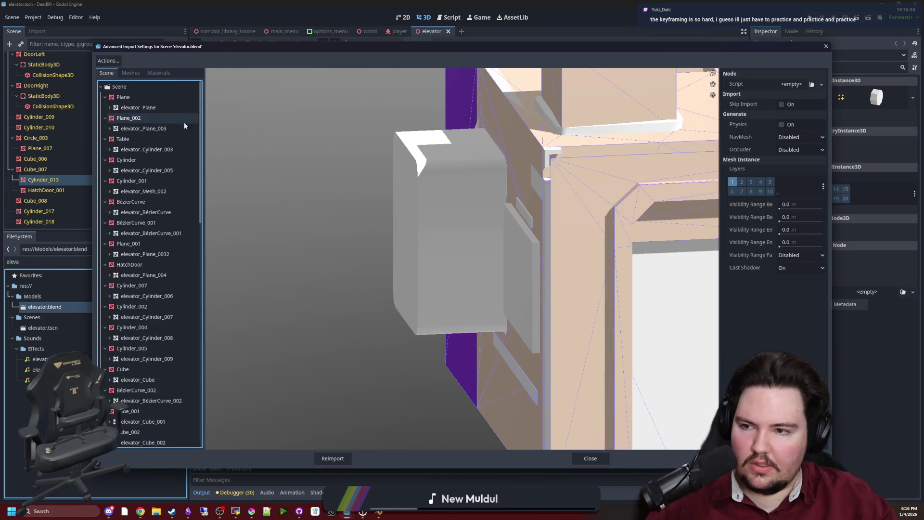
left_click(159, 88)
scroll(161, 288, "down", 10)
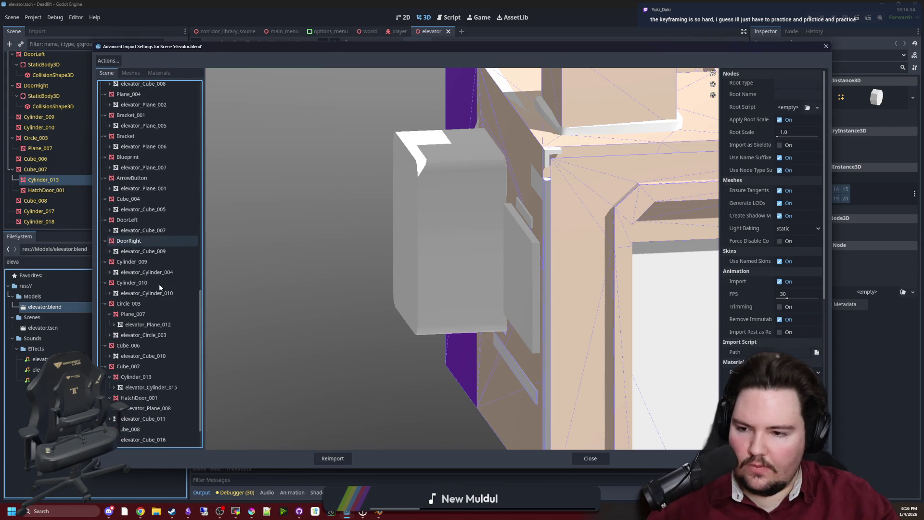
left_click(137, 313)
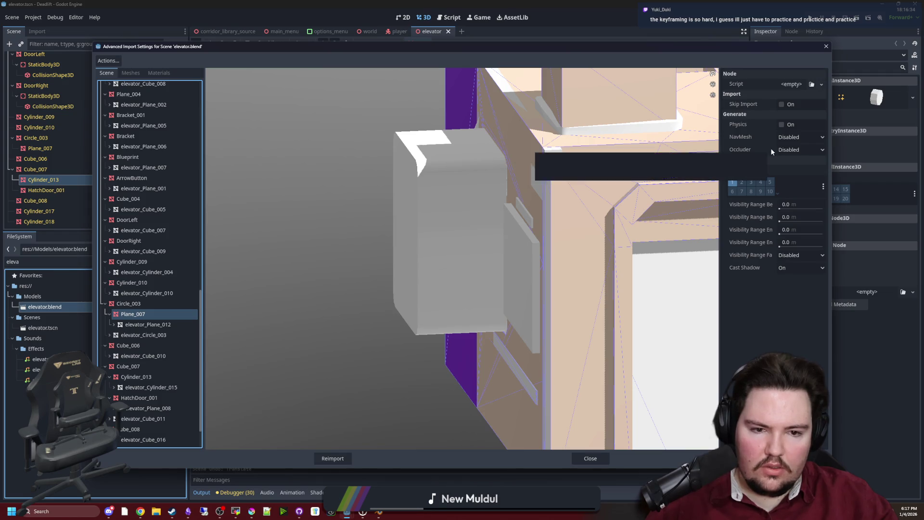
left_click(781, 316)
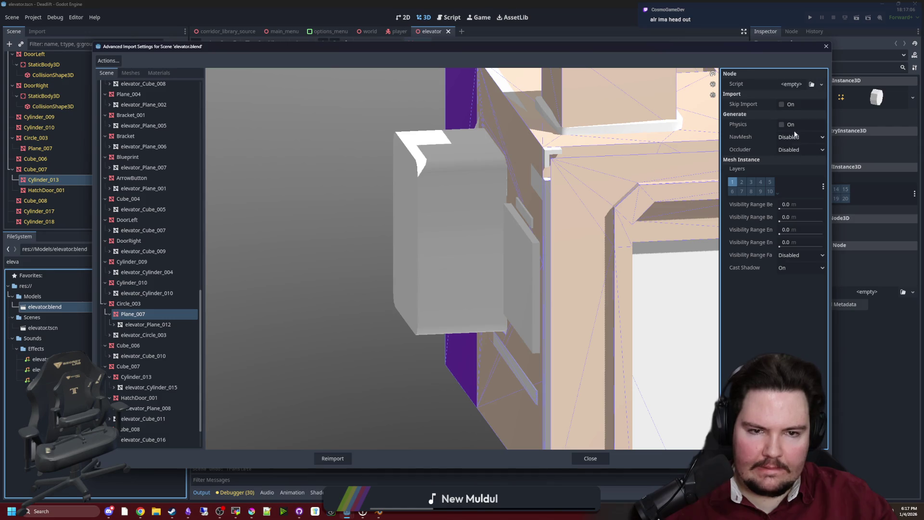
left_click(780, 127)
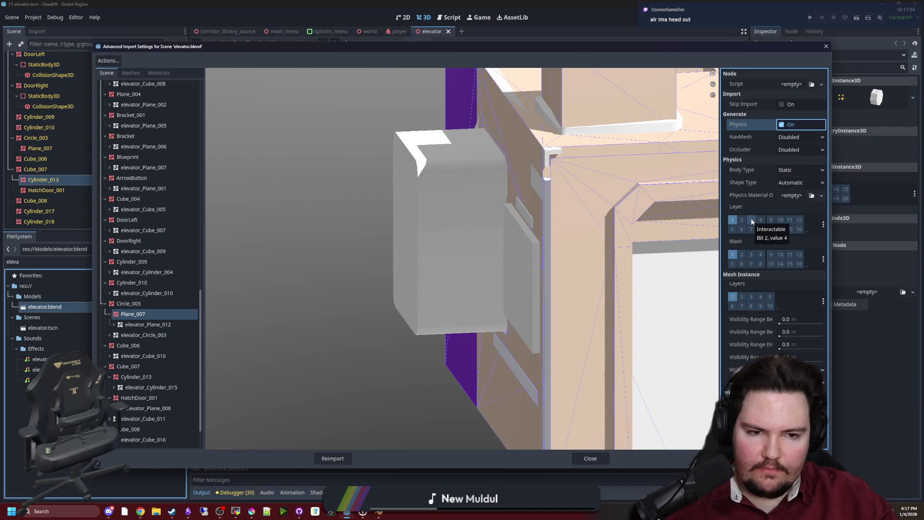
left_click(780, 126)
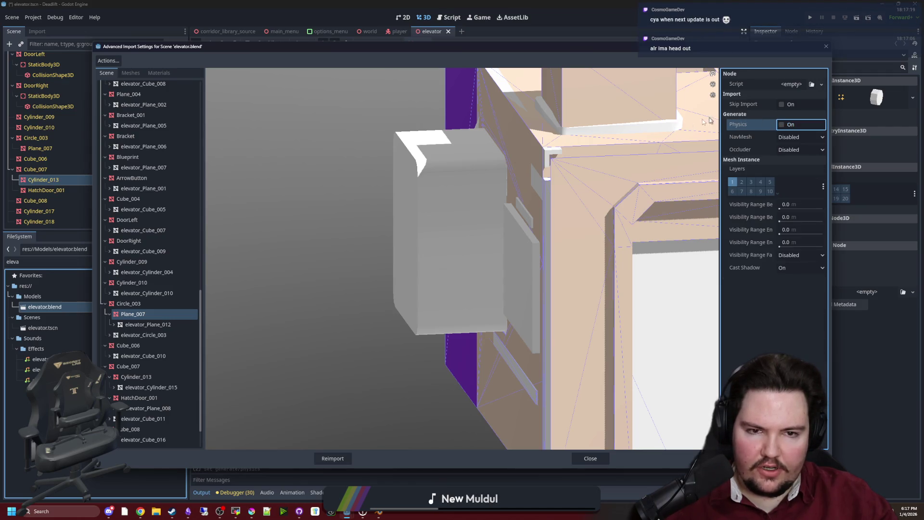
left_click(591, 458)
key("ctrl+s")
Step: Add a StaticBody3D child under the elevator root node and rename it CrafterButton
scroll(128, 132, "up", 10)
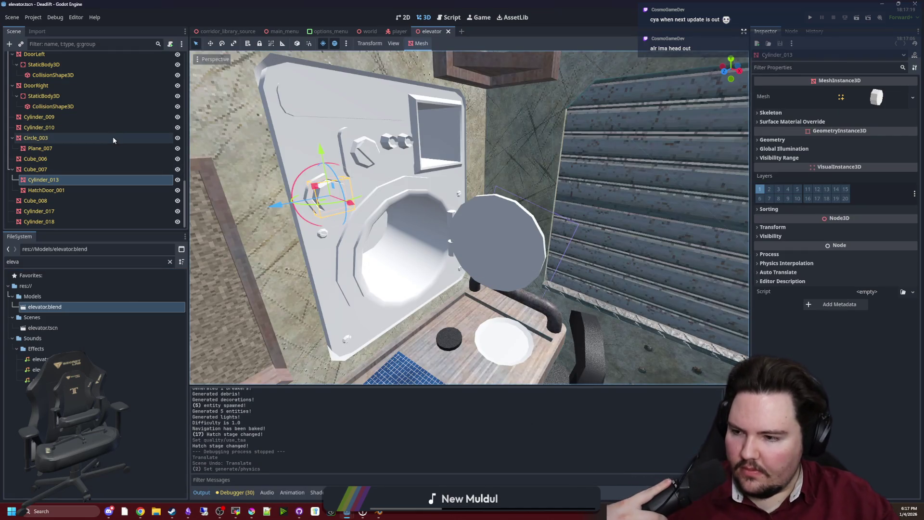
scroll(113, 140, "up", 5)
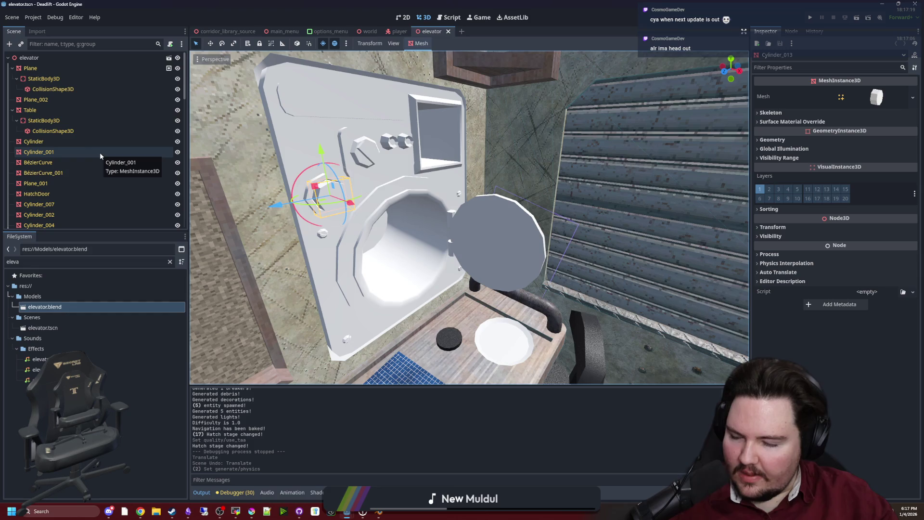
left_click(57, 57)
key("ctrl+a")
type("static")
key("Return")
key("F2")
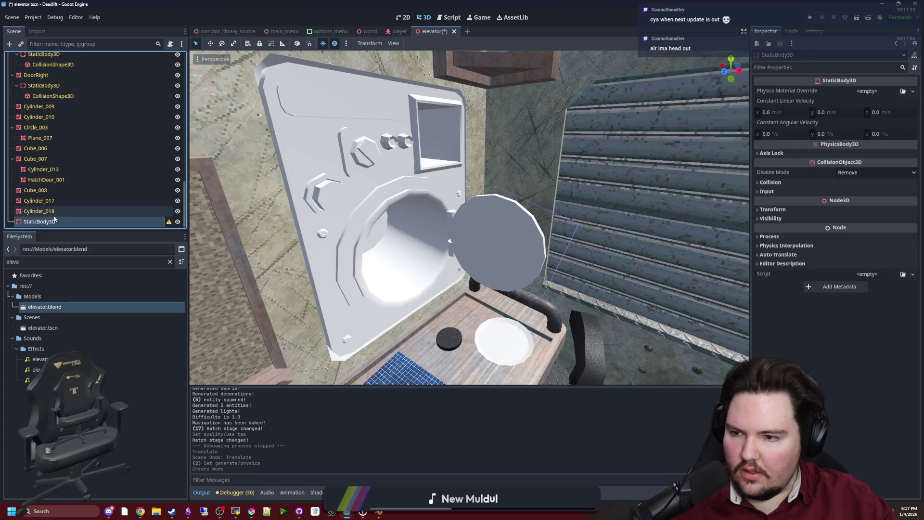
type("CrafterBu")
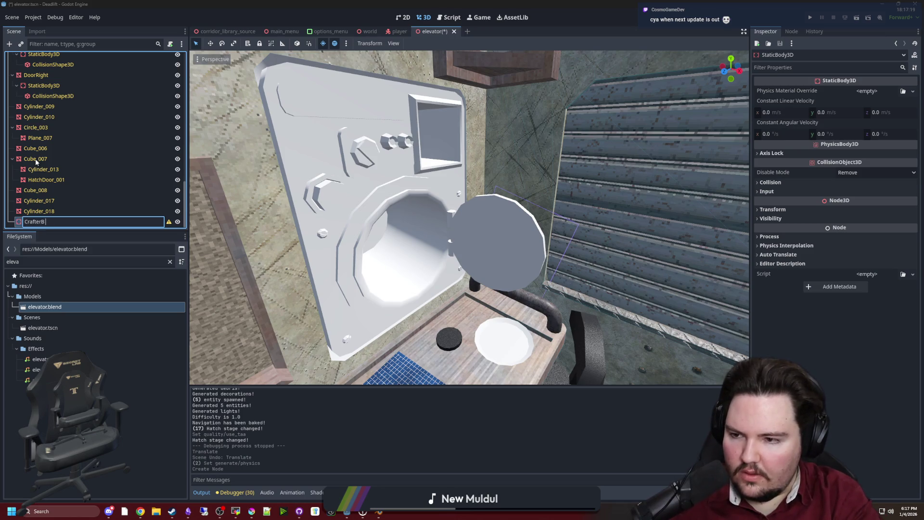
type("tton")
key("Return")
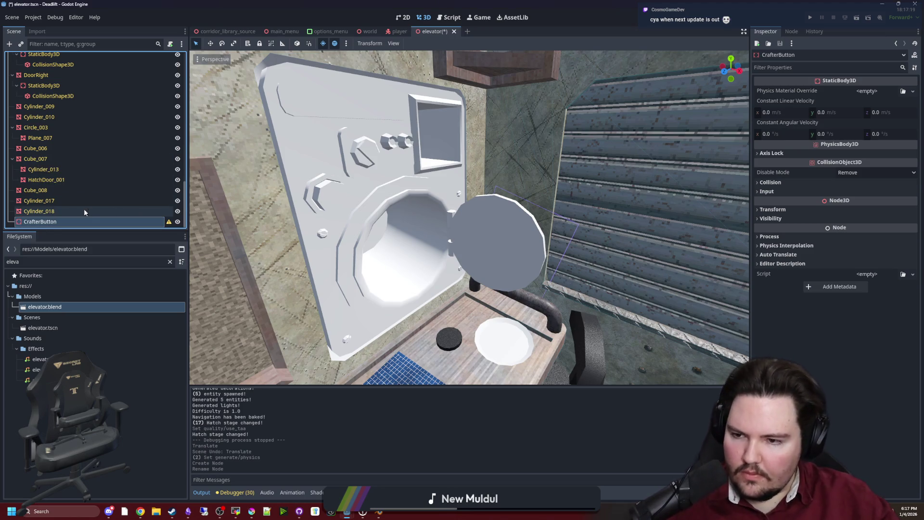
right_click(56, 222)
Step: Change the CrafterButton node's type to Button3D
left_click(89, 320)
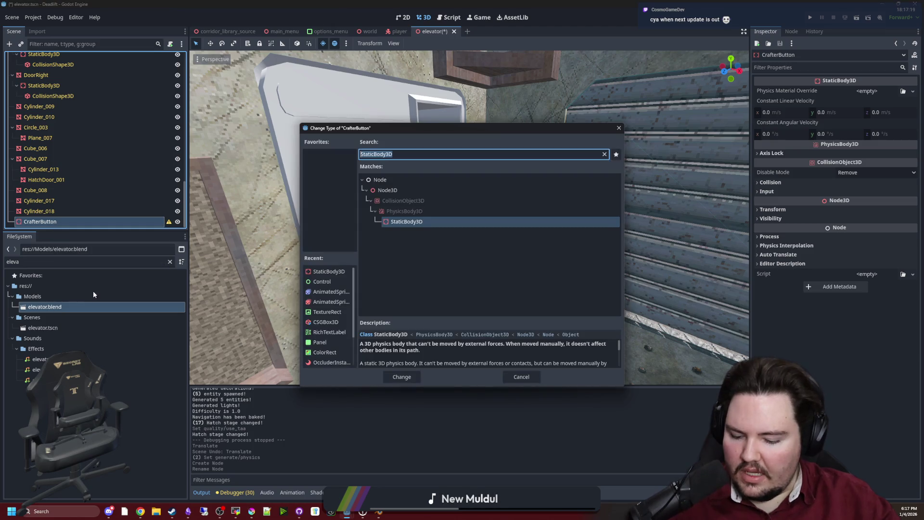
type("button")
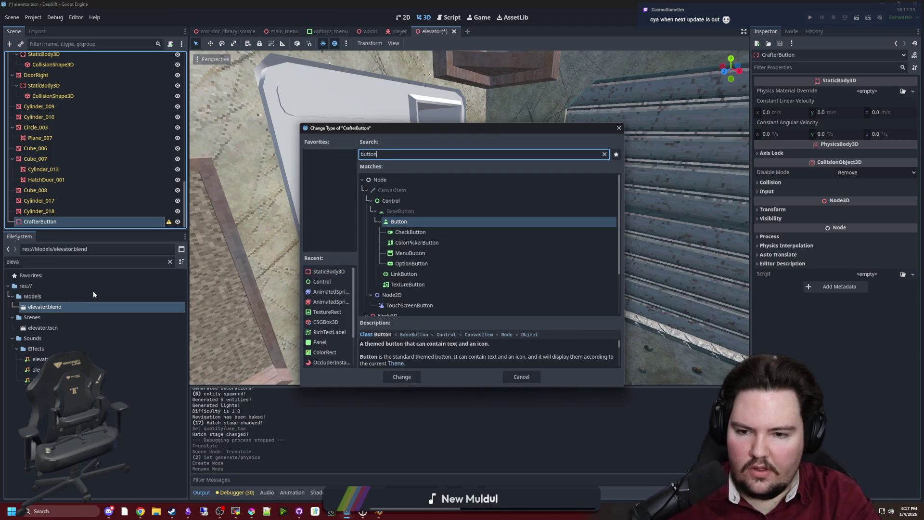
scroll(434, 271, "down", 3)
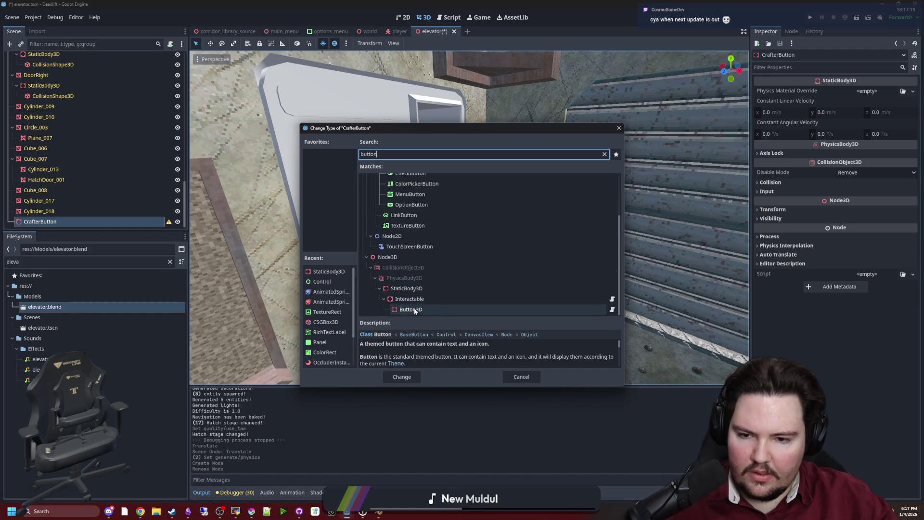
double_click(415, 310)
left_click_drag(362, 253, 668, 177)
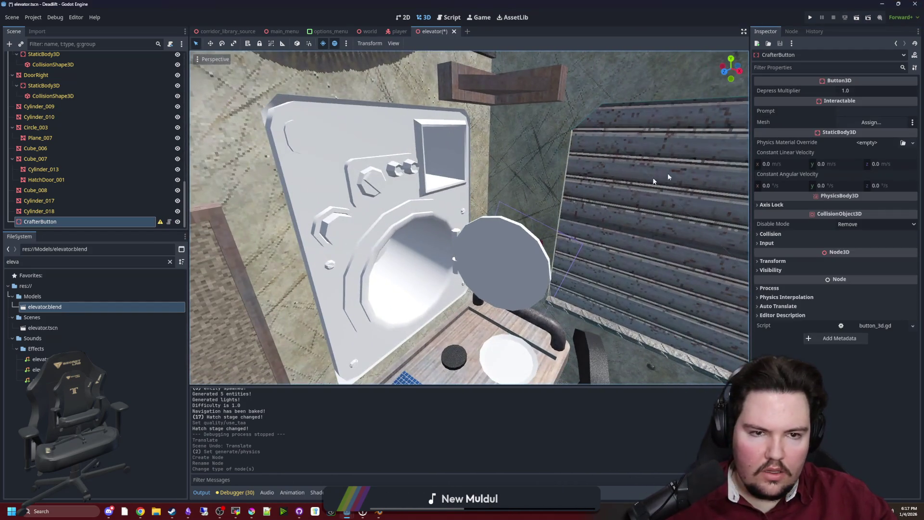
Step: Assign Cylinder_013 as the Button3D's pressed mesh
left_click(857, 124)
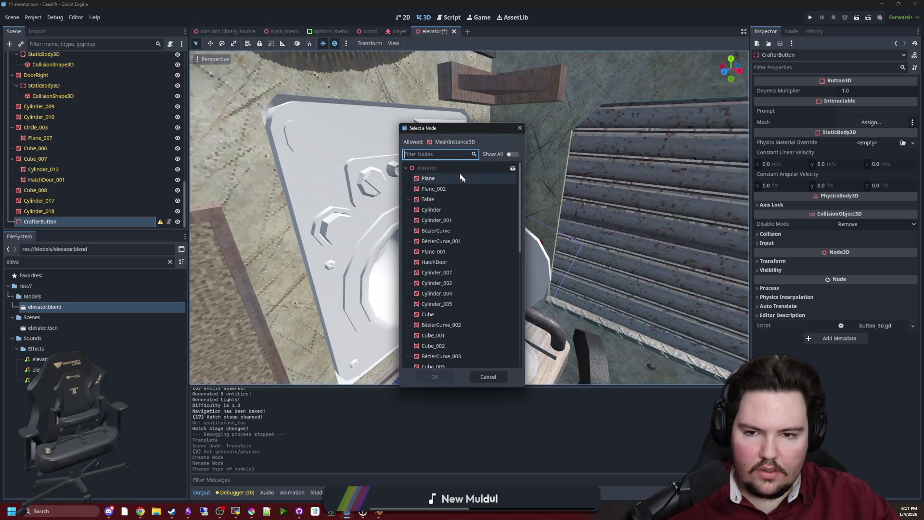
scroll(449, 207, "down", 5)
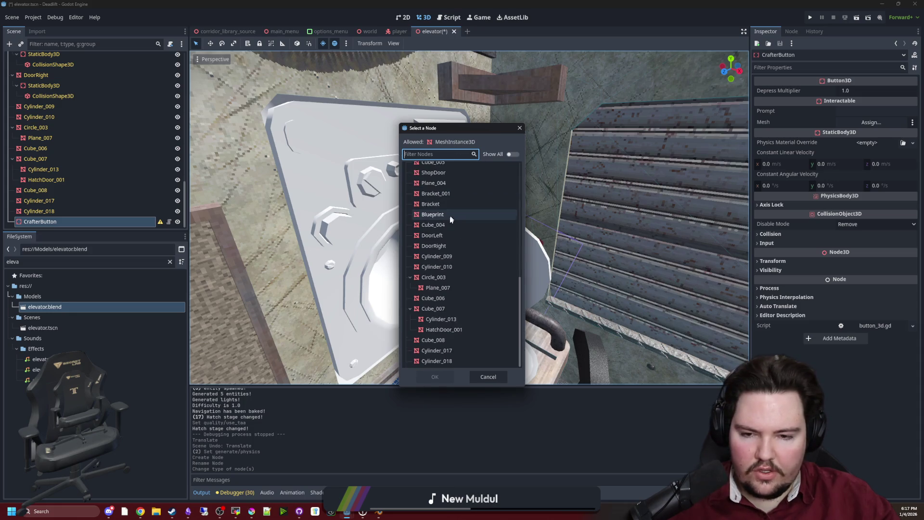
double_click(439, 318)
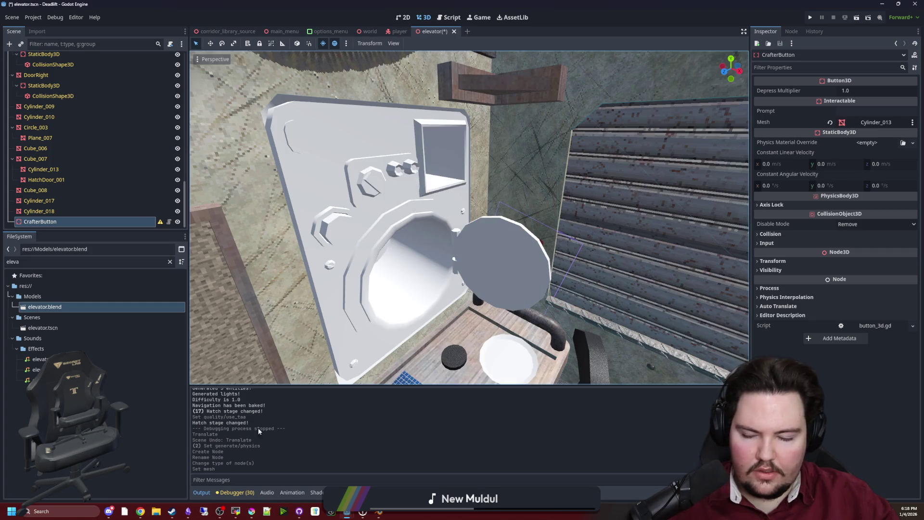
left_click(379, 511)
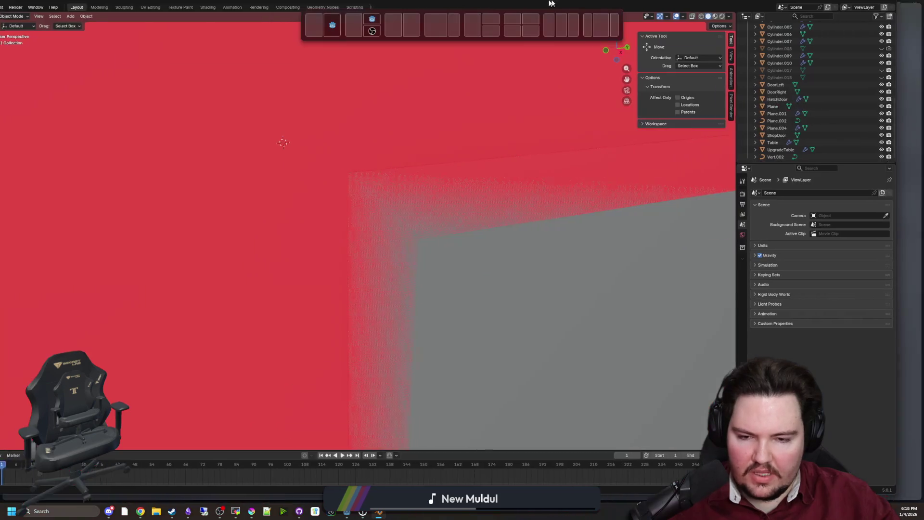
Step: Unhide and delete the leftover hidden cutters Cylinder.018 and Cylinder.017
scroll(335, 243, "down", 10)
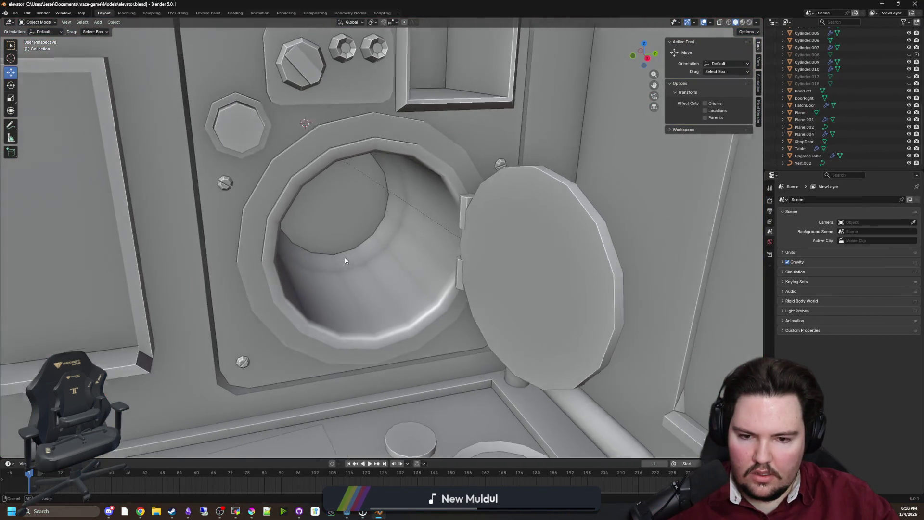
scroll(270, 223, "up", 3)
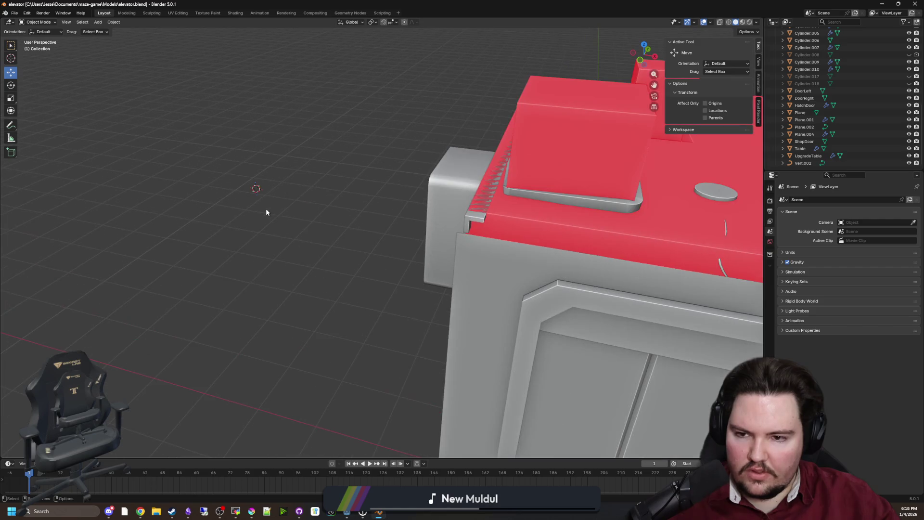
left_click(909, 83)
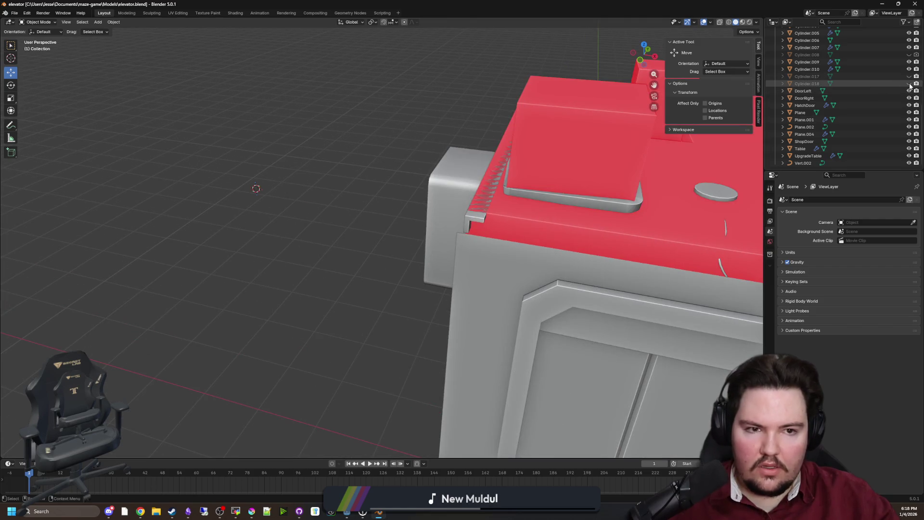
left_click(221, 239)
key("Delete")
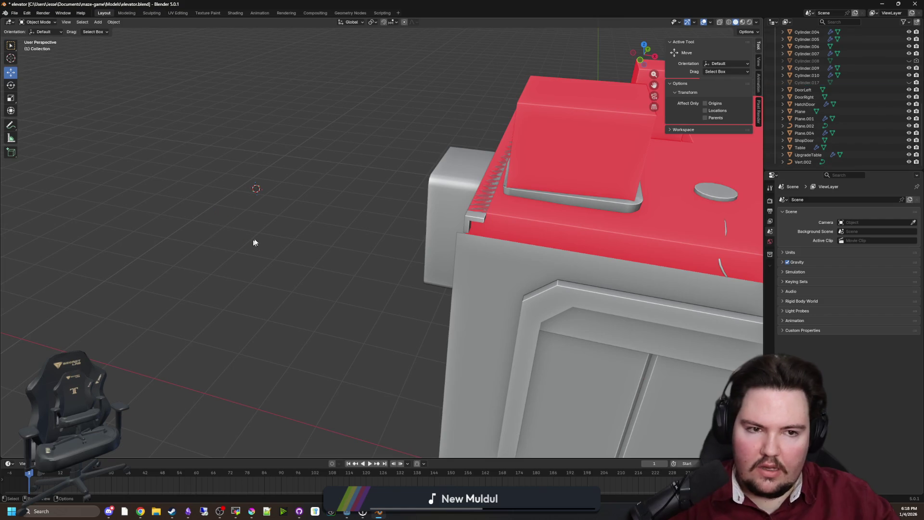
left_click(909, 83)
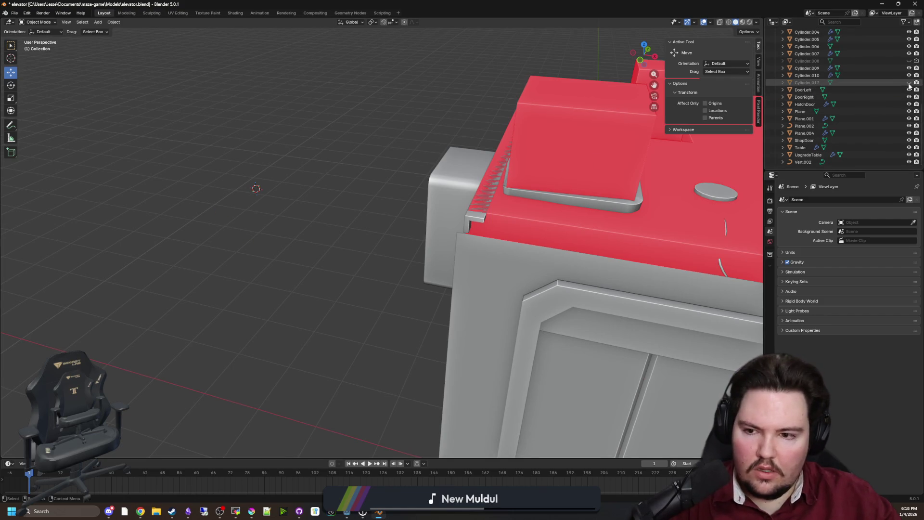
left_click(220, 239)
key("Delete")
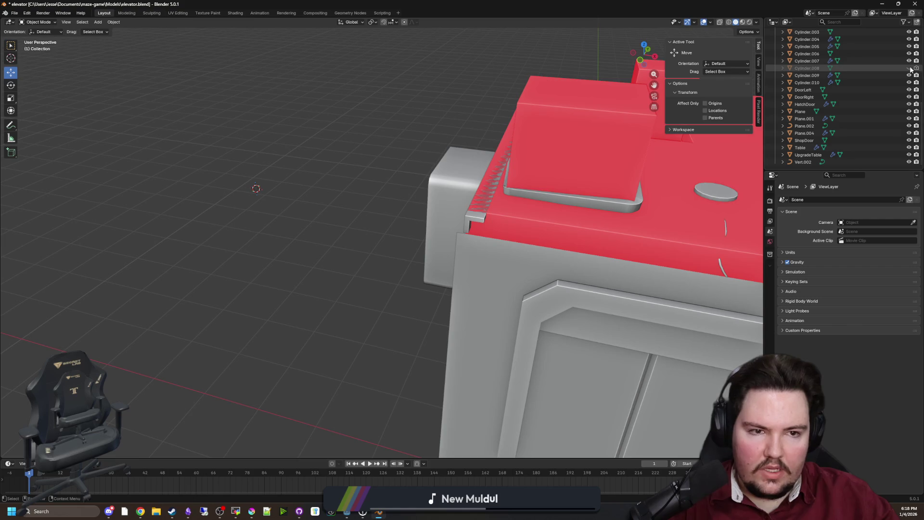
Step: Apply the UpgradeTable's Boolean modifier to bake its cut
left_click_drag(575, 183, 561, 181)
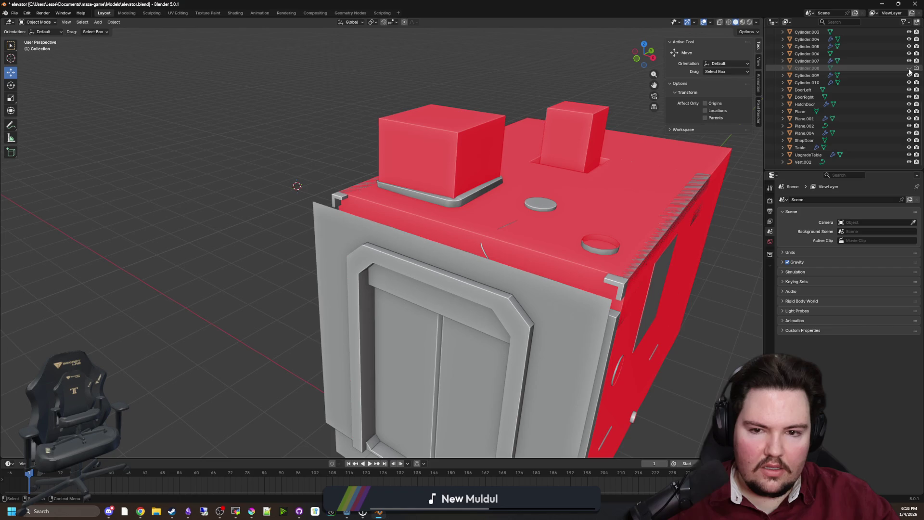
left_click_drag(554, 159, 476, 157)
scroll(387, 246, "up", 6)
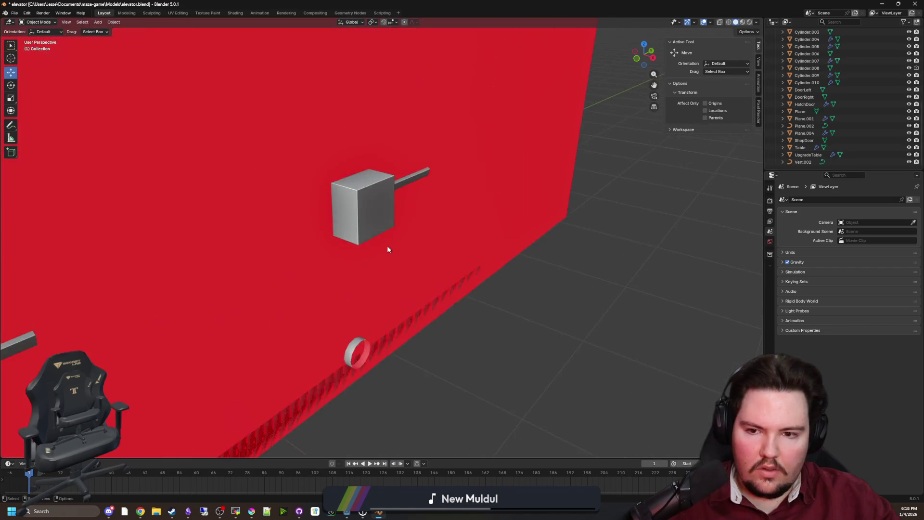
scroll(317, 255, "down", 2)
scroll(317, 254, "up", 8)
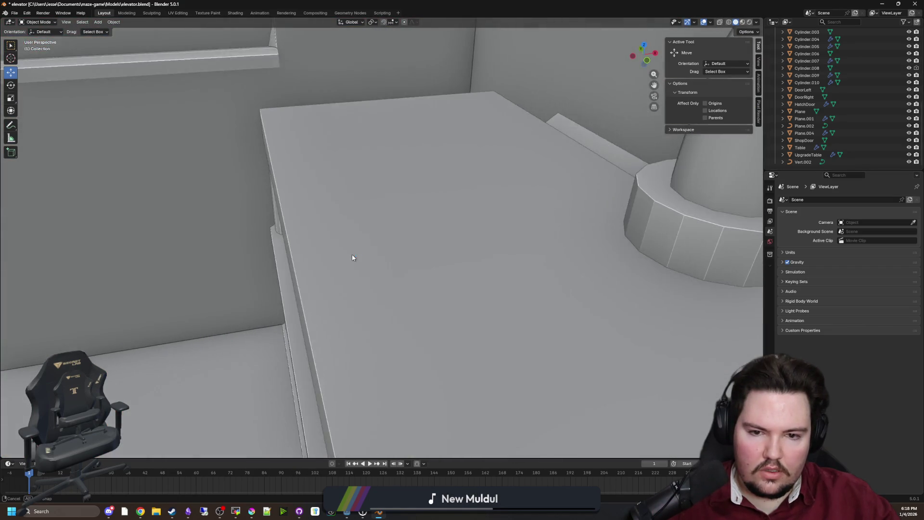
mouse_move(343, 255)
left_mouse_down()
mouse_move(400, 191)
mouse_move(534, 194)
mouse_move(367, 211)
mouse_move(412, 230)
mouse_move(262, 188)
left_mouse_up()
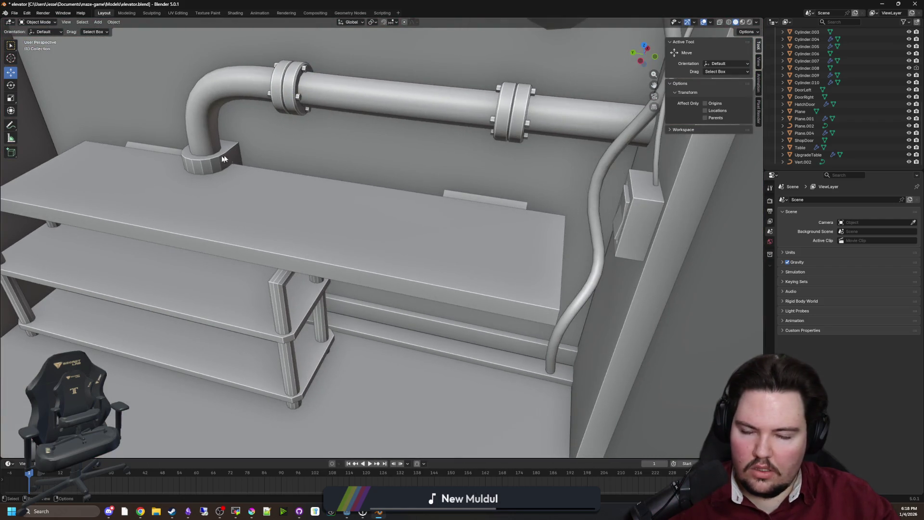
left_click_drag(222, 159, 294, 178)
left_click(292, 172)
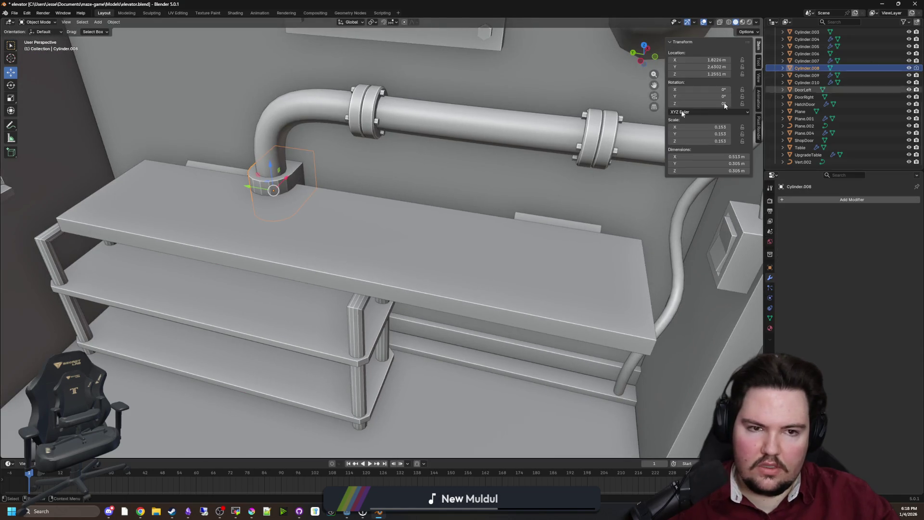
key("Delete")
key("ctrl+z")
mouse_move(427, 133)
left_mouse_down()
mouse_move(382, 173)
mouse_move(412, 236)
left_mouse_up()
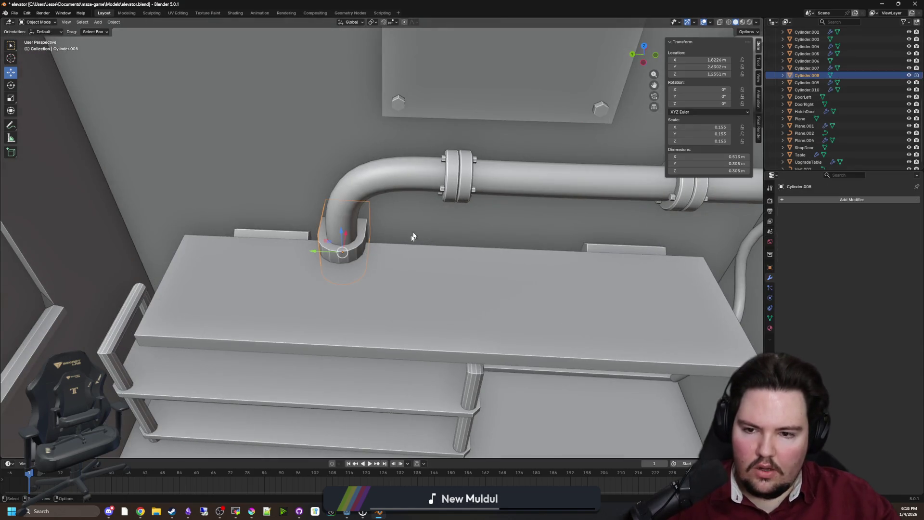
left_click(420, 230)
left_click(409, 269)
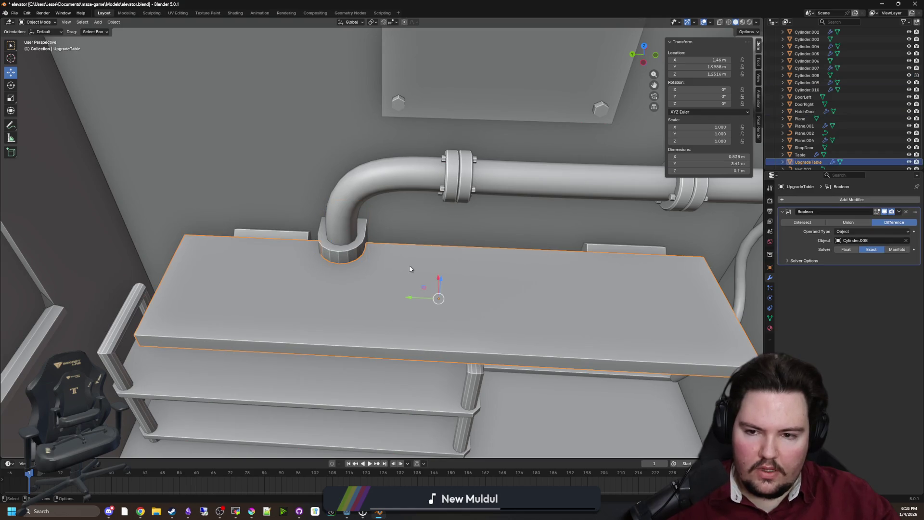
left_click(898, 212)
left_click(867, 222)
Step: Delete the Cylinder.008 collar cutter and the hidden Cube.008 slab
left_click(358, 255)
key("Delete")
scroll(483, 230, "down", 5)
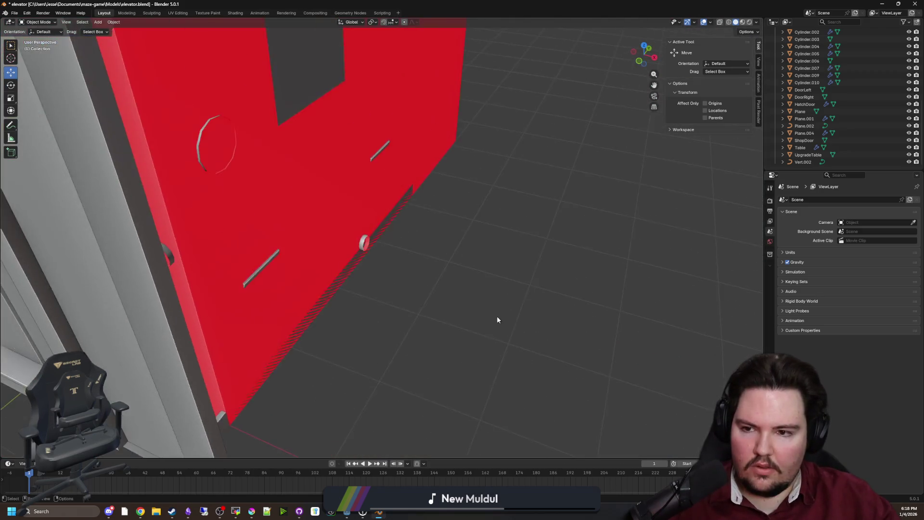
scroll(496, 316, "up", 2)
scroll(854, 113, "up", 5)
left_click(866, 83)
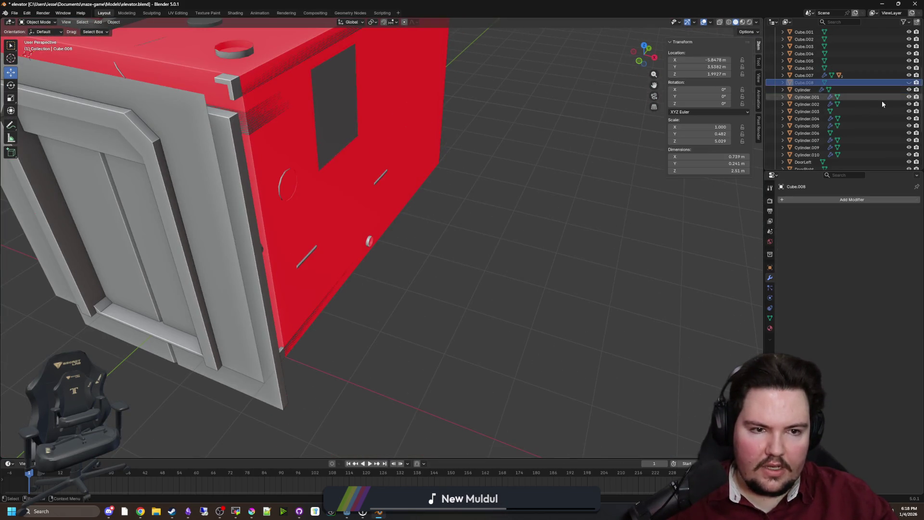
key("KP_Decimal")
key("alt+h")
left_click(114, 227)
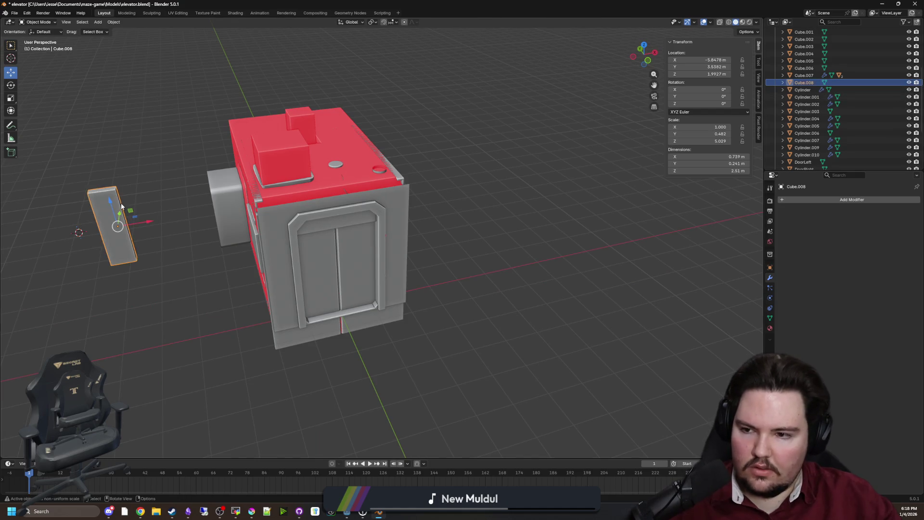
key("Delete")
Step: Save the cleaned-up elevator.blend model
left_click_drag(148, 221, 326, 246)
scroll(449, 243, "up", 3)
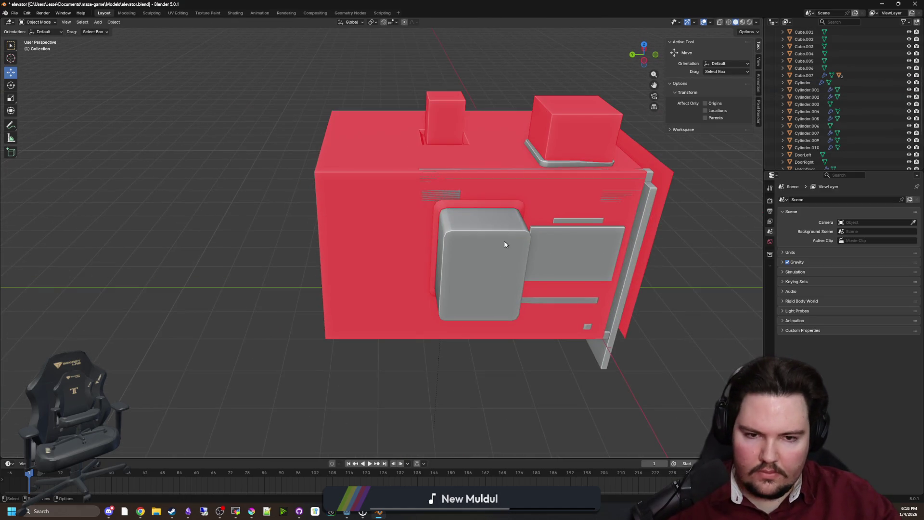
left_click_drag(512, 243, 474, 233)
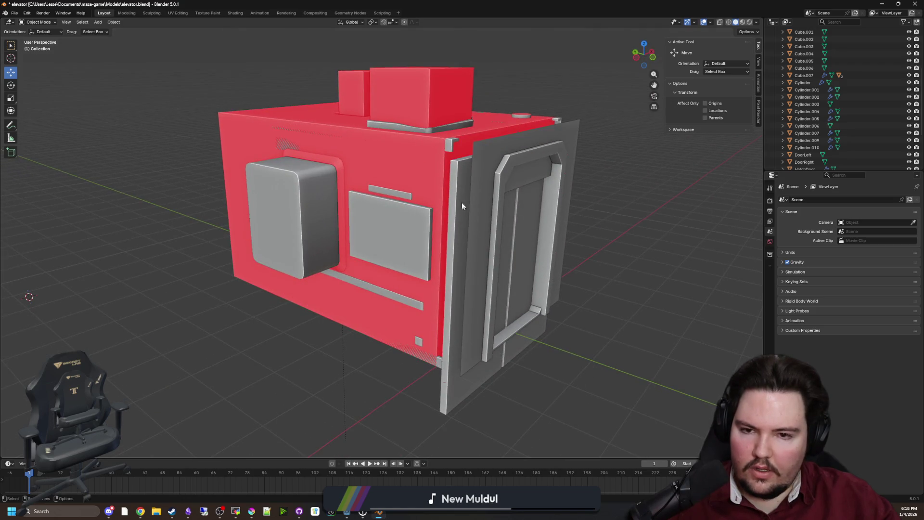
key("ctrl+s")
scroll(541, 202, "up", 5)
mouse_move(541, 202)
left_mouse_down()
mouse_move(505, 220)
mouse_move(484, 218)
left_mouse_up()
Step: Move the view inside the elevator to face the porthole panel and floor pipe
mouse_move(424, 211)
left_mouse_down()
mouse_move(394, 196)
mouse_move(528, 199)
mouse_move(541, 172)
left_mouse_up()
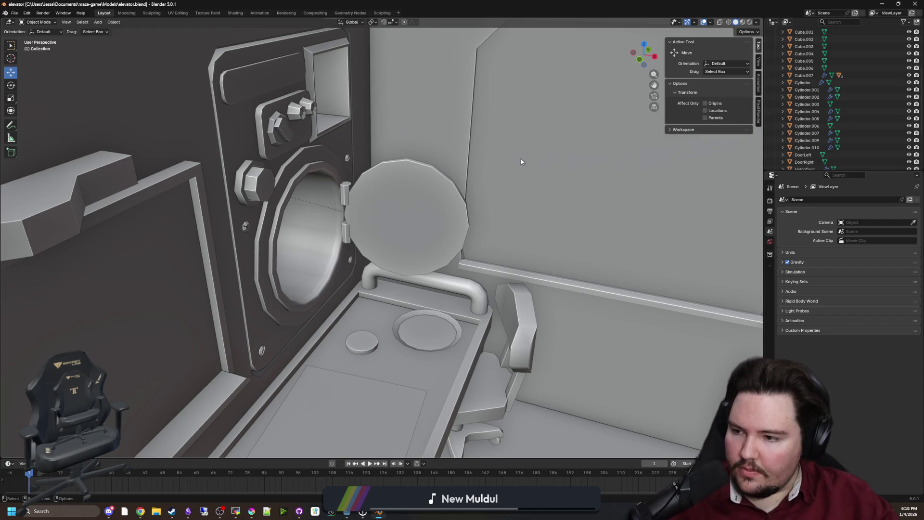
mouse_move(320, 161)
left_mouse_down()
mouse_move(369, 158)
mouse_move(350, 149)
mouse_move(391, 178)
mouse_move(358, 170)
left_mouse_up()
left_click_drag(297, 259, 413, 282)
left_click(318, 84)
mouse_move(407, 244)
left_mouse_down()
mouse_move(463, 274)
mouse_move(425, 289)
mouse_move(377, 291)
mouse_move(451, 244)
mouse_move(510, 264)
left_mouse_up()
left_click(549, 308)
mouse_move(549, 308)
left_mouse_down()
mouse_move(565, 335)
mouse_move(649, 319)
mouse_move(504, 302)
left_mouse_up()
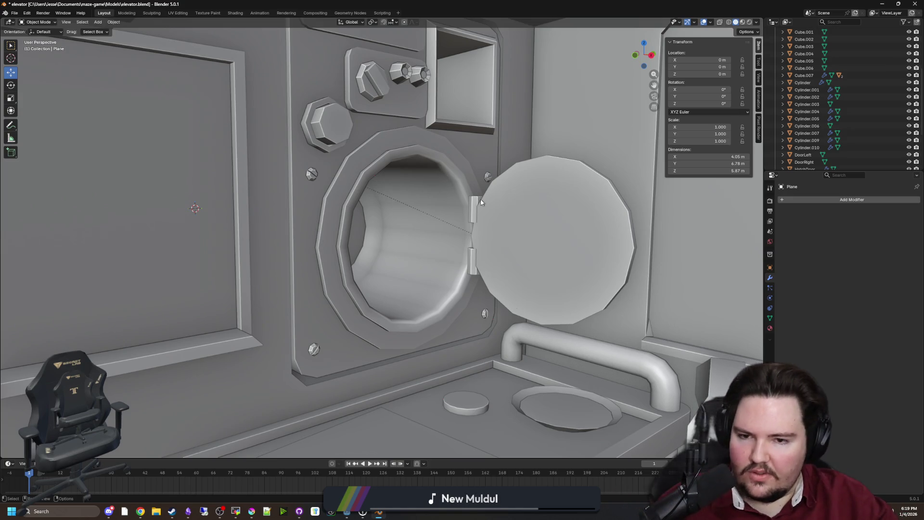
scroll(451, 237, "down", 3)
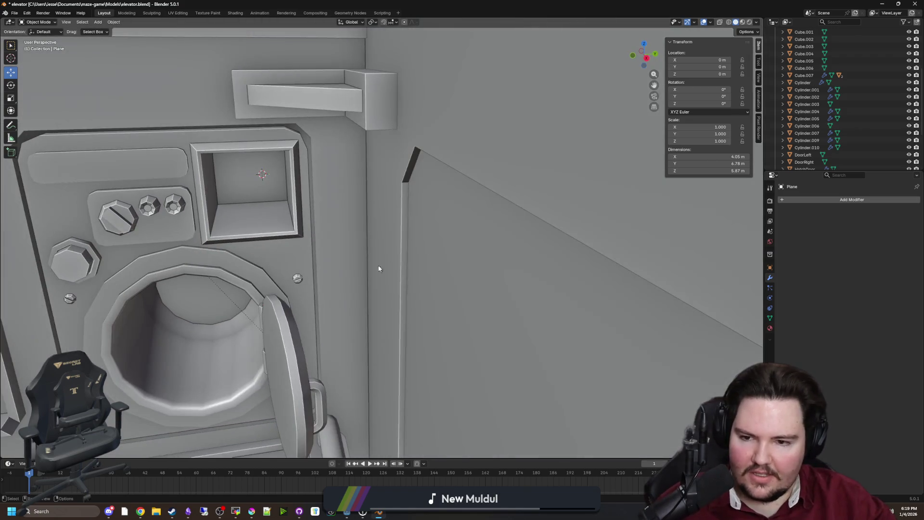
scroll(351, 205, "up", 1)
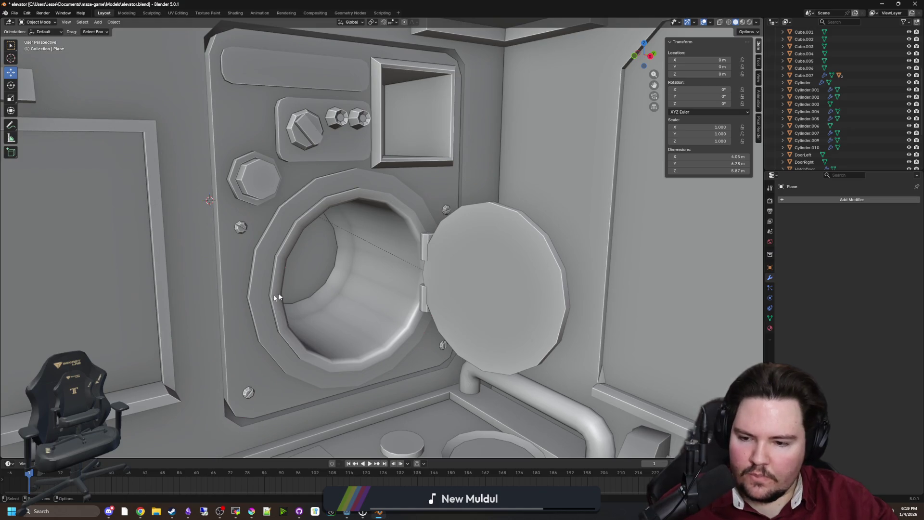
Step: Select and frame the hexagonal knob Cylinder.013 beside the hatch, then save the file
left_click(257, 179)
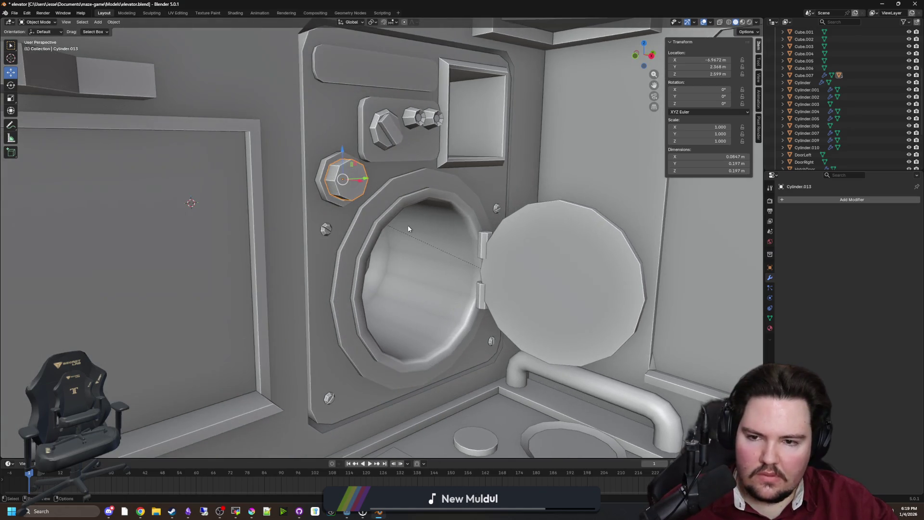
key("KP_Decimal")
scroll(418, 250, "down", 6)
key("ctrl+s")
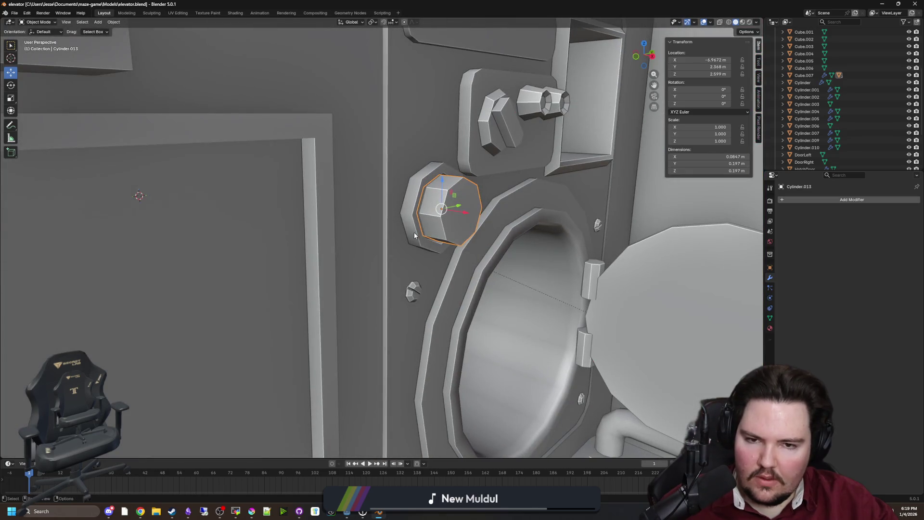
left_click_drag(504, 3, 475, 447)
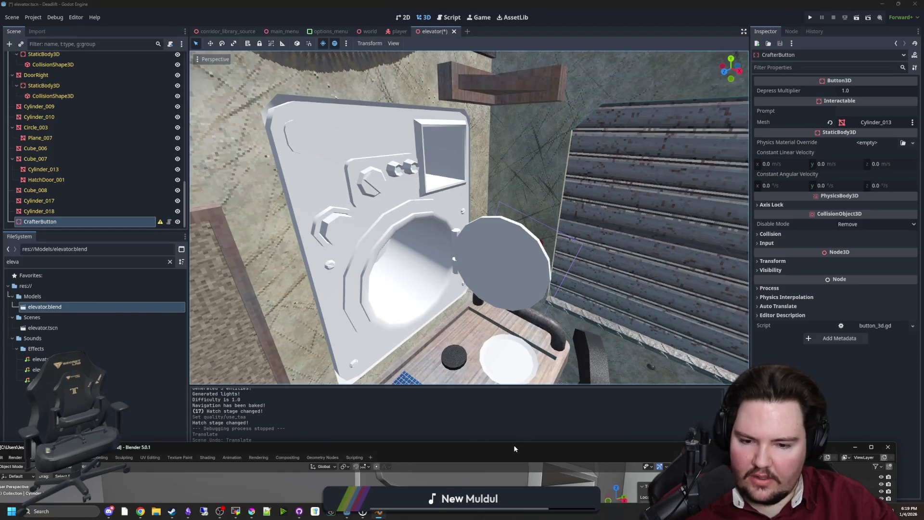
double_click(513, 447)
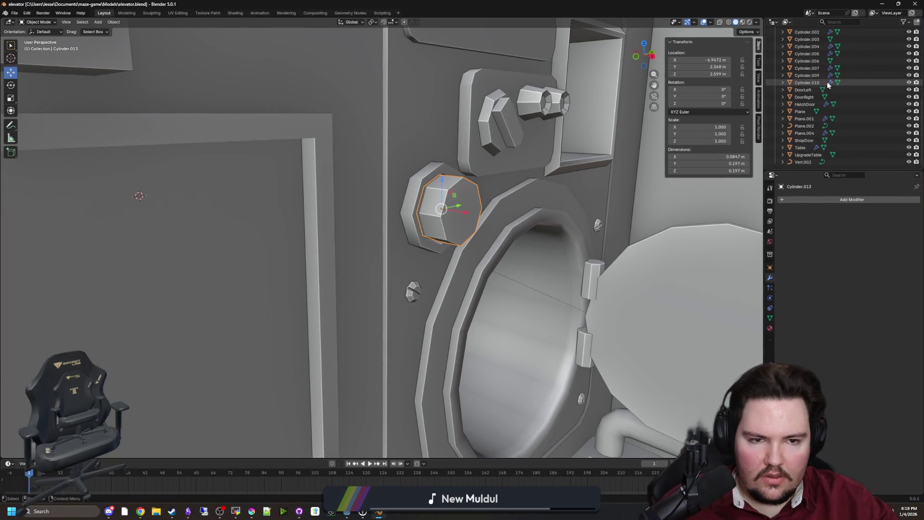
Step: Find the hex knob Cylinder.013 among the wall Cube.007's children in the Outliner
scroll(827, 82, "up", 8)
left_click(430, 256)
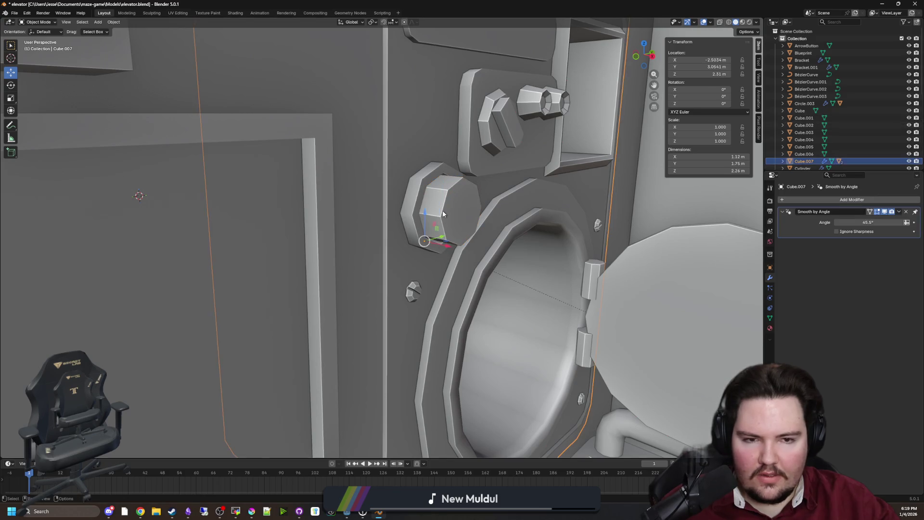
left_click(444, 213)
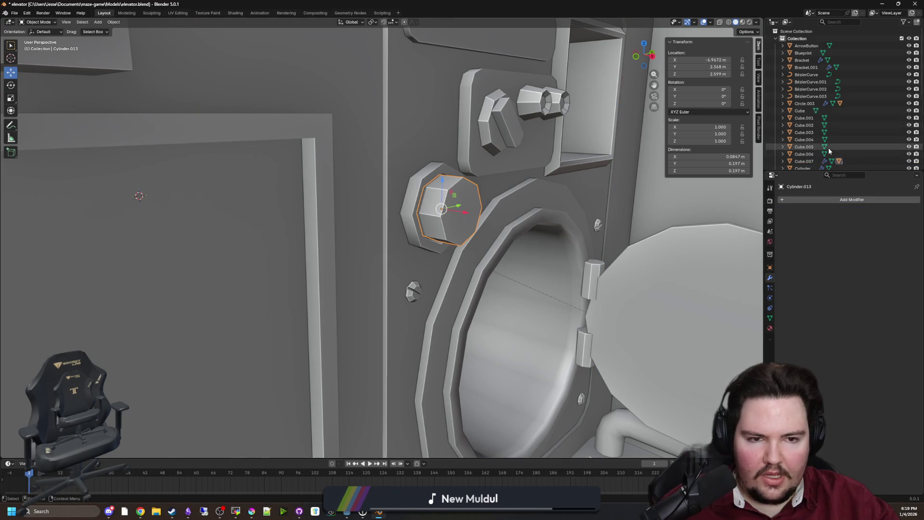
left_click(434, 117)
left_click(782, 112)
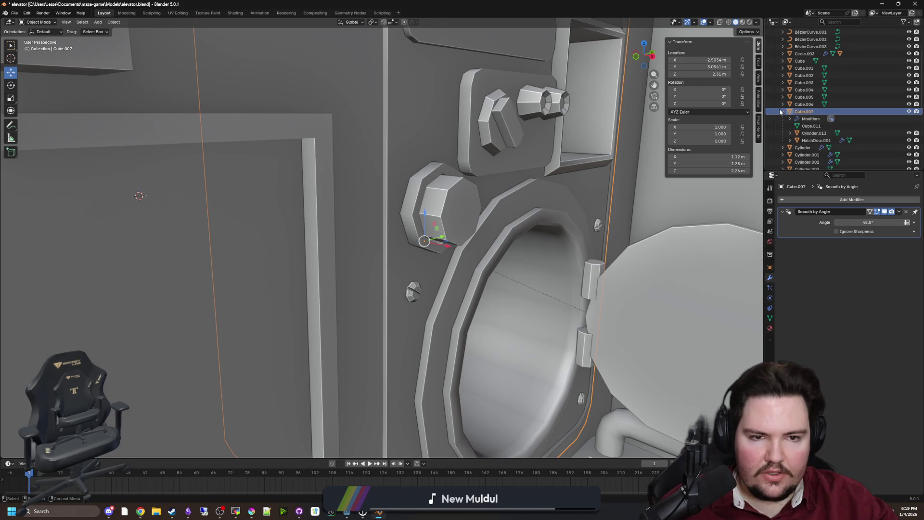
left_click(814, 134)
scroll(814, 138, "down", 2)
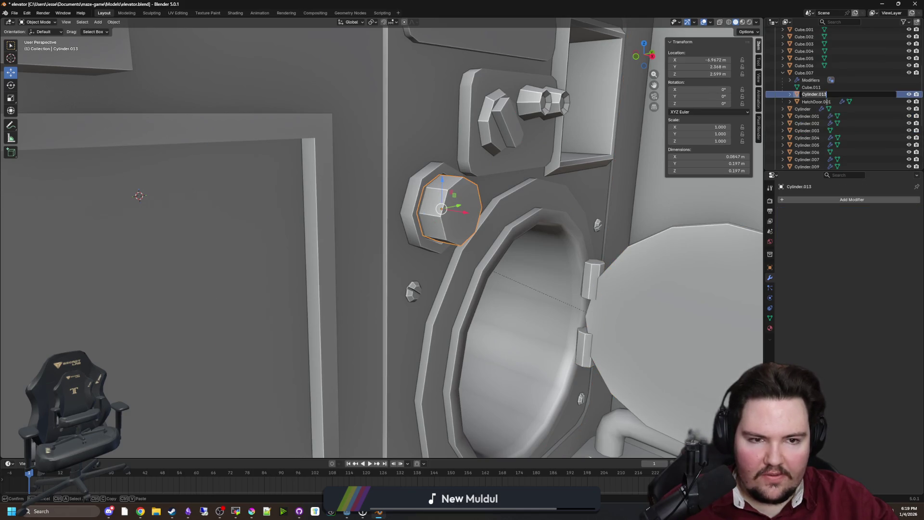
Step: Rename Cylinder.013, HatchDoor.001 and Cube.007 to CrafterButton, CrafterDoor and Crafter, then save
double_click(827, 96)
type("CrafterButton")
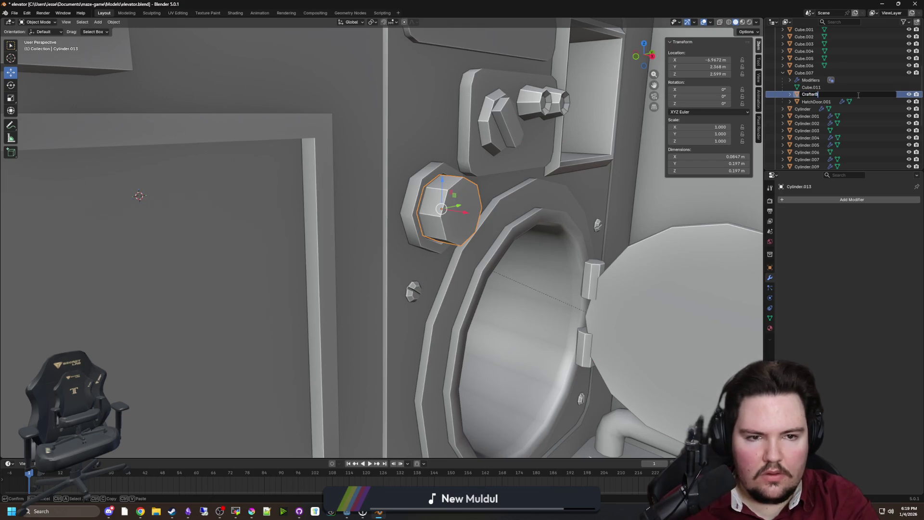
key("Return")
double_click(817, 104)
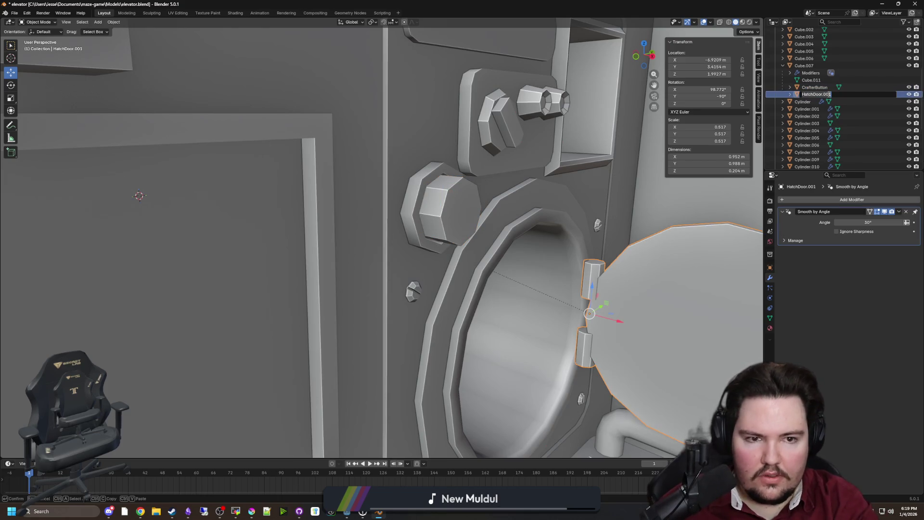
type("CrafterDor")
key("Return")
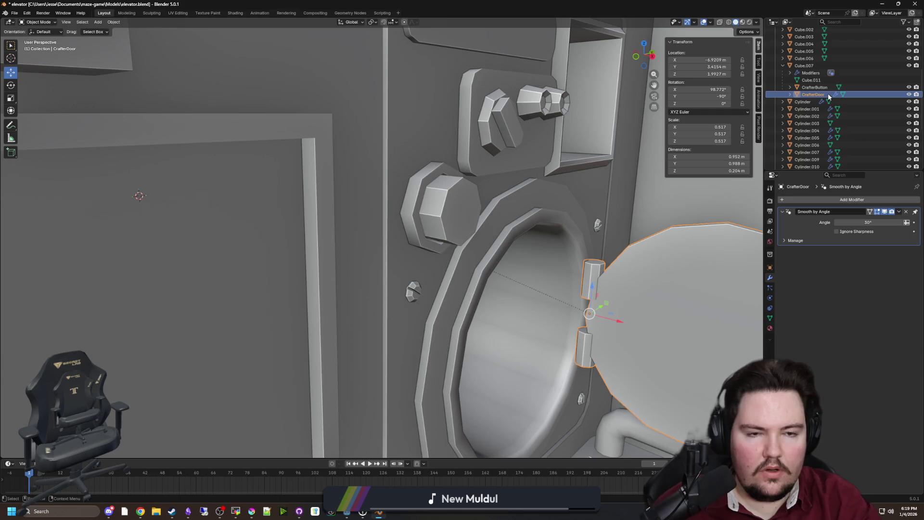
double_click(804, 66)
scroll(806, 62, "up", 2)
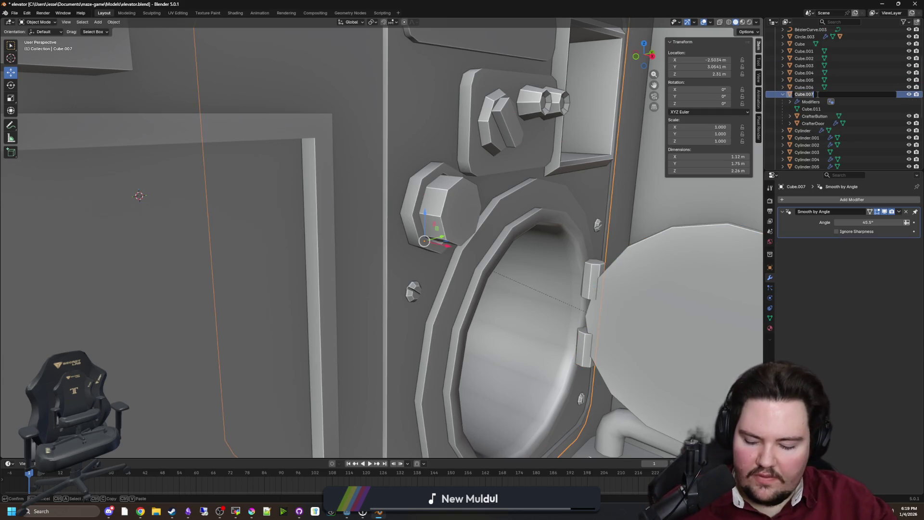
left_click(847, 94)
type("Crafter")
key("Return")
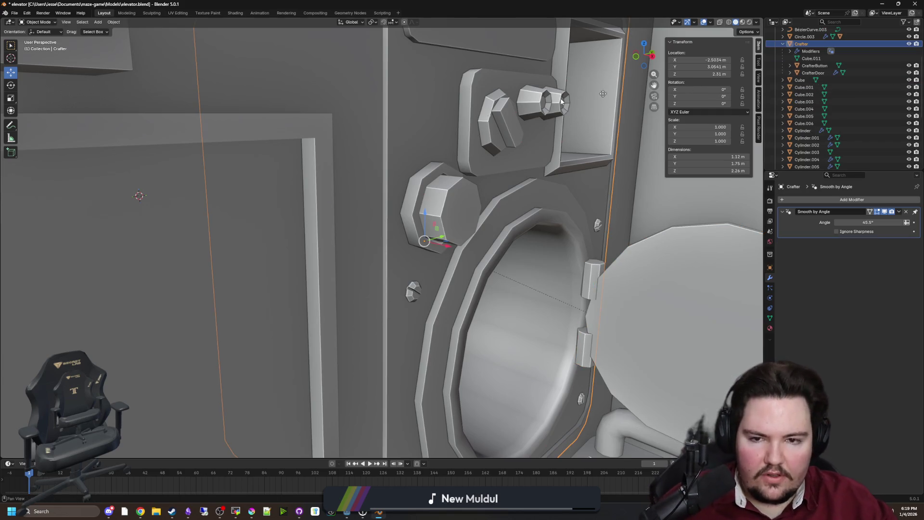
key("KP_Decimal")
key("ctrl+s")
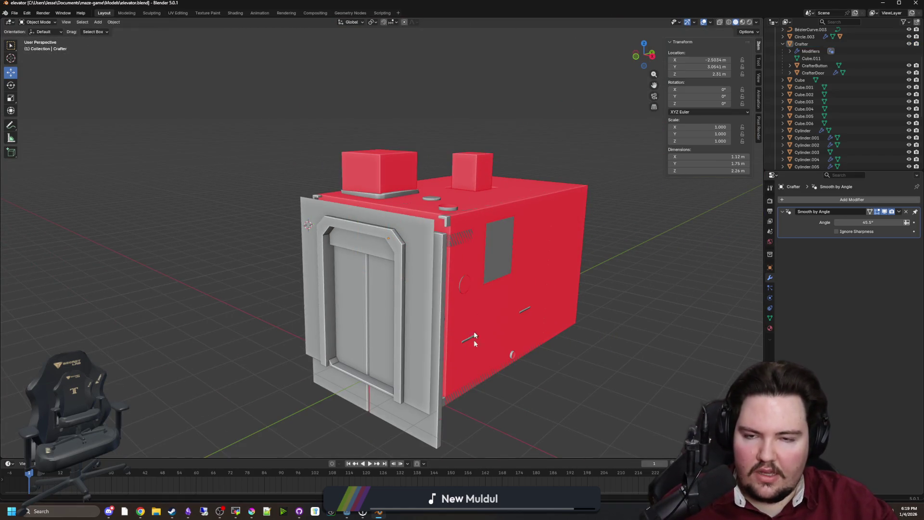
key("alt+Tab")
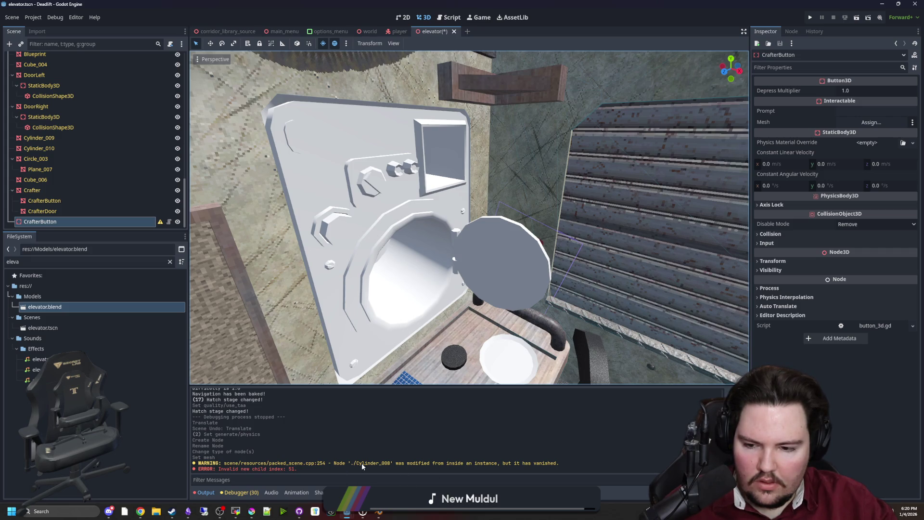
Step: Inspect the reimported CrafterDoor, CrafterButton and Crafter meshes in the elevator scene
left_click(68, 212)
left_click(66, 202)
left_click(67, 209)
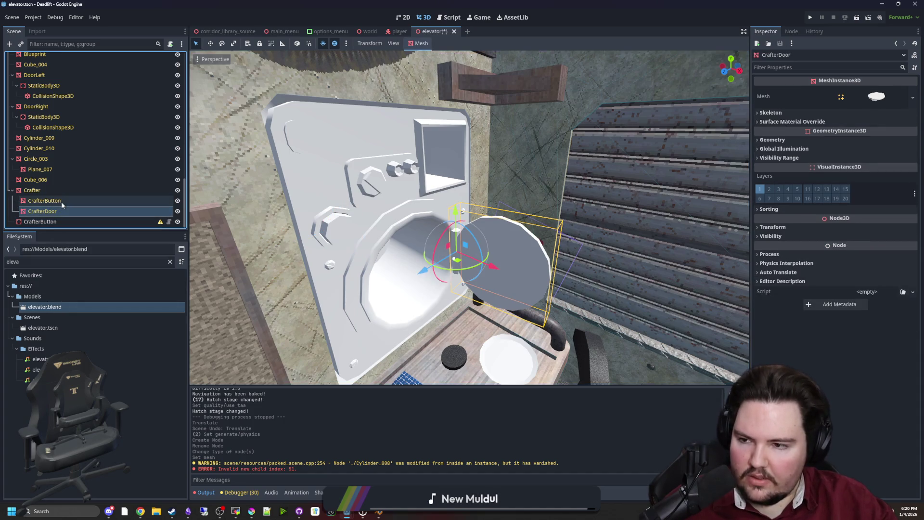
left_click(311, 167)
left_click(169, 262)
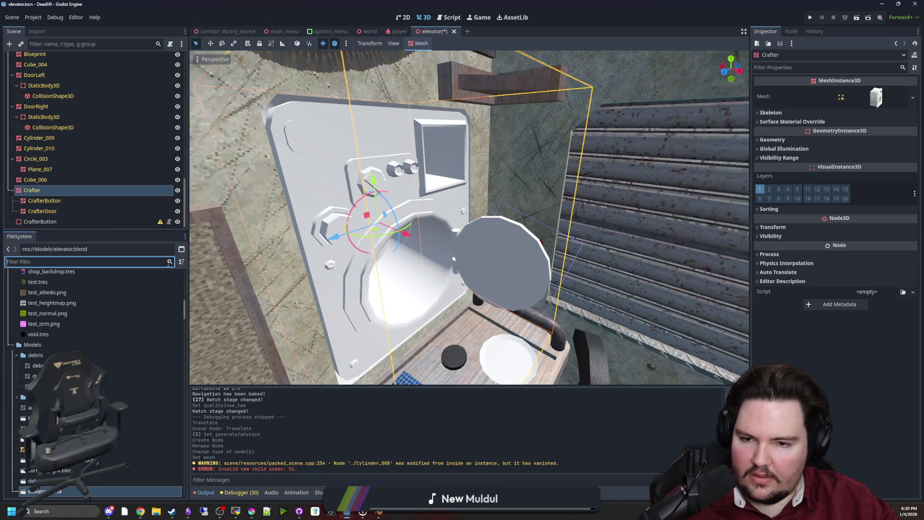
left_click(42, 210)
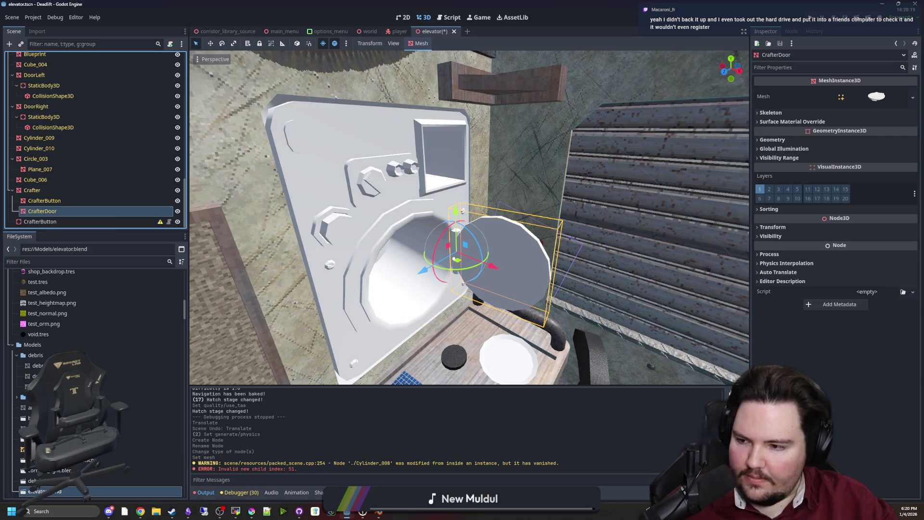
Step: Minimize Blender and select the Button3D node CrafterButton
left_click(378, 511)
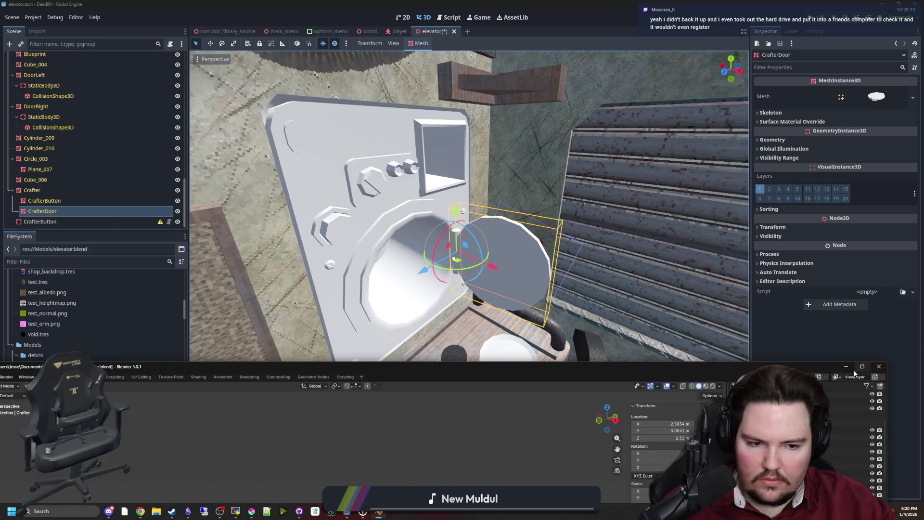
left_click(847, 367)
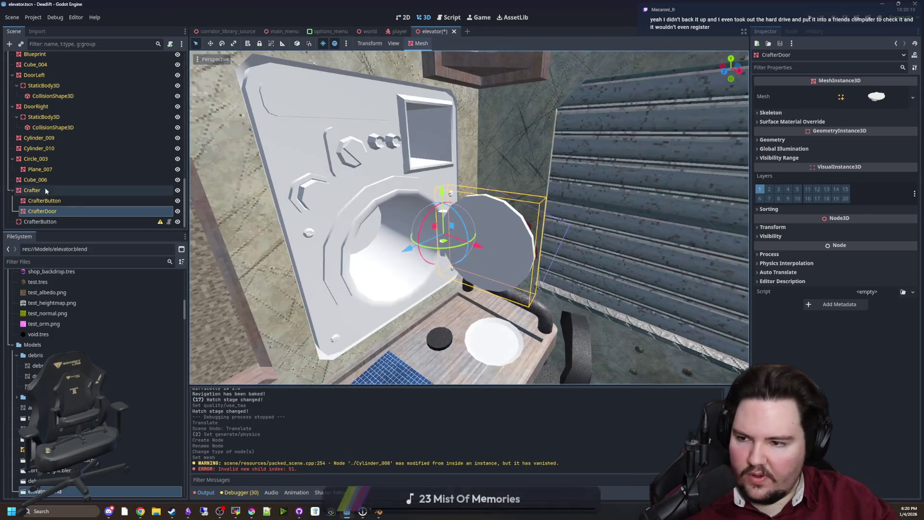
left_click(51, 222)
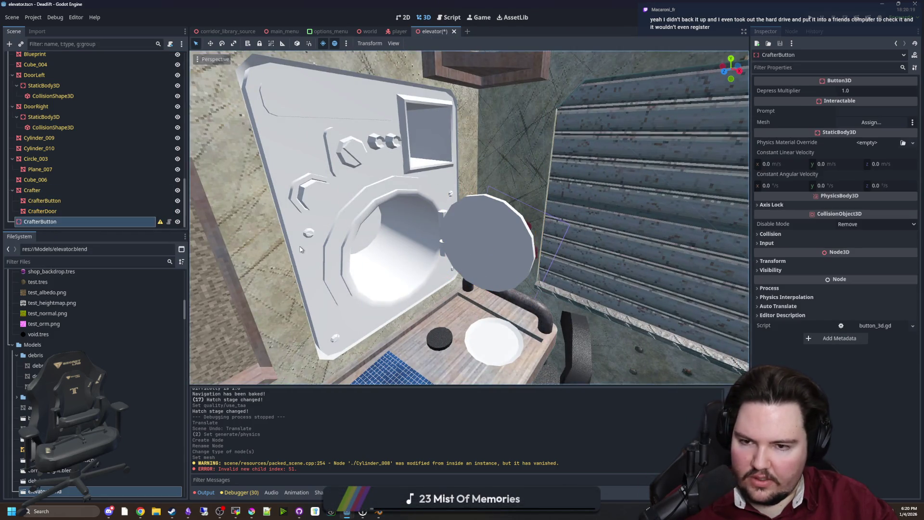
Step: Nest the Button3D under the CrafterButton mesh and paste in its position with Y 0
key("f")
left_click_drag(452, 307, 447, 219)
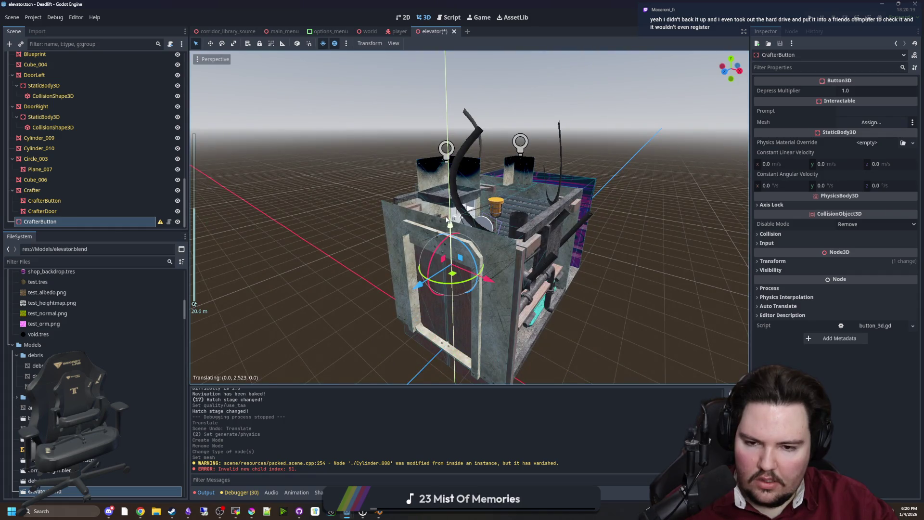
left_click_drag(54, 201, 61, 201)
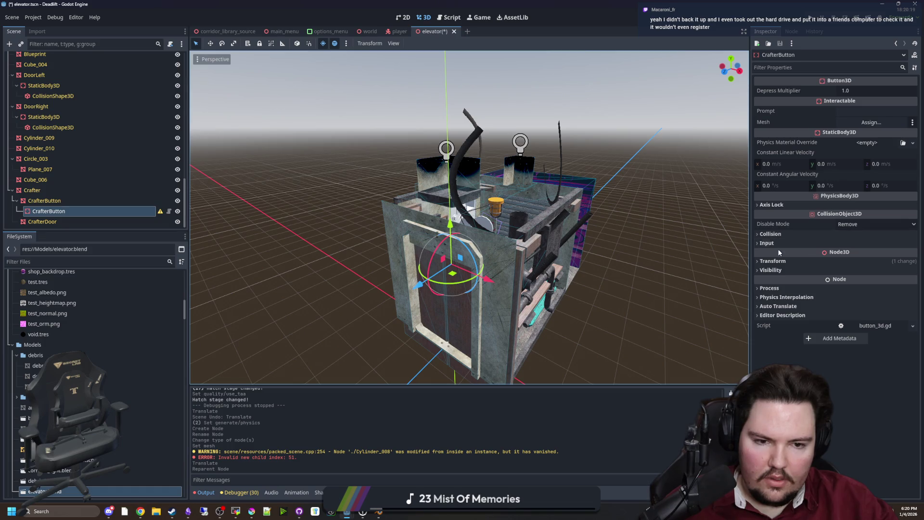
left_click(772, 260)
key("ctrl+v")
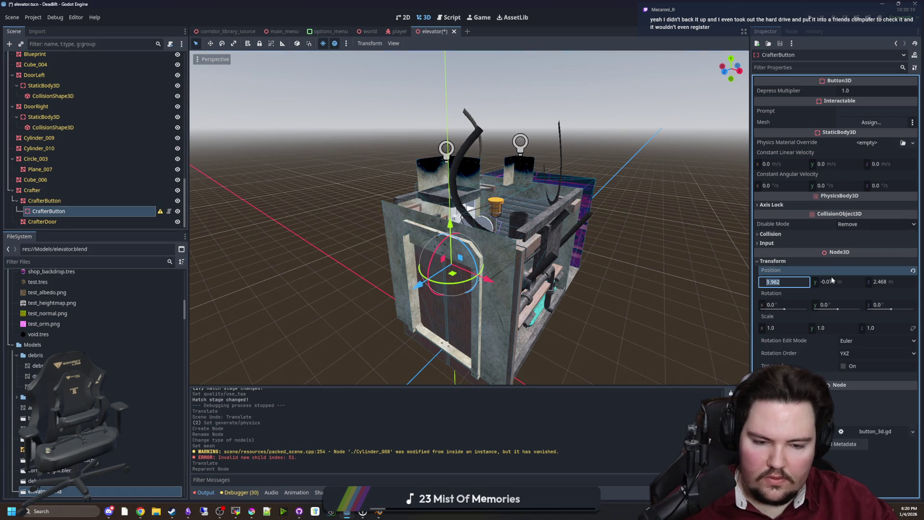
key("Return")
left_click(515, 264)
scroll(527, 285, "up", 5)
scroll(512, 274, "down", 2)
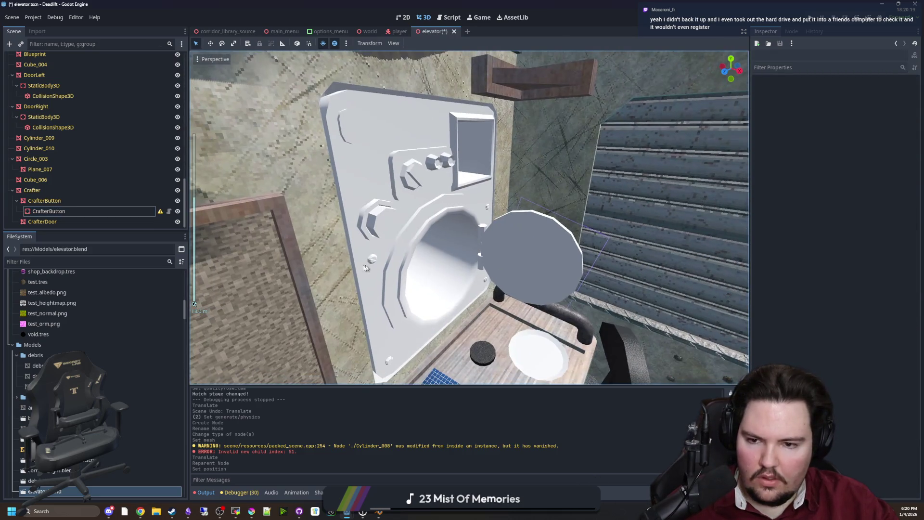
Step: Move CrafterButton2 up to the scene root above Crafter, at -1.962, 2.599, -2.468
left_click(66, 214)
left_click_drag(66, 212, 43, 225)
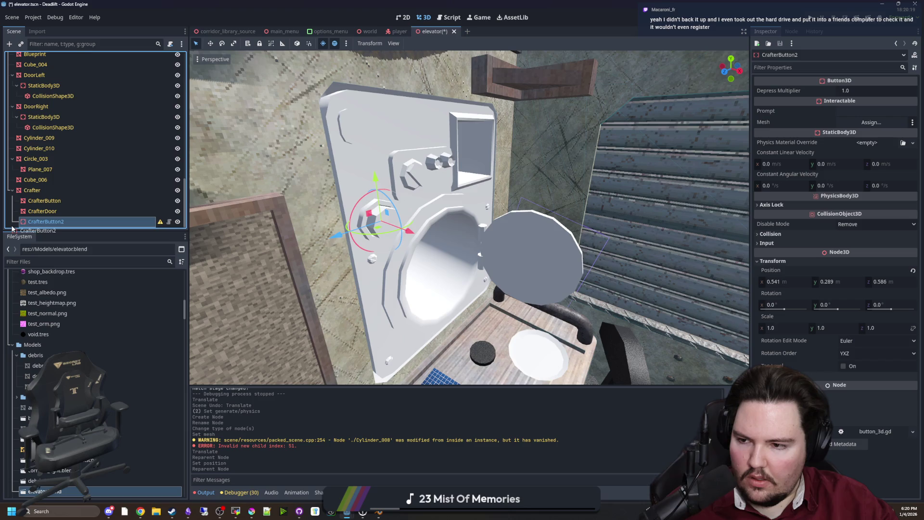
mouse_move(41, 223)
left_mouse_down()
mouse_move(46, 156)
mouse_move(56, 186)
left_mouse_up()
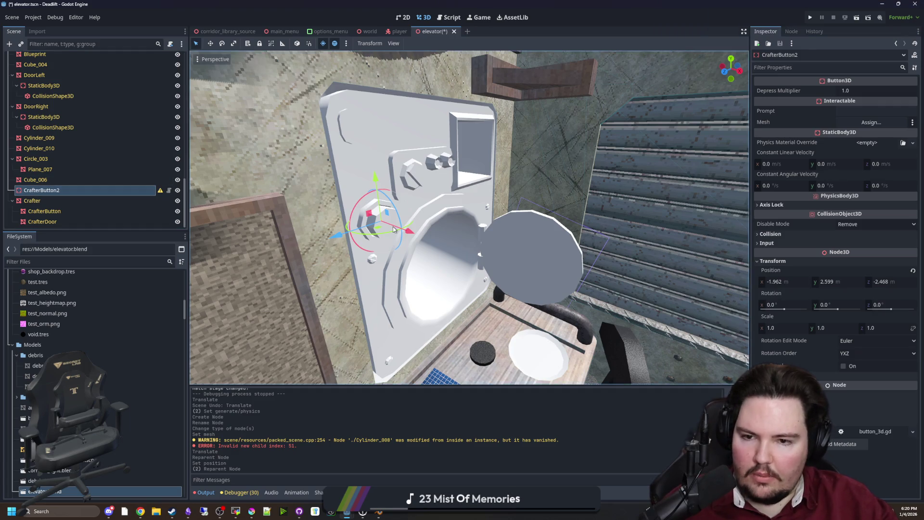
Step: Add a CollisionShape3D child to CrafterButton2 and give it a new BoxShape3D shape
right_click(77, 189)
left_click(99, 196)
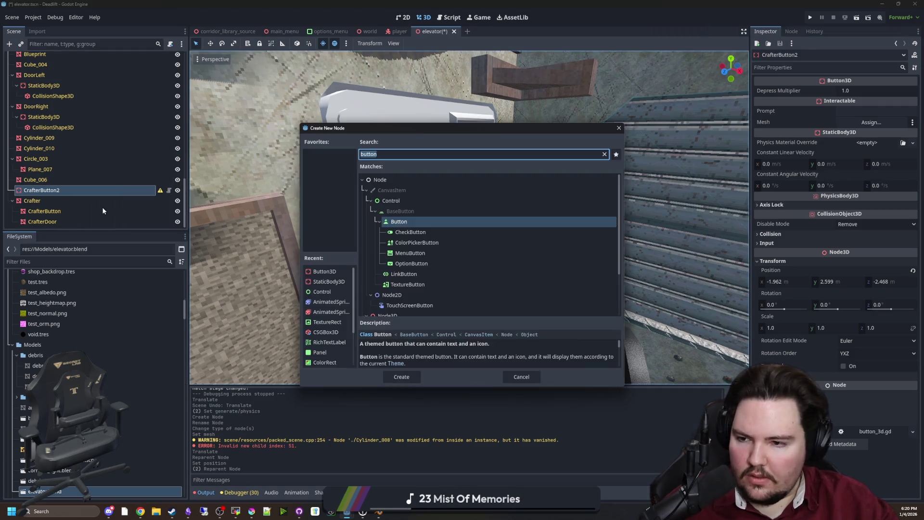
type("collisionshape3d")
key("Return")
scroll(444, 192, "up", 3)
scroll(448, 230, "down", 3)
left_click(889, 87)
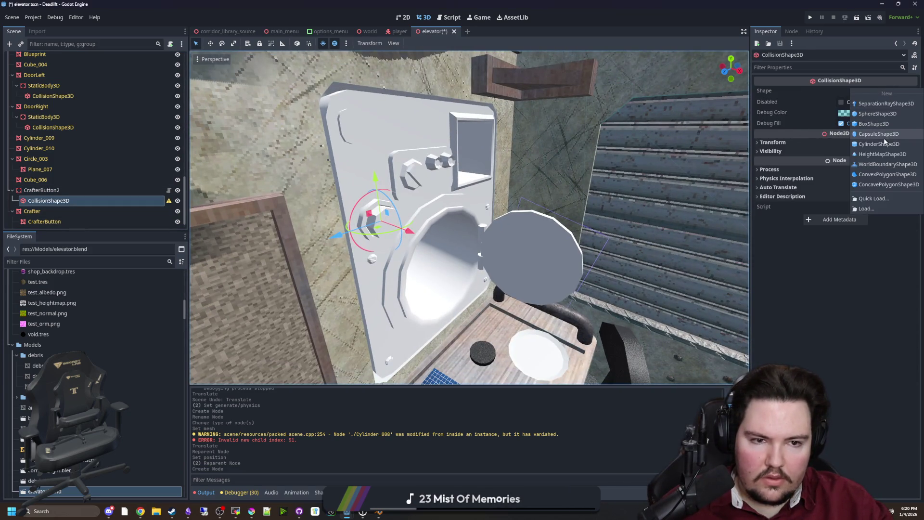
left_click(880, 96)
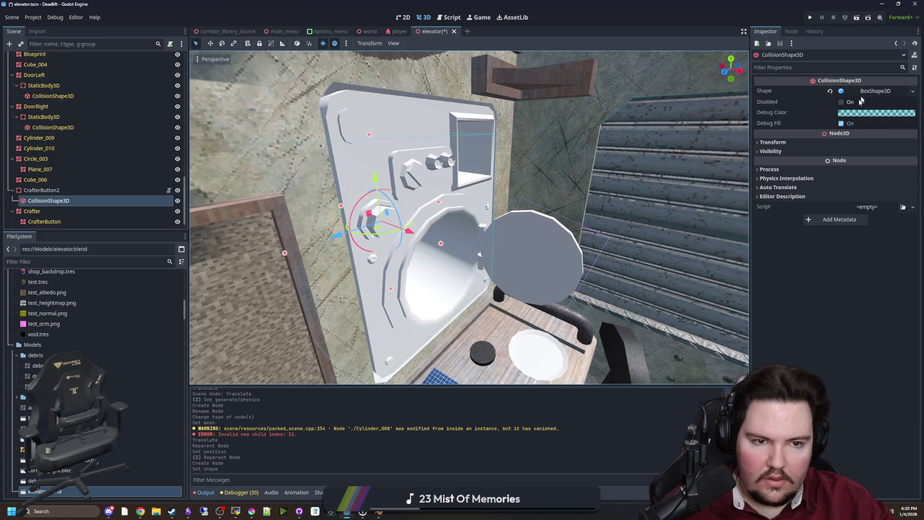
Step: Size the collision box to 0.2 on x, y and z
left_click(790, 114)
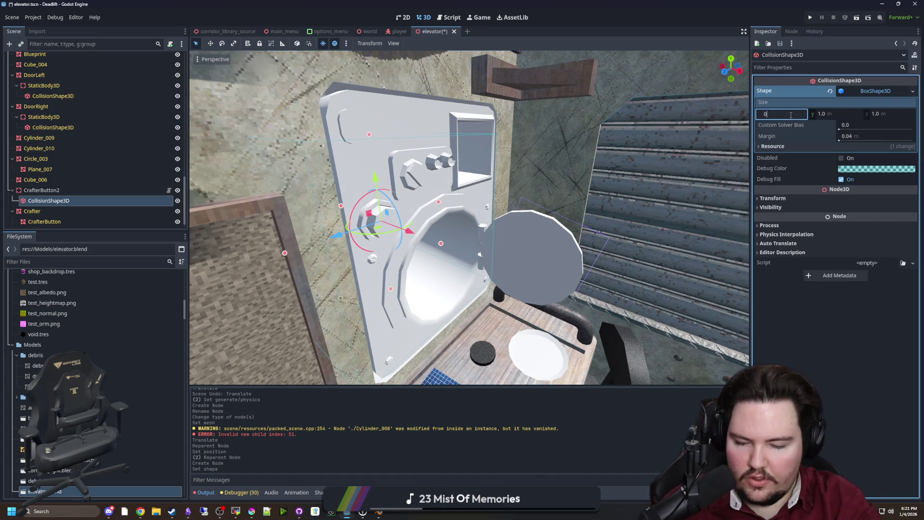
type(".1")
key("Return")
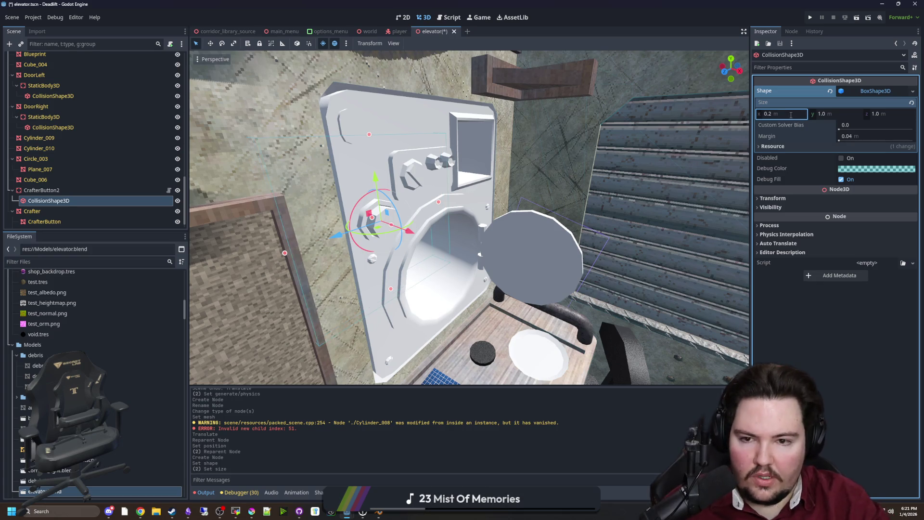
type("0.2")
key("Return")
key("Tab")
type("0.2")
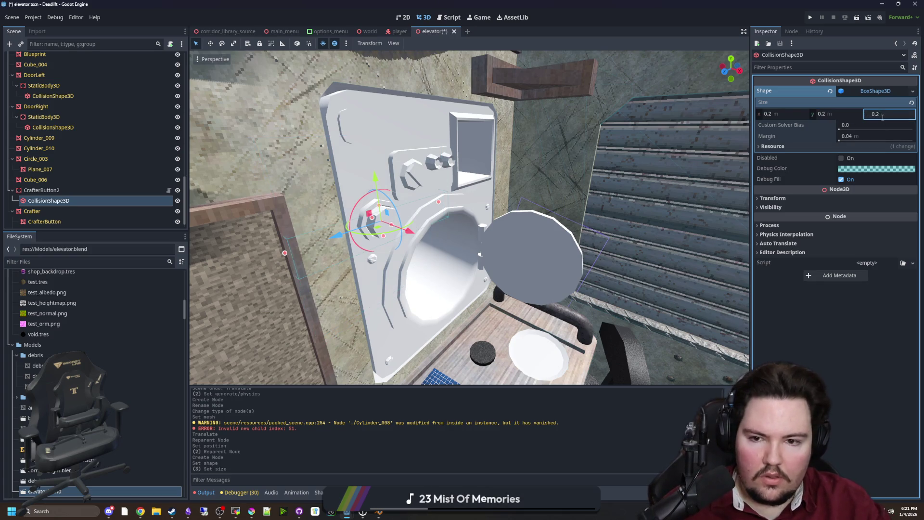
key("Return")
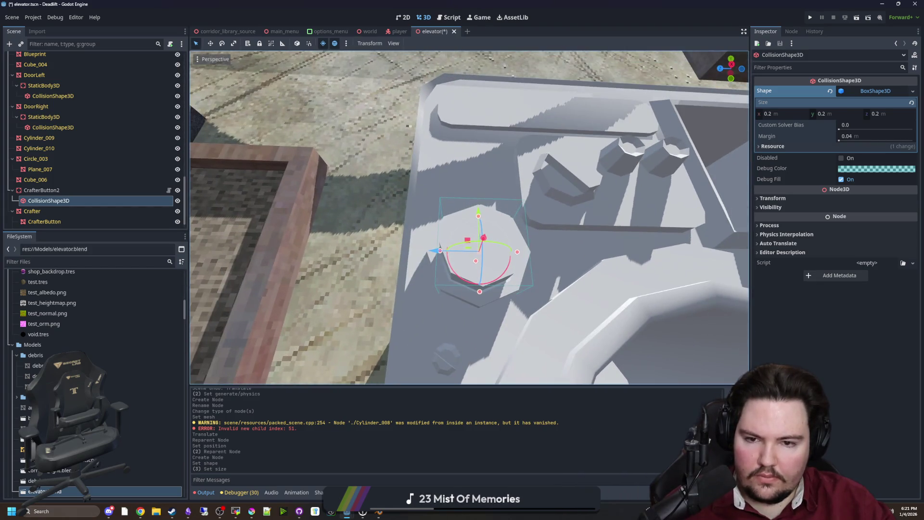
Step: Resize the box to 0.15 × 0.3 × 0.3 and orbit around the machine to check its fit
left_click(812, 117)
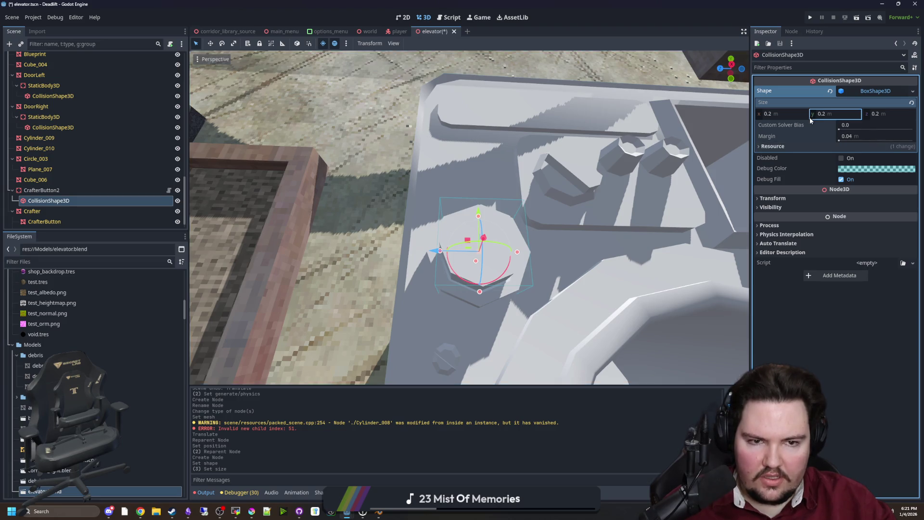
left_click(800, 116)
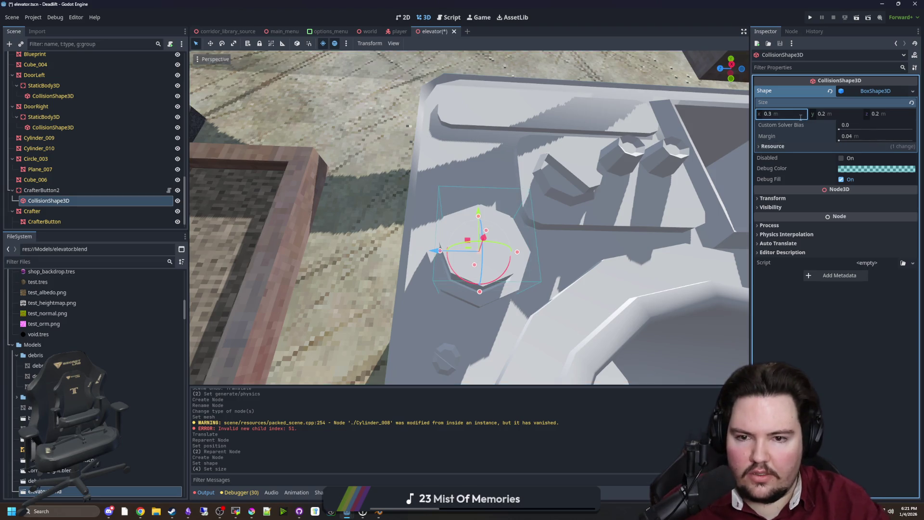
key("Tab")
type("0.3")
left_click(884, 114)
type("0.3")
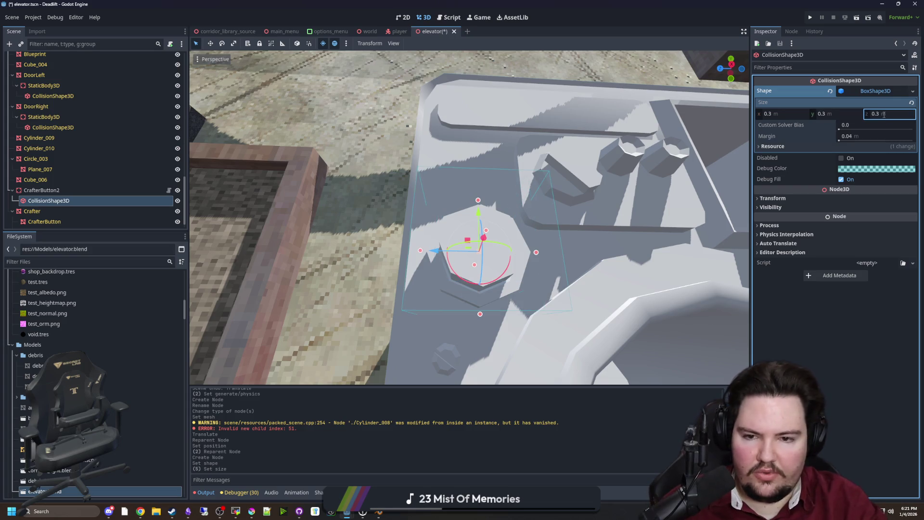
left_click_drag(481, 240, 529, 241)
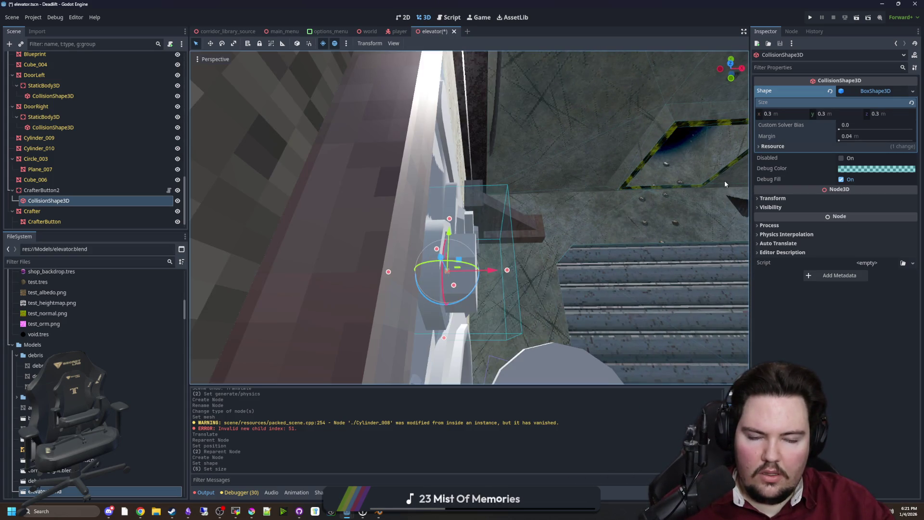
left_click_drag(777, 114, 755, 115)
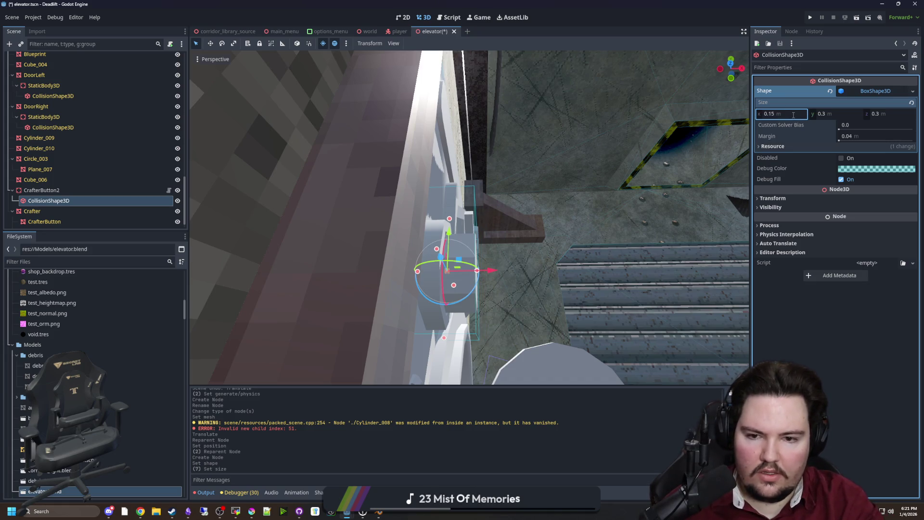
mouse_move(553, 313)
left_mouse_down()
mouse_move(659, 353)
mouse_move(621, 342)
left_mouse_up()
mouse_move(349, 197)
left_mouse_down()
mouse_move(339, 198)
mouse_move(366, 204)
mouse_move(350, 163)
mouse_move(366, 159)
mouse_move(346, 173)
left_mouse_up()
left_click(374, 154)
Step: Clear the selection and save the elevator scene
scroll(469, 216, "down", 5)
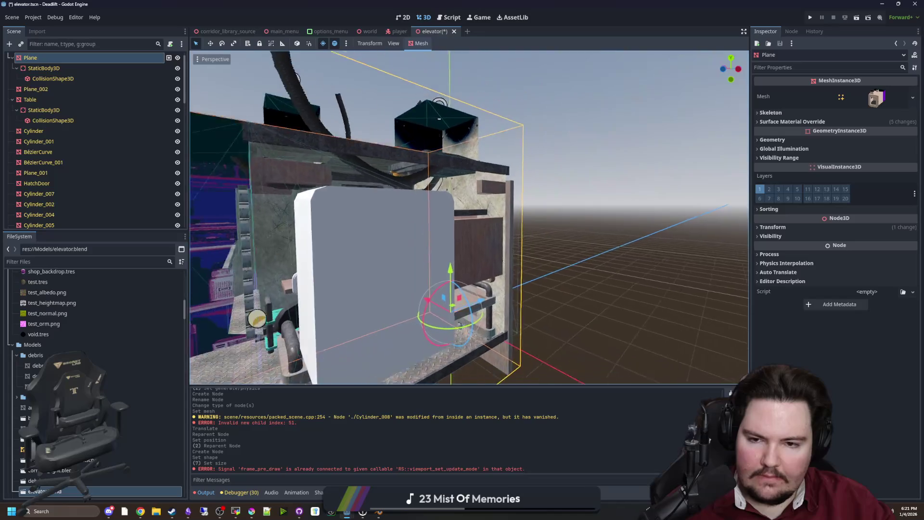
left_click(684, 226)
key("ctrl+s")
Step: Fly the viewport camera up to the crafter and select its CrafterButton mesh
key("w")
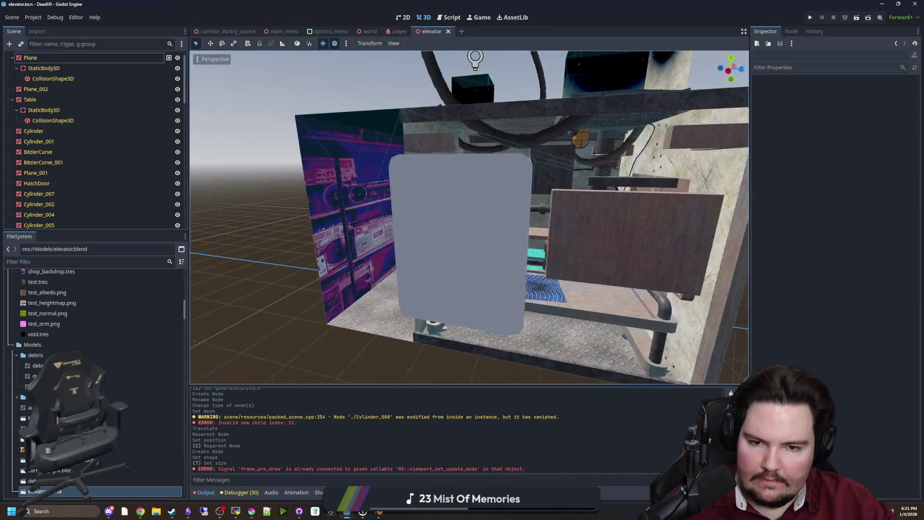
key("w")
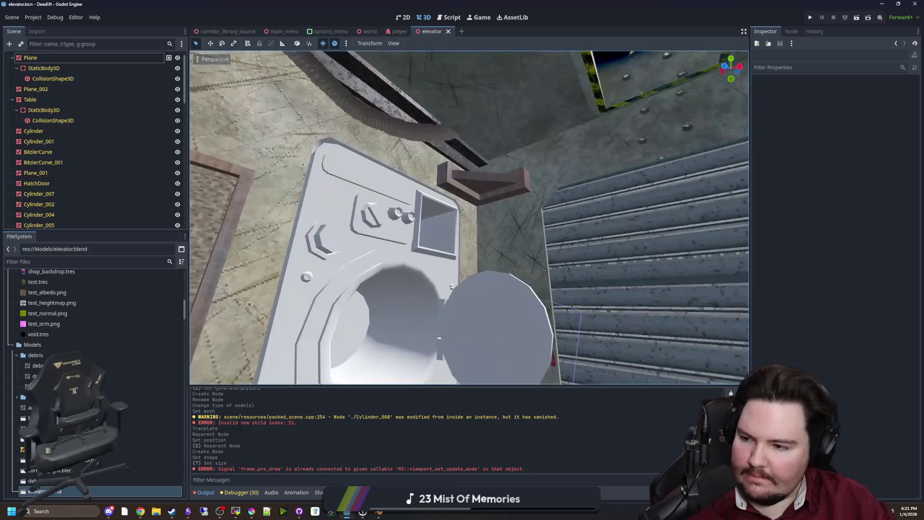
key("w")
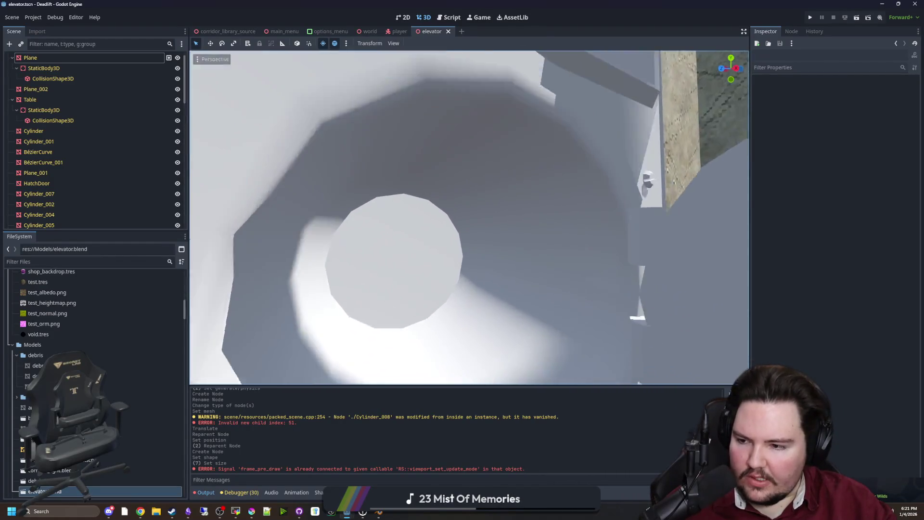
key("s")
key("w")
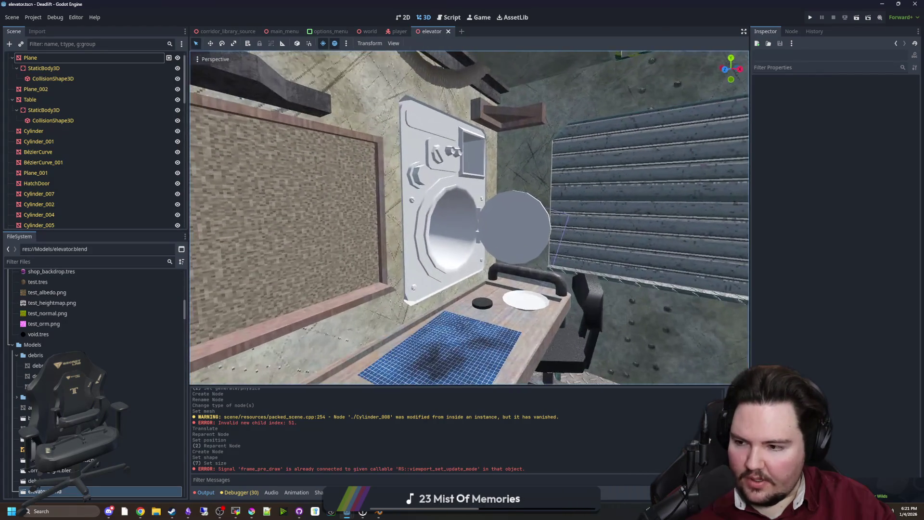
key("w")
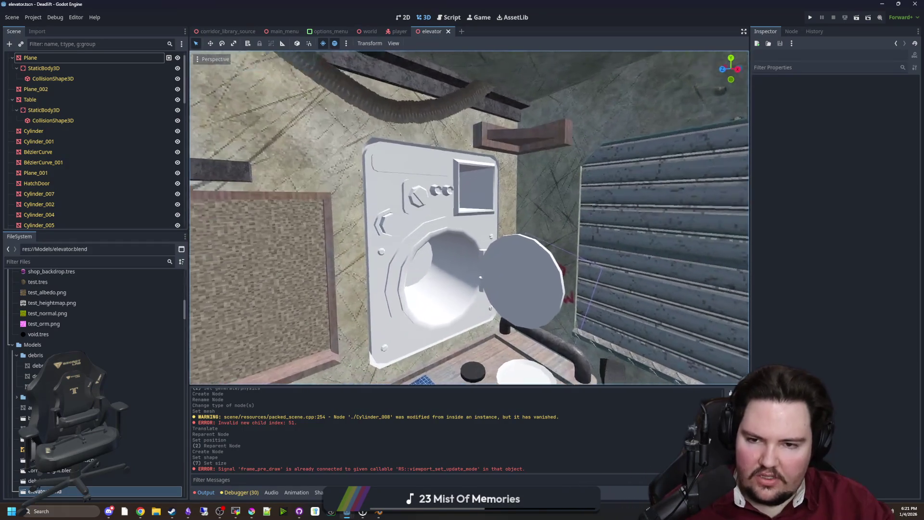
left_click(375, 210)
key("w")
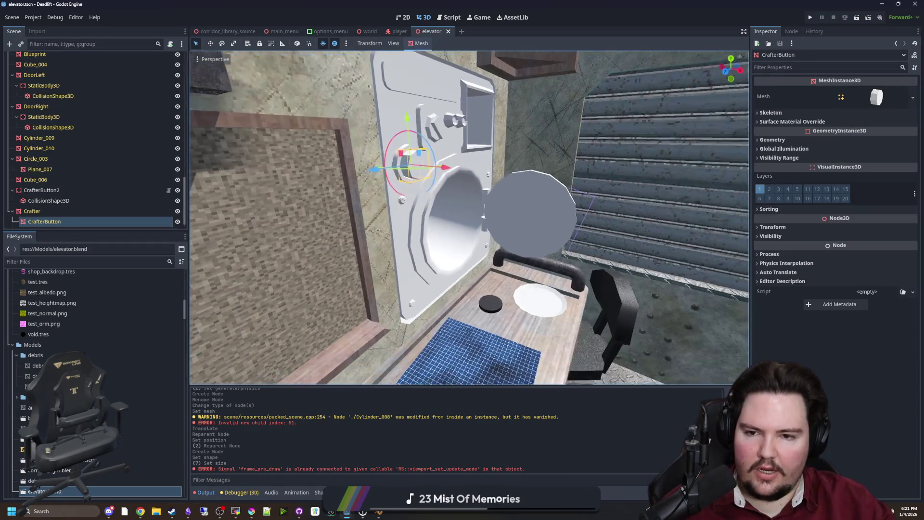
key("w")
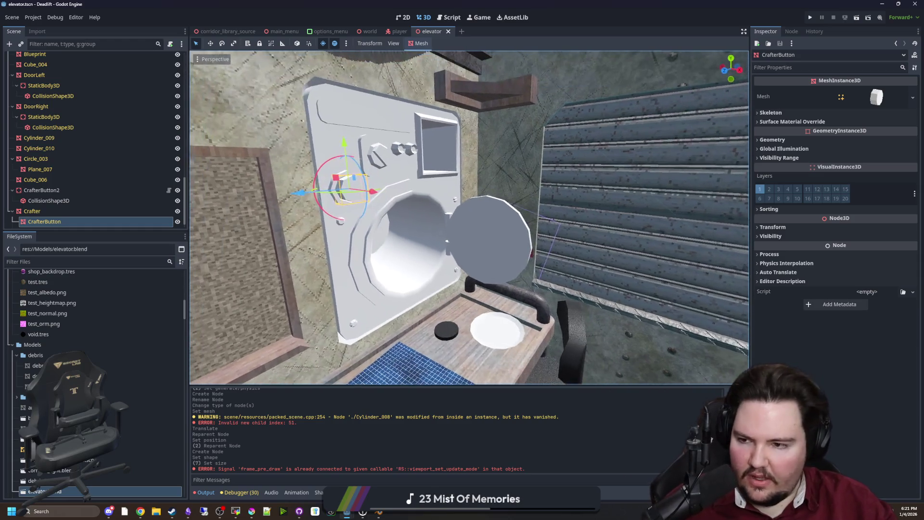
scroll(107, 181, "down", 1)
Step: Rename CrafterButton2 to CrafterButton
left_click(53, 181)
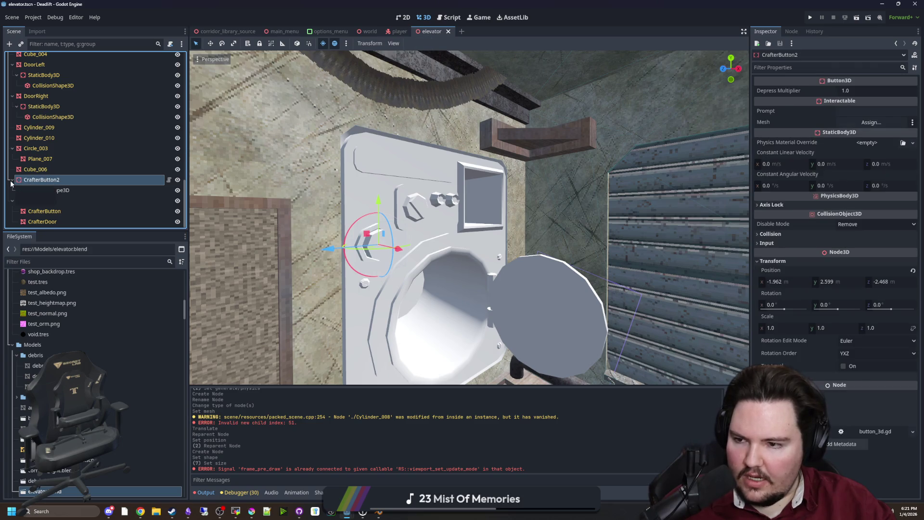
left_click(11, 182)
double_click(51, 189)
key("BackSpace")
key("Return")
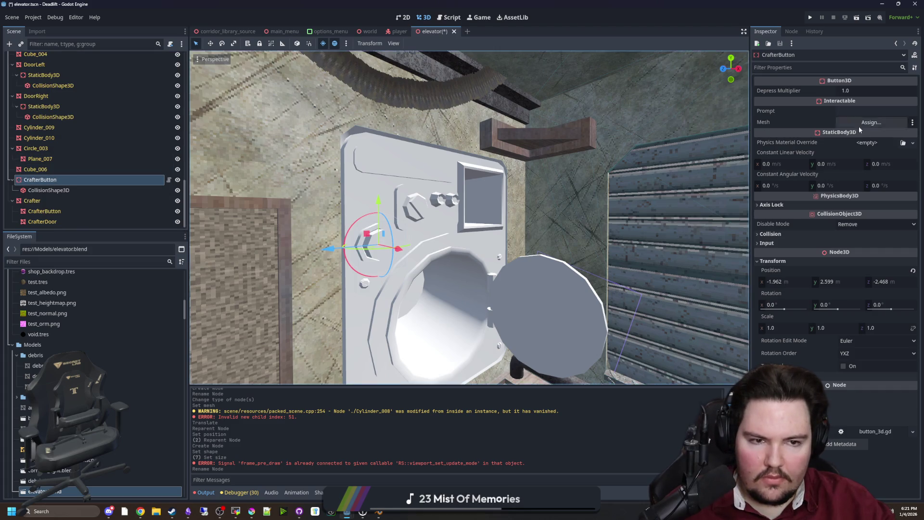
Step: Assign the Crafter's CrafterButton mesh to the button's Mesh field
left_click_drag(44, 211, 675, 182)
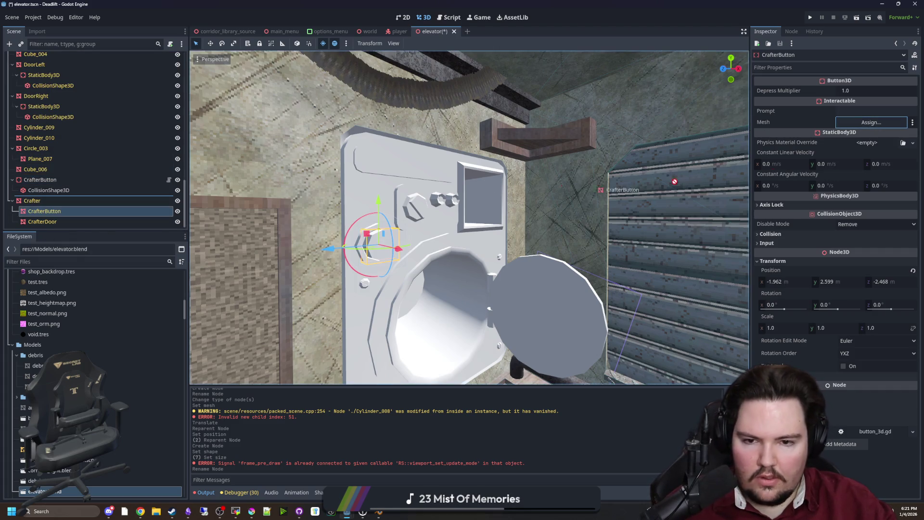
left_click_drag(898, 129, 890, 126)
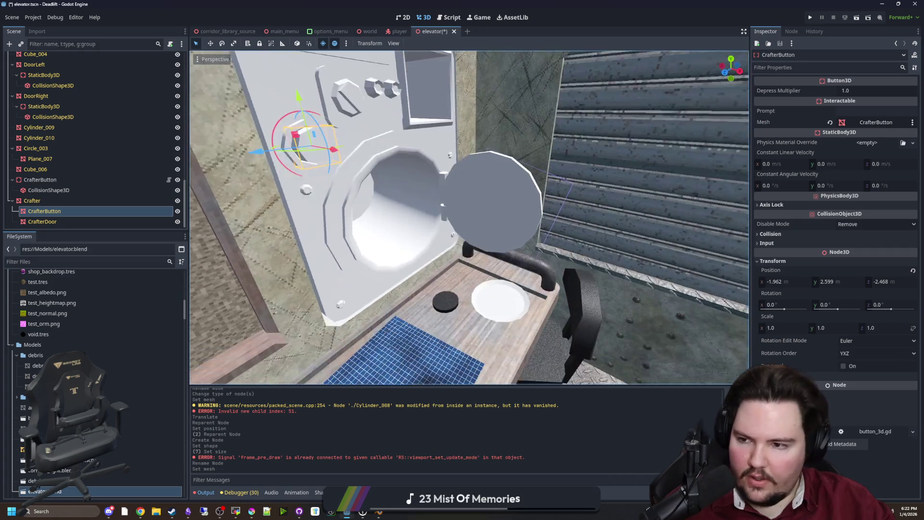
scroll(379, 178, "up", 2)
left_click_drag(569, 178, 549, 179)
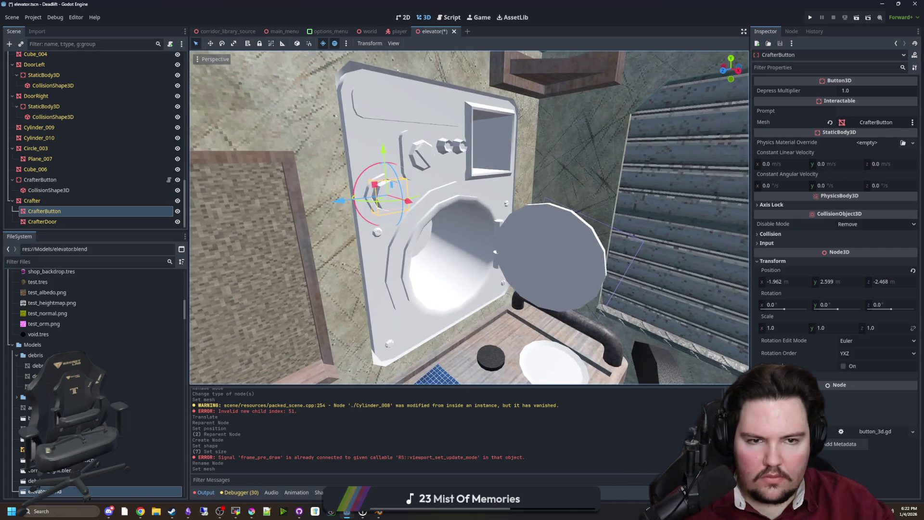
Step: Enter the button's Craft interaction prompt, save the scene, and run the game
left_click(857, 111)
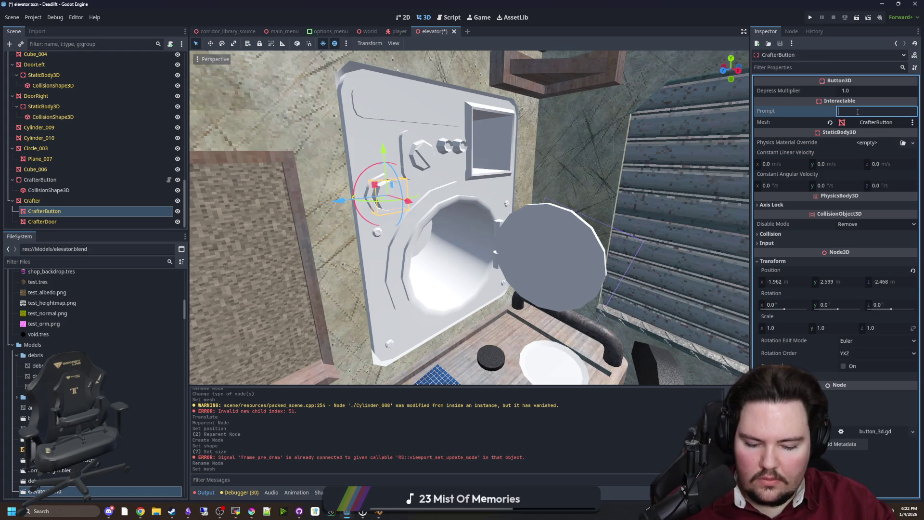
type("Craft")
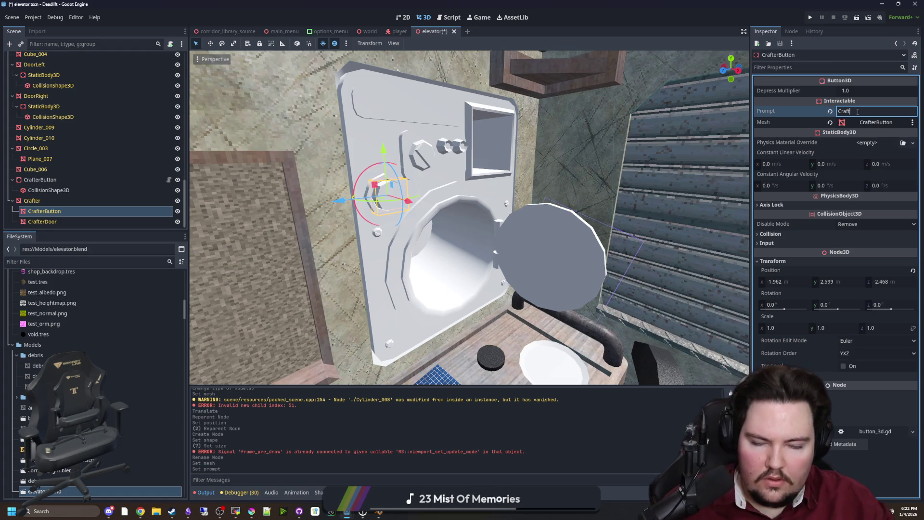
left_click(34, 210)
key("ctrl+s")
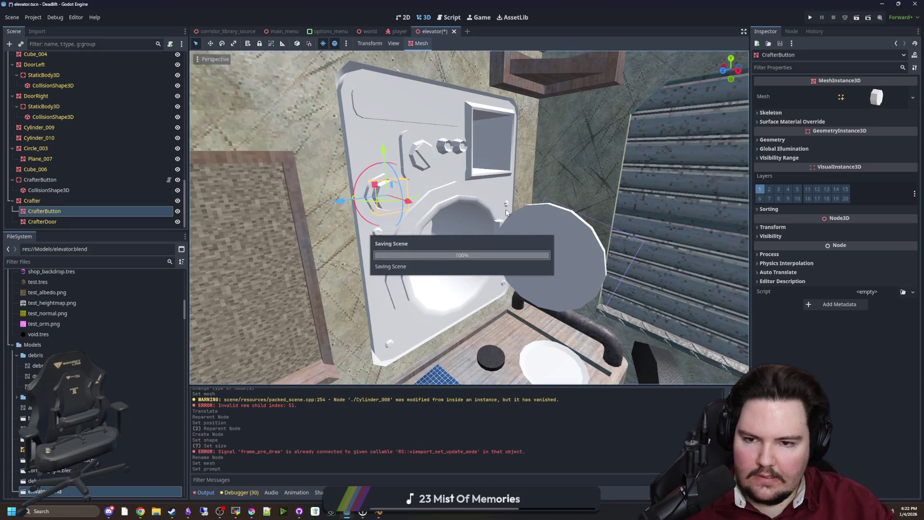
left_click(812, 18)
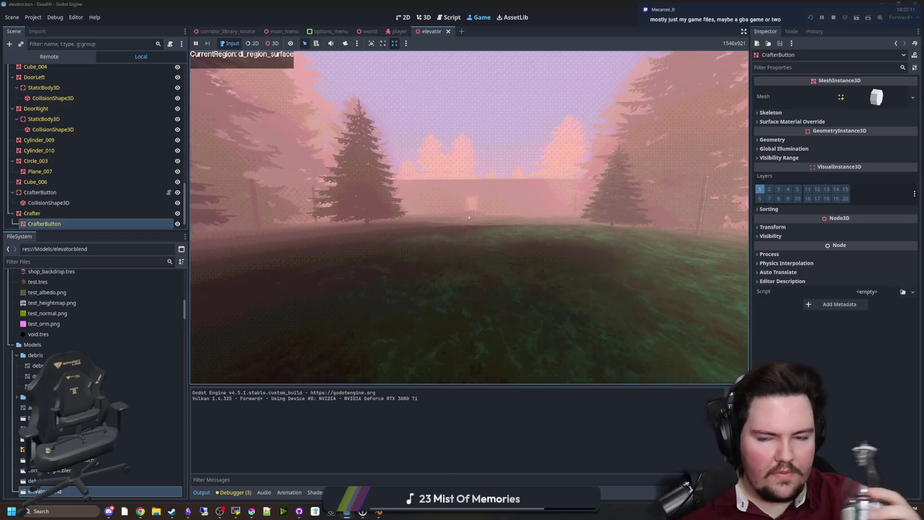
Step: Pause the game and move CrafterButton from collision layer 1 to layer 3
key("w")
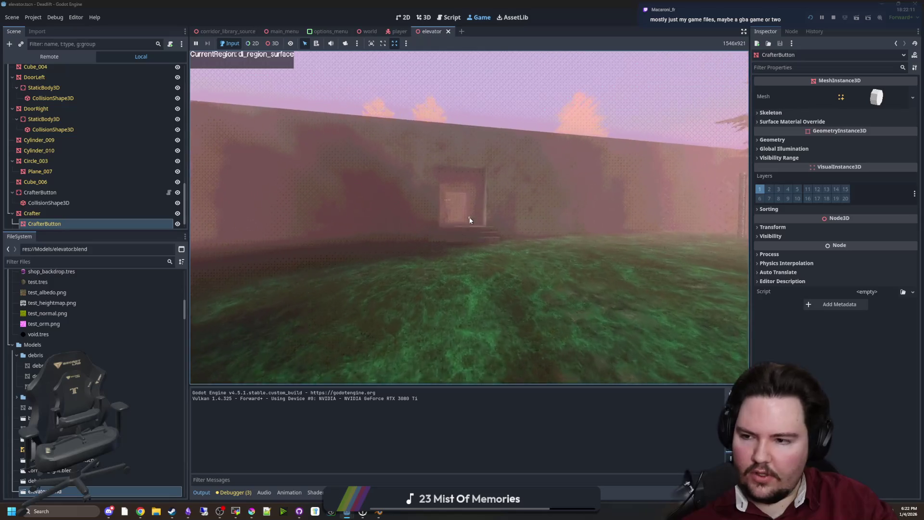
key("Escape")
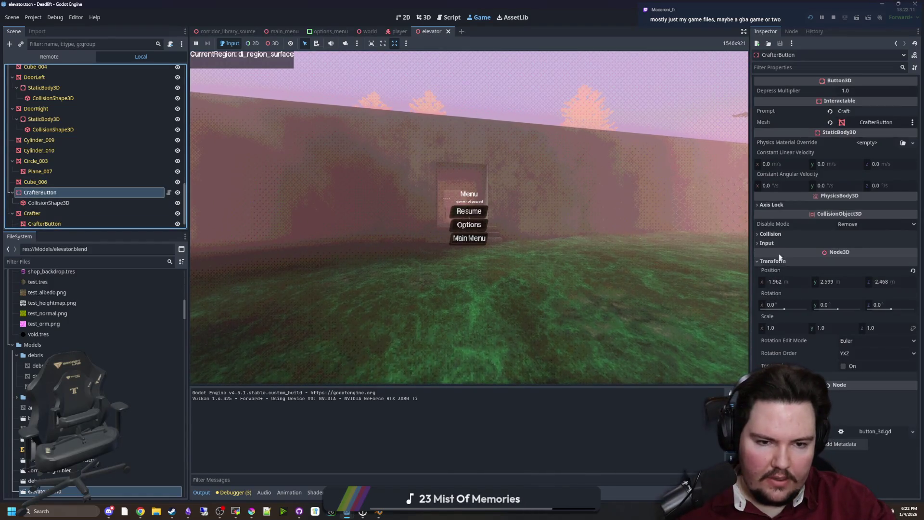
left_click(769, 233)
left_click(764, 256)
left_click(783, 256)
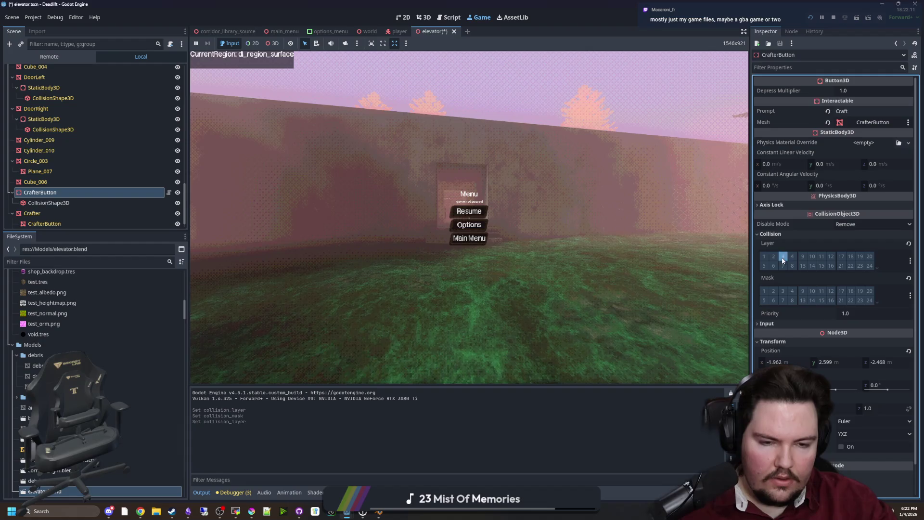
Step: Resume and walk into the elevator up to the crafter to see its Craft prompt
left_click(468, 211)
key("w")
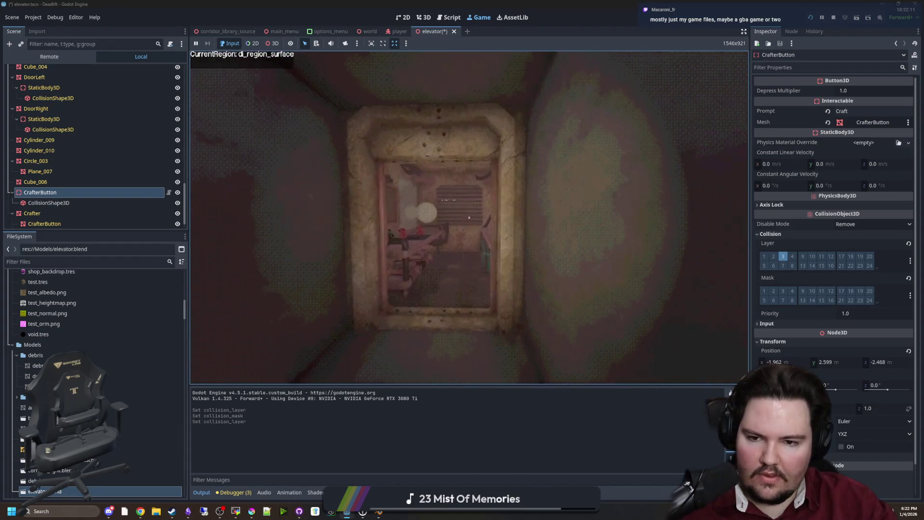
key("w")
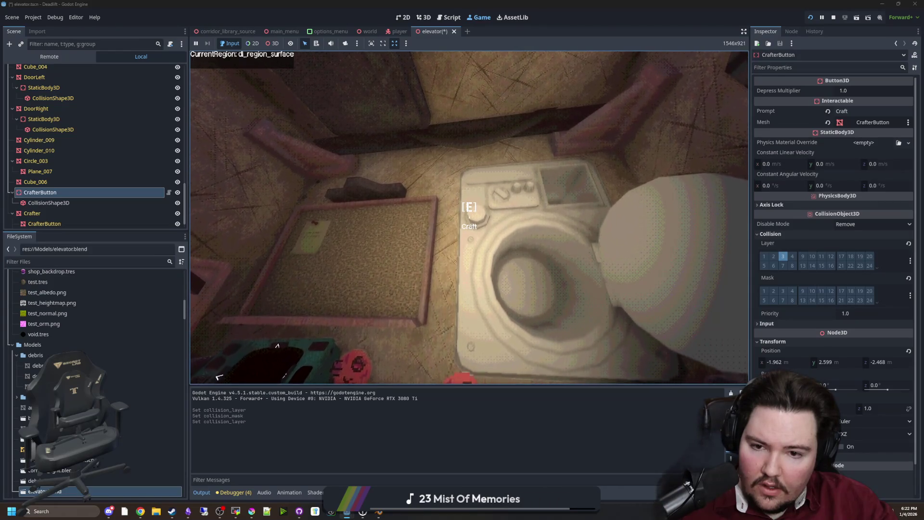
key("w")
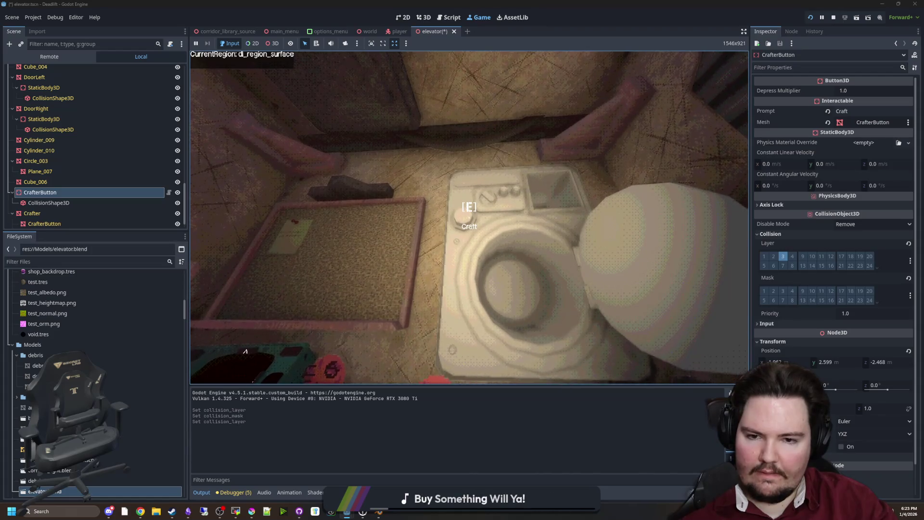
key("super")
Step: Open button_3d.gd from CrafterButton and scroll through its interact code
left_click(80, 195)
left_click(169, 193)
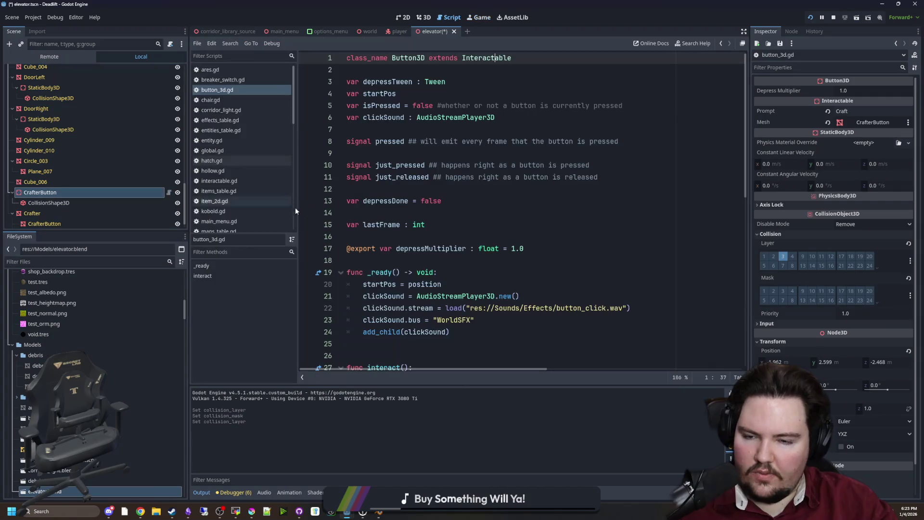
scroll(435, 208, "down", 5)
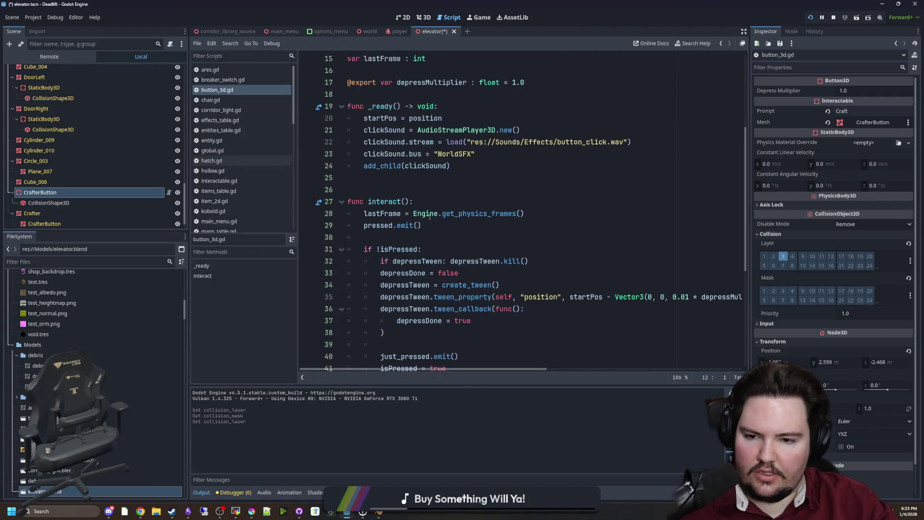
scroll(450, 190, "down", 1)
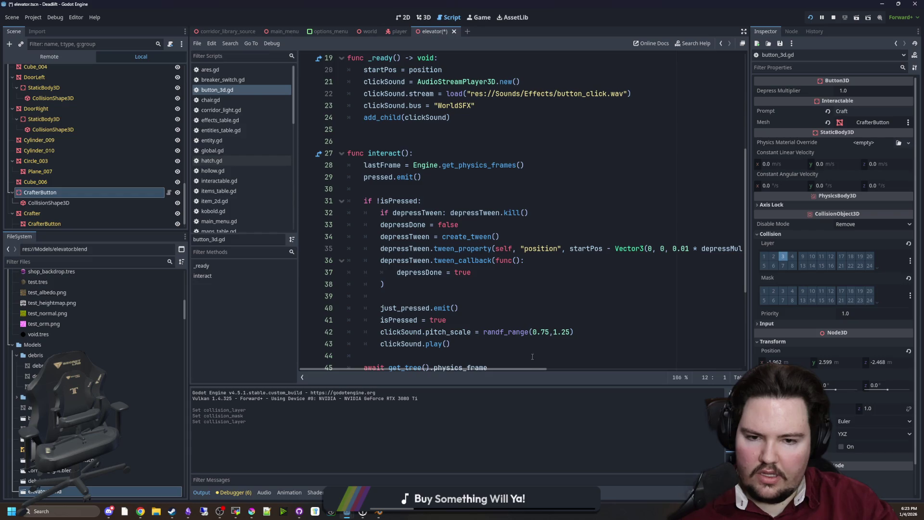
mouse_move(529, 369)
left_mouse_down()
mouse_move(722, 366)
mouse_move(528, 368)
left_mouse_up()
scroll(470, 288, "down", 5)
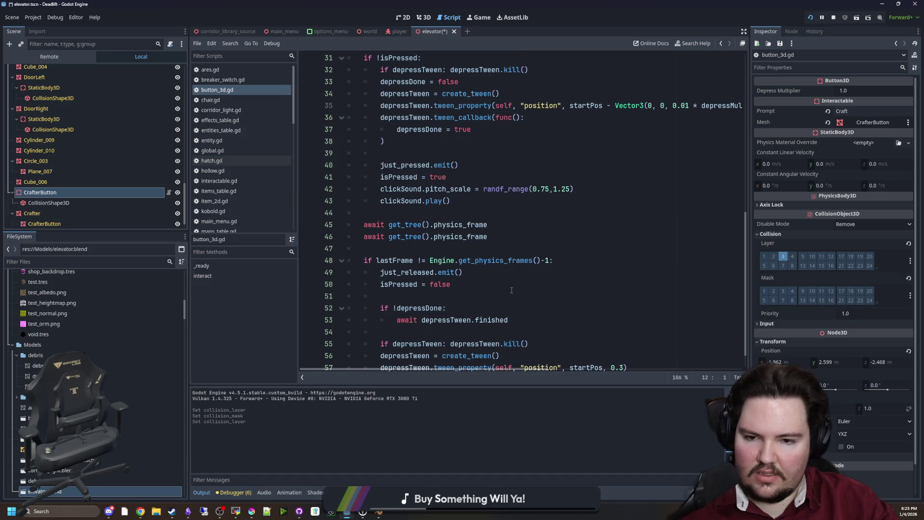
Step: Save the elevator scene and go back to the 3D view
left_click(464, 272)
key("ctrl+s")
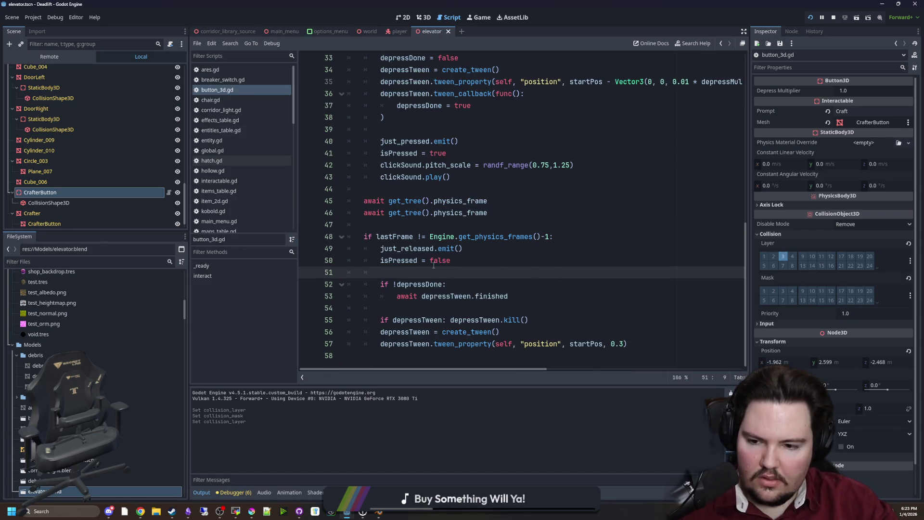
scroll(461, 255, "up", 1)
left_click(418, 213)
left_click(420, 225)
key("ctrl+s")
scroll(419, 227, "up", 7)
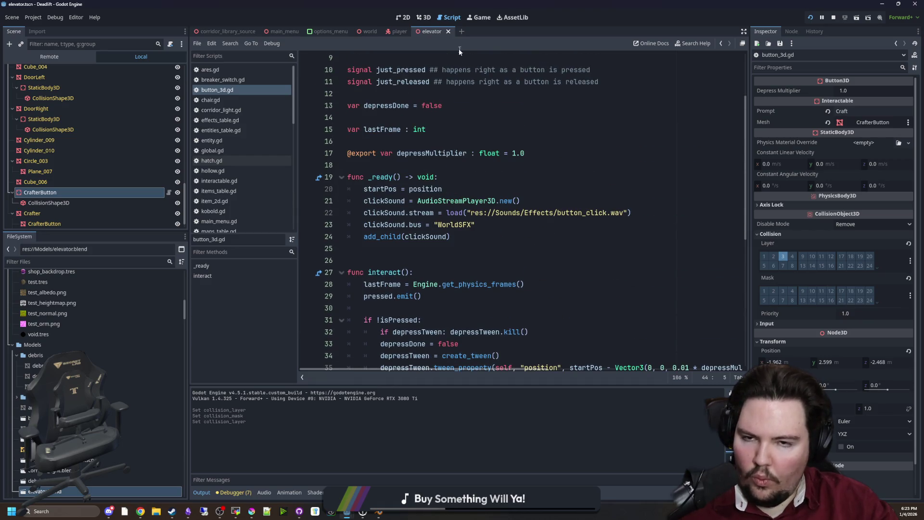
left_click(426, 19)
Step: Set CrafterButton's Depress Multiplier to 2.0 and save the scene
left_click_drag(429, 236, 399, 235)
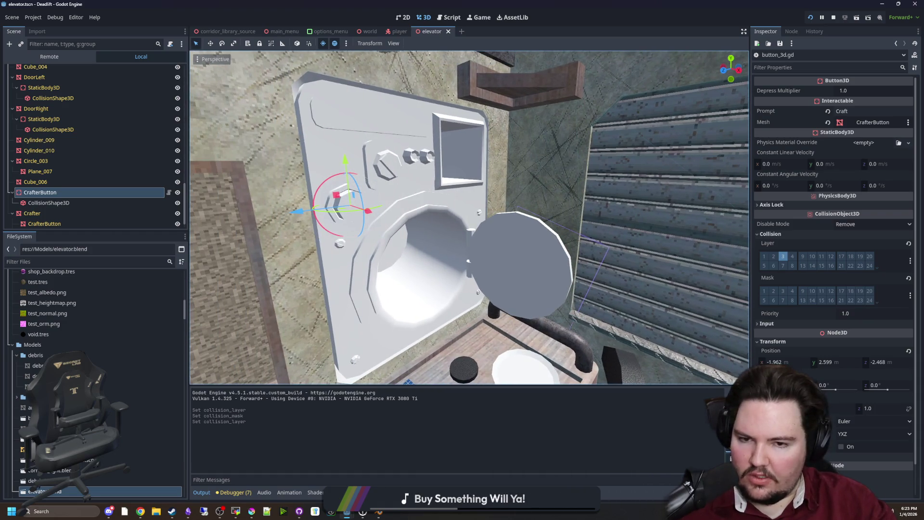
left_click(54, 202)
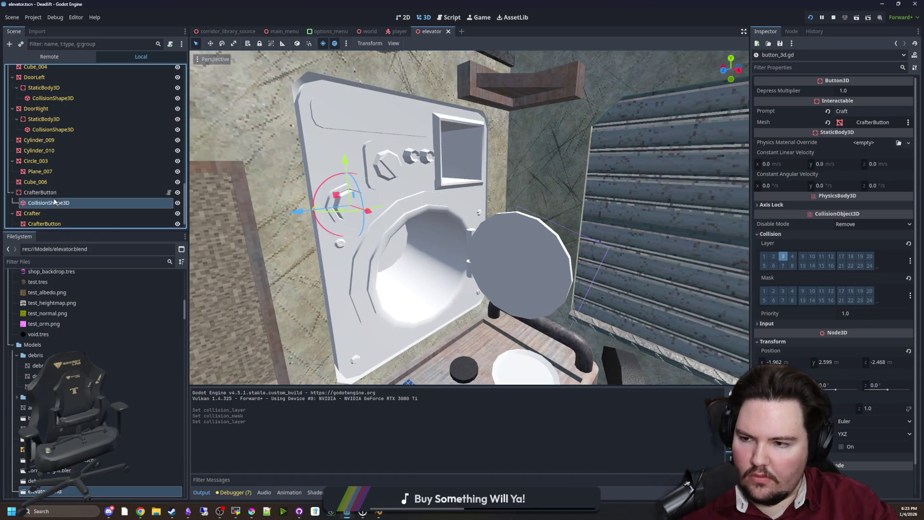
key("Up")
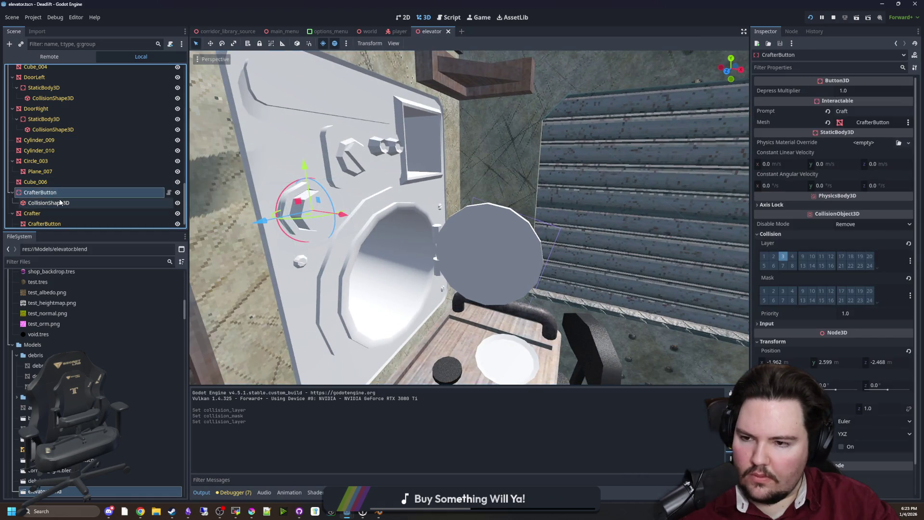
left_click(60, 202)
key("Up")
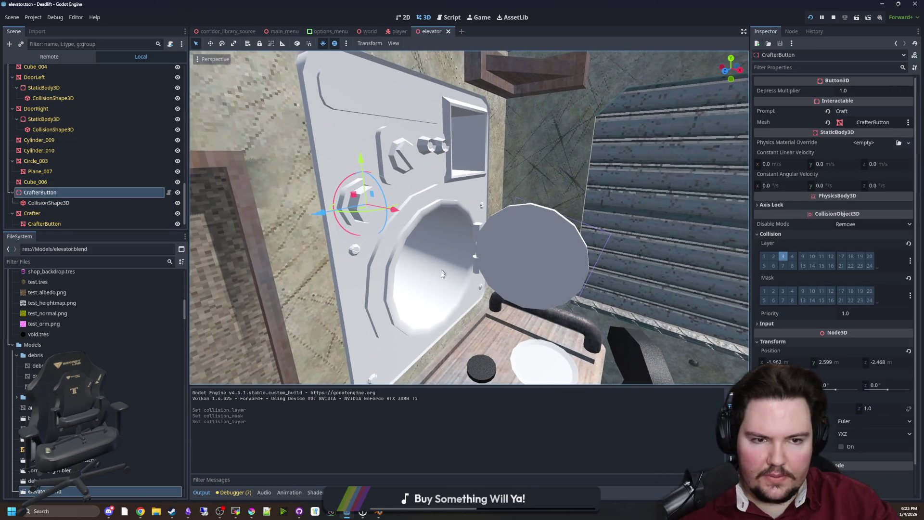
left_click(863, 90)
type("2")
key("Return")
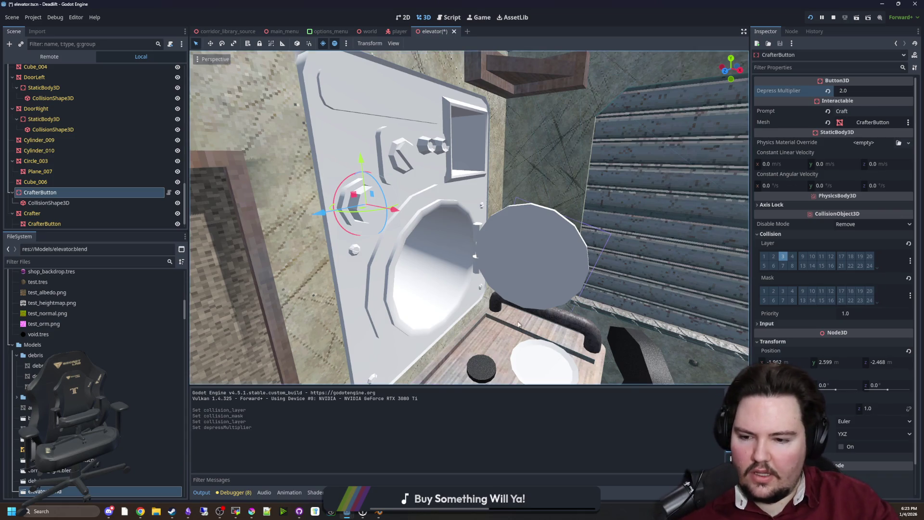
key("ctrl+s")
Step: Reopen the button_3d.gd script for editing
scroll(471, 318, "up", 2)
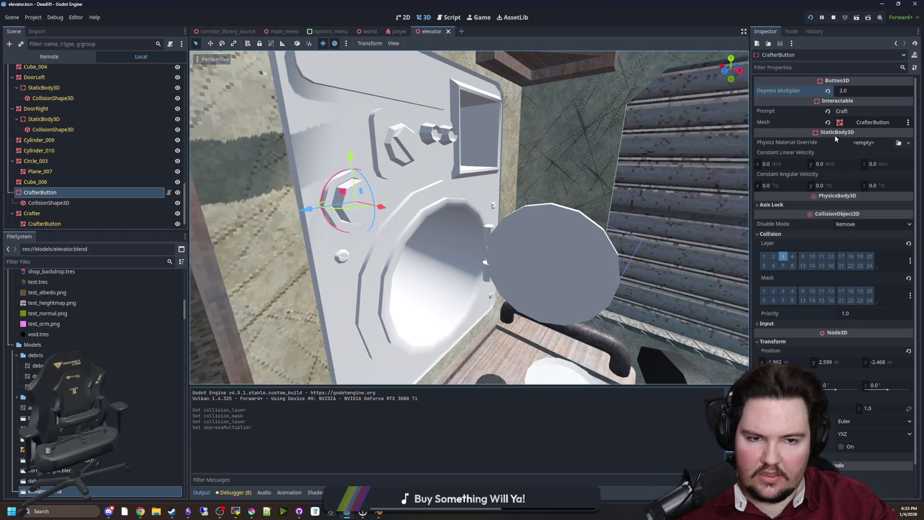
left_click(169, 192)
left_click(425, 251)
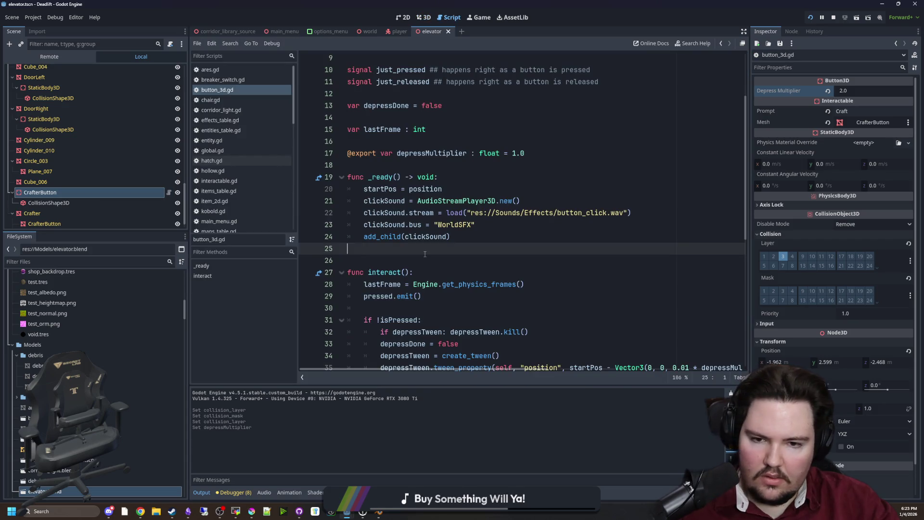
Step: Browse button_3d.gd and insert a new line after line 34
scroll(424, 254, "up", 3)
left_click(409, 131)
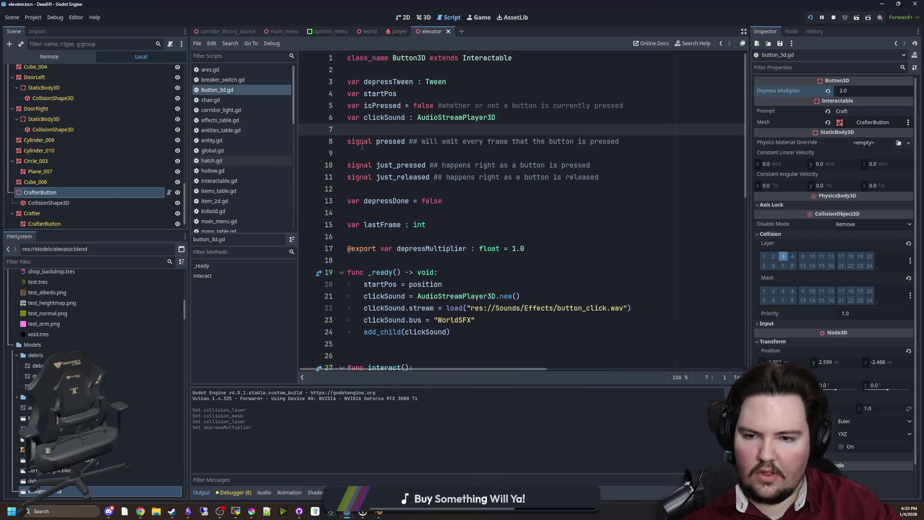
scroll(388, 153, "down", 6)
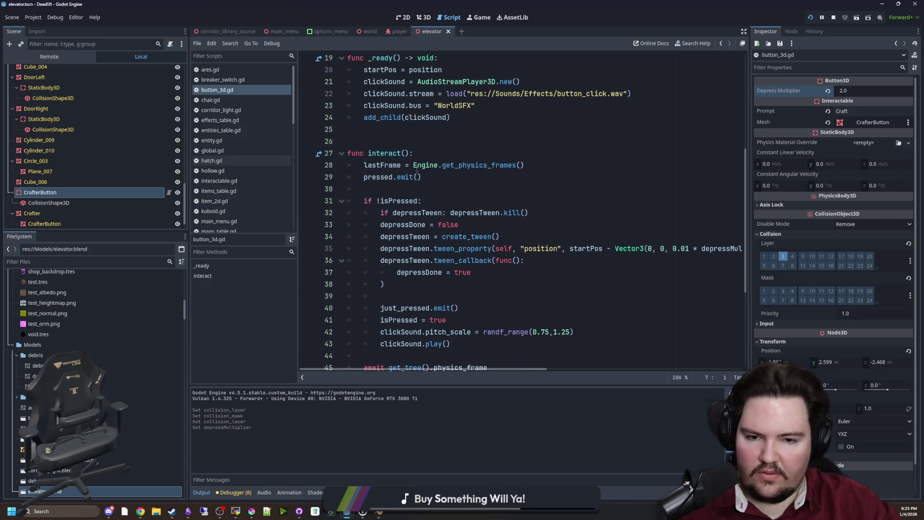
scroll(586, 199, "down", 5)
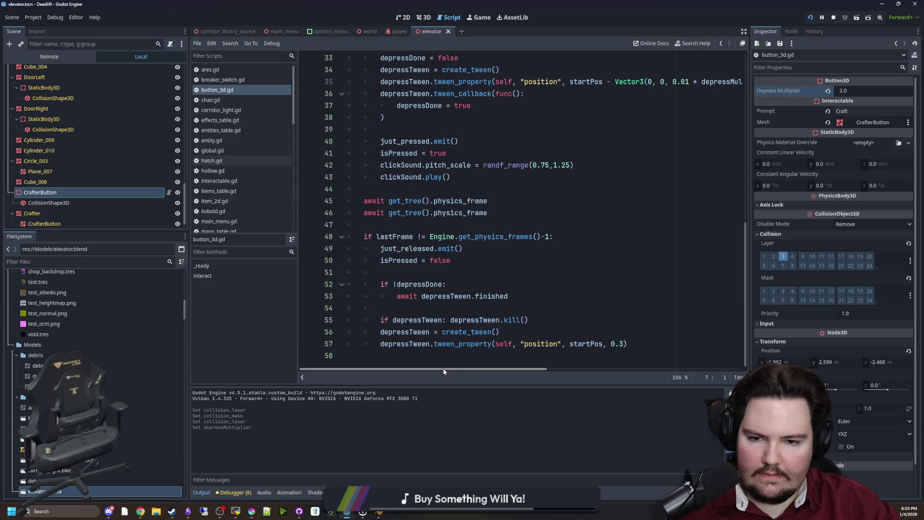
scroll(454, 311, "up", 4)
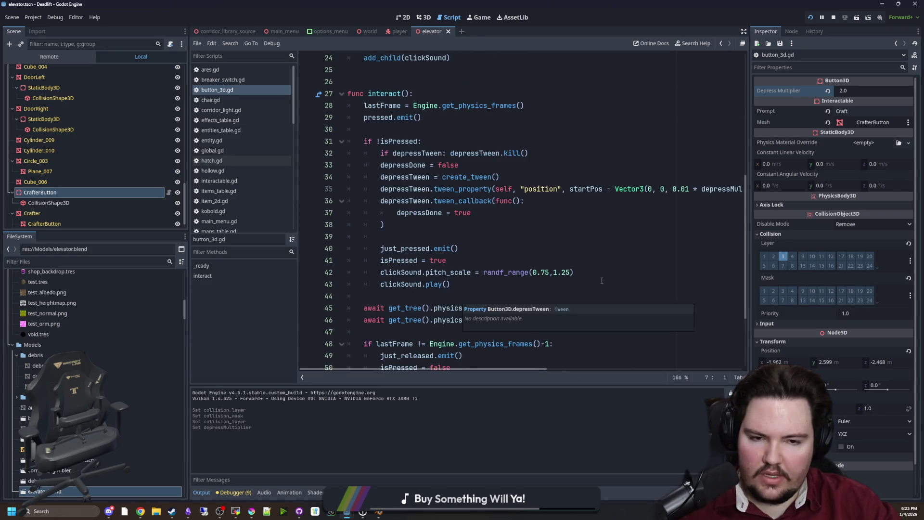
mouse_move(501, 369)
left_mouse_down()
mouse_move(585, 349)
mouse_move(717, 365)
mouse_move(459, 356)
left_mouse_up()
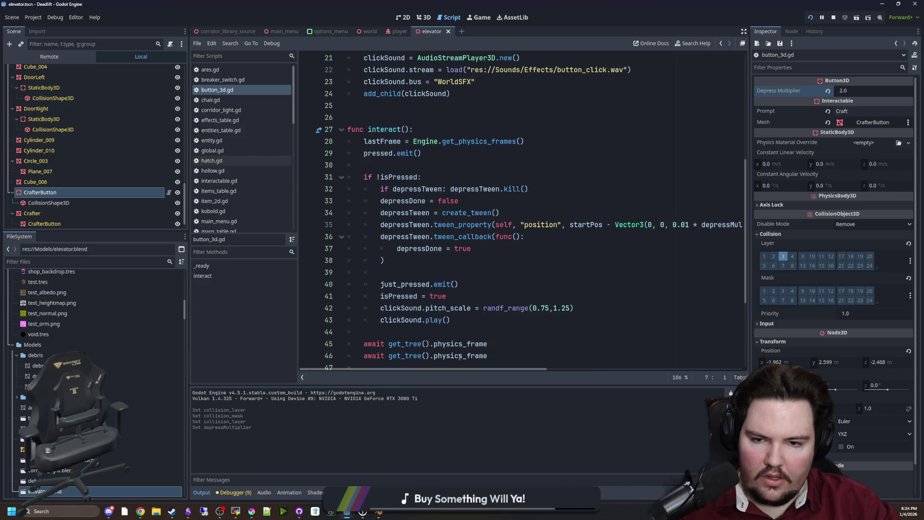
left_click(515, 212)
key("Return")
key("Return")
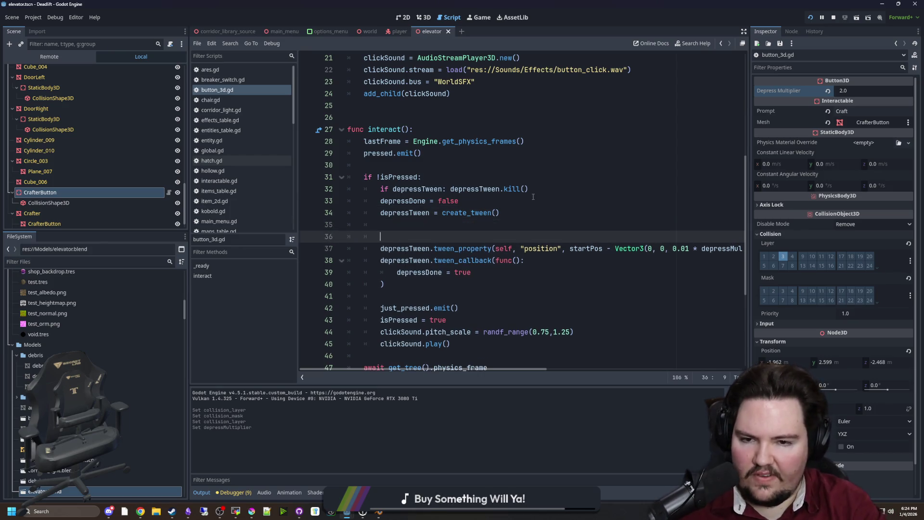
key("Up")
type("i")
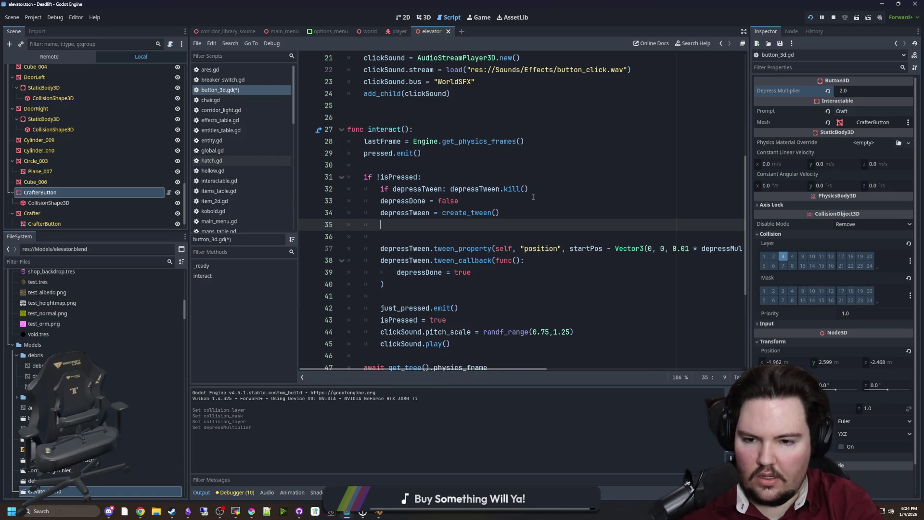
Step: Add 'var tweenObject = self' and 'if mesh: tweenObject = mesh' after the pressed emit
left_click(401, 164)
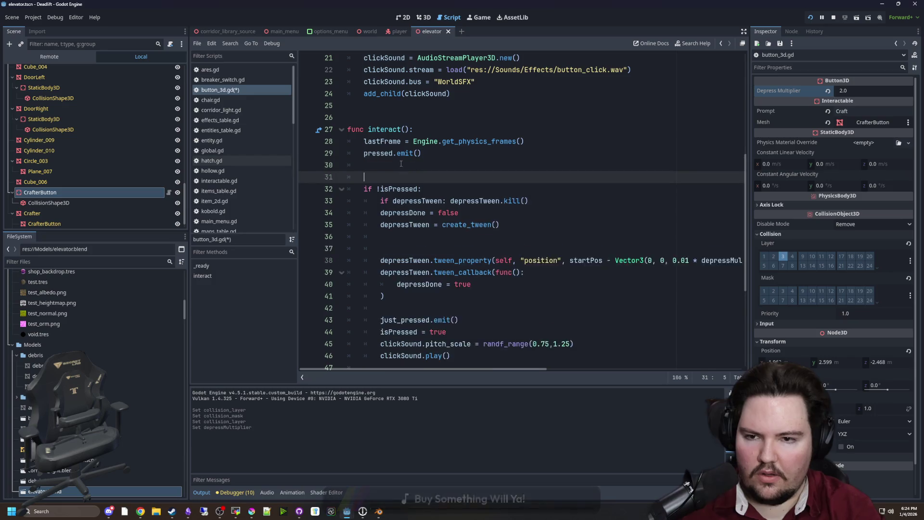
key("Return")
type("var tweenObject : Node")
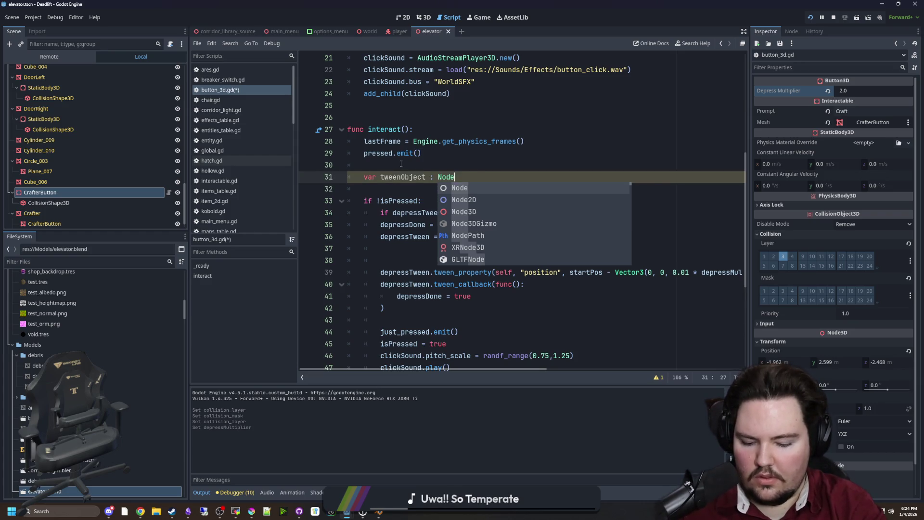
type("= self")
key("Escape")
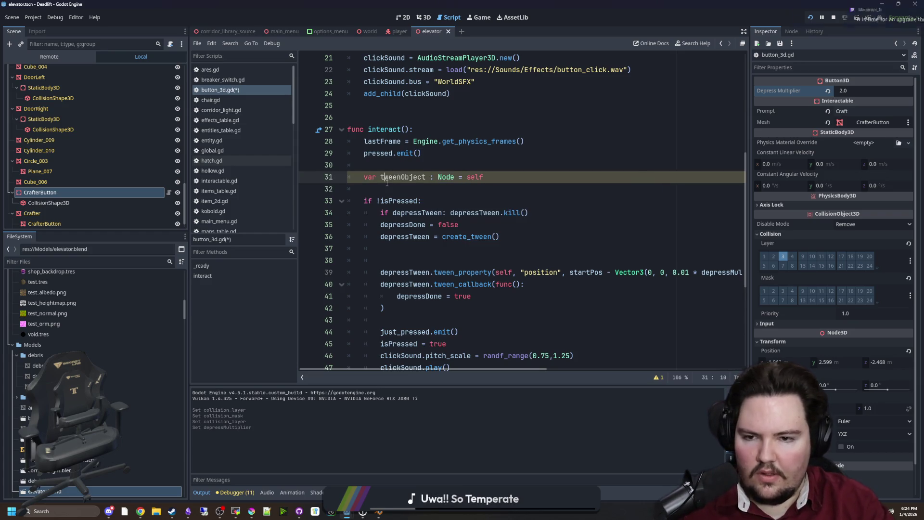
key("Return")
type(":")
key("Return")
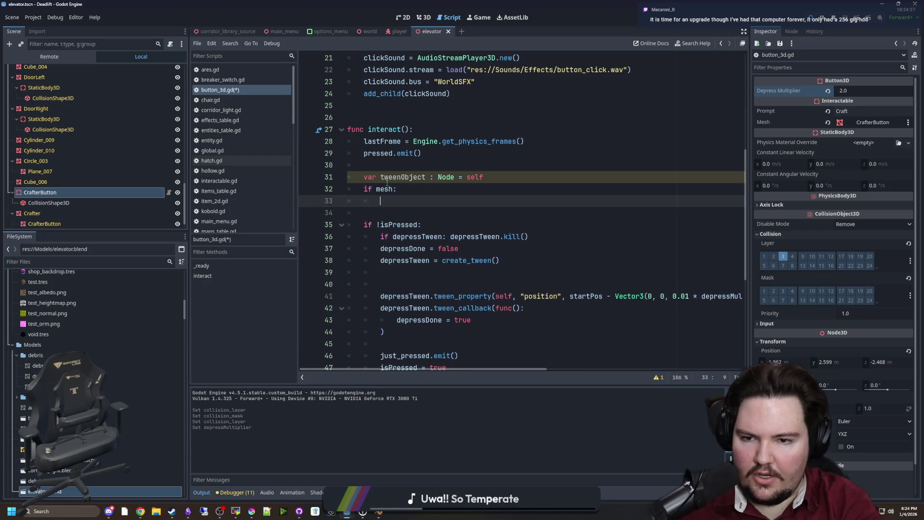
type("tweenObject = mesh")
Step: Replace self with tweenObject in both the press and release tween_property calls
left_click(387, 178)
left_click(376, 190)
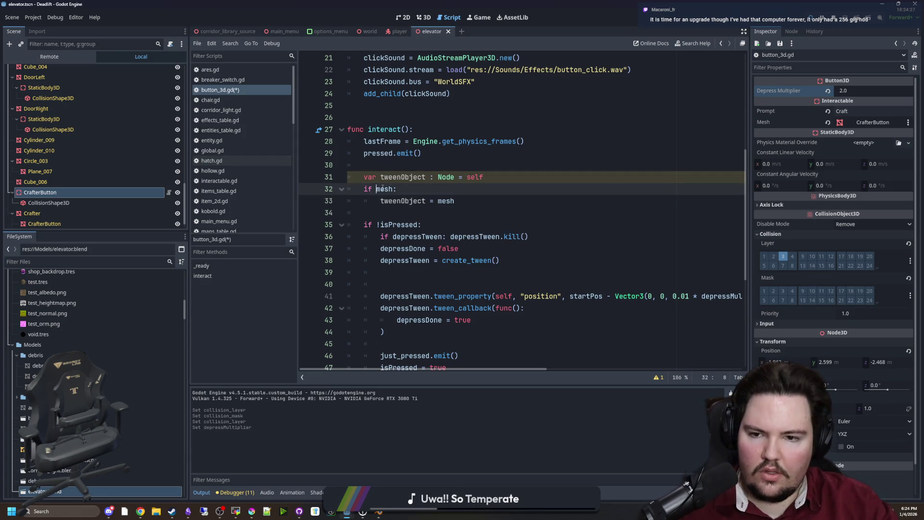
double_click(398, 201)
key("ctrl+c")
scroll(442, 206, "down", 2)
double_click(503, 224)
key("ctrl+v")
scroll(527, 194, "down", 4)
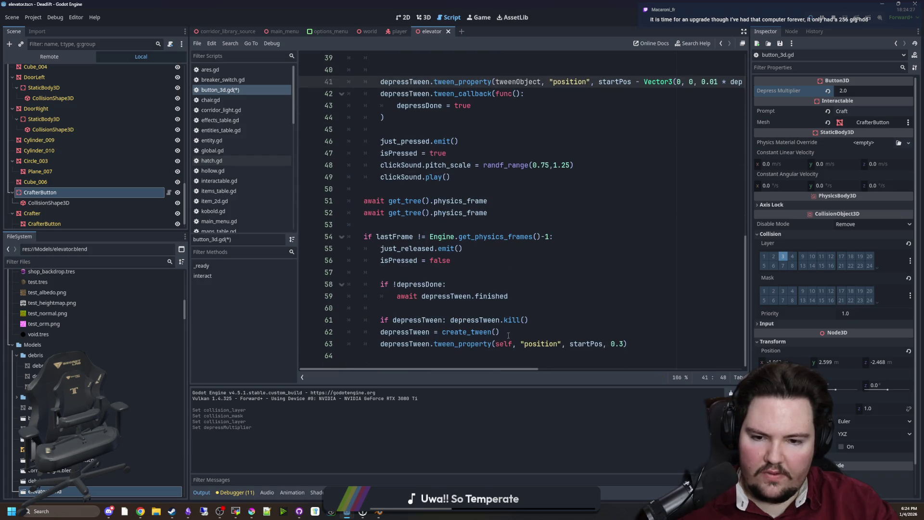
double_click(503, 345)
key("ctrl+v")
Step: Save the script, run the game with F5, and resume play
left_click(516, 294)
left_click(429, 271)
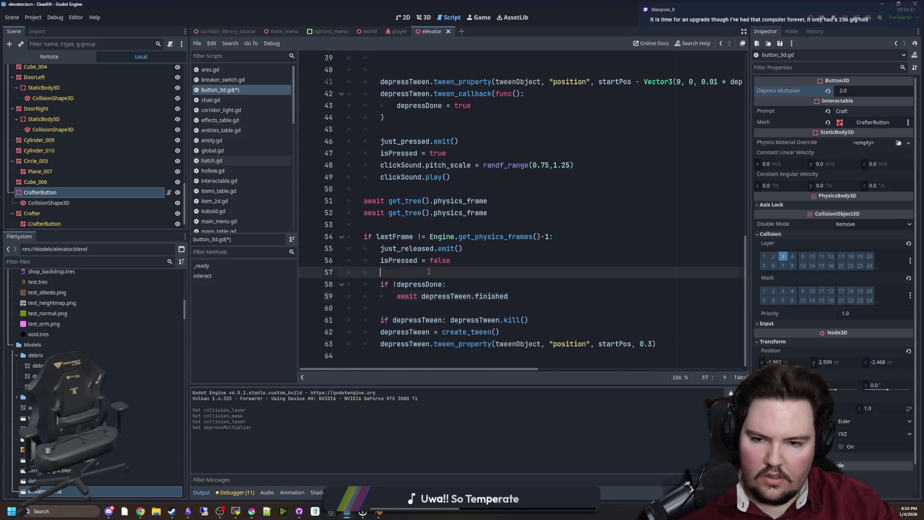
key("ctrl+s")
scroll(453, 273, "up", 7)
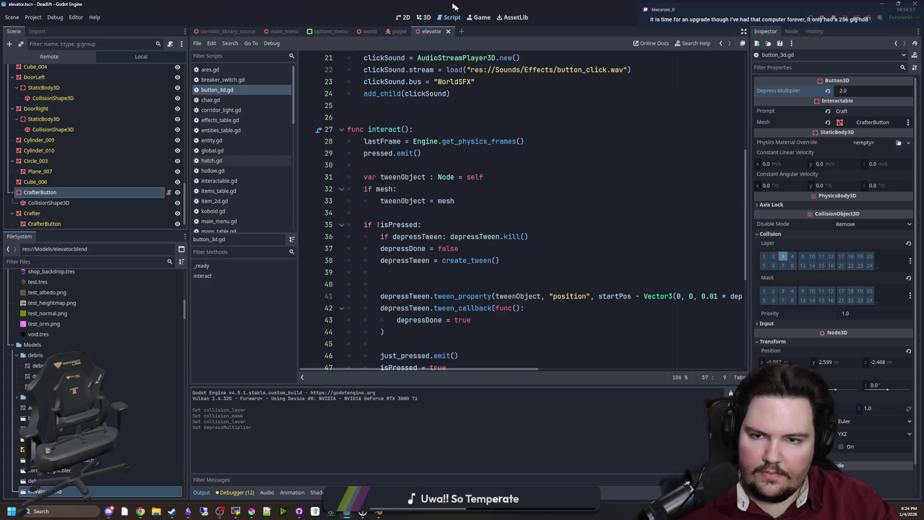
key("F5")
left_click(469, 211)
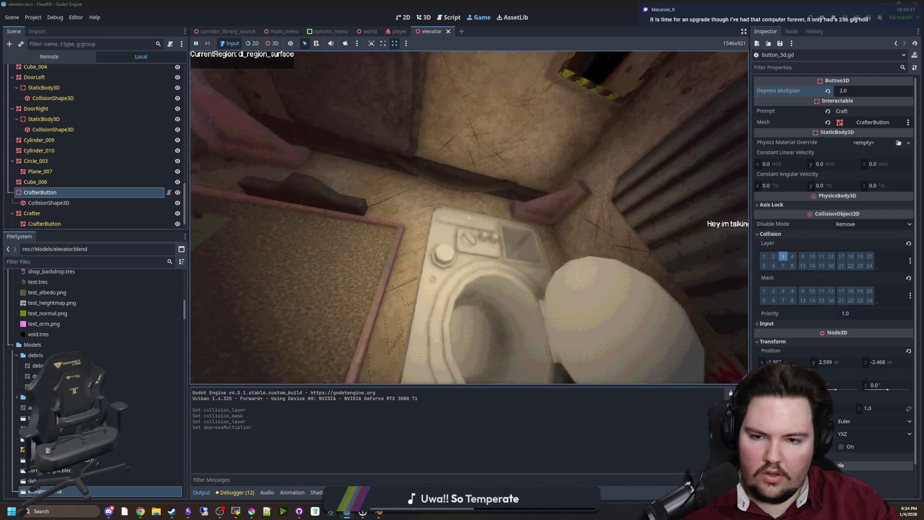
Step: Walk to the crafter to see its Craft prompt, then return to button_3d.gd
key("w")
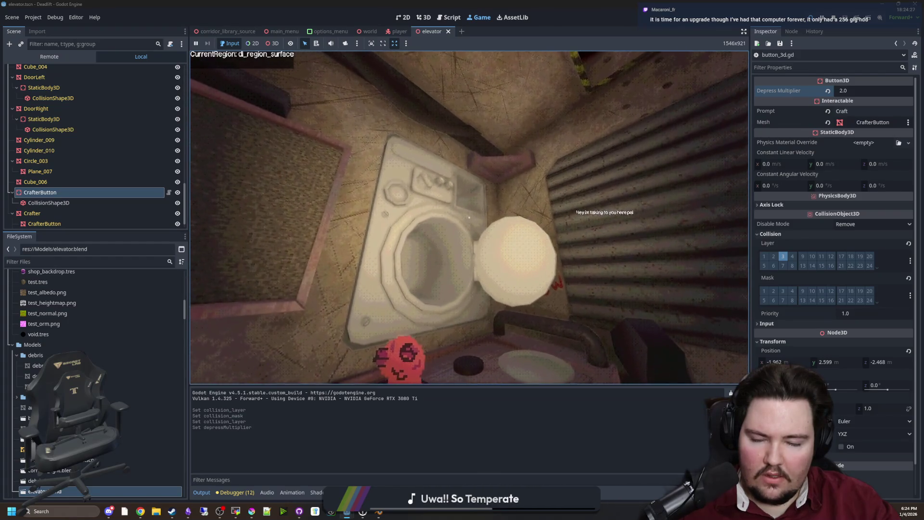
key("super")
left_click(471, 404)
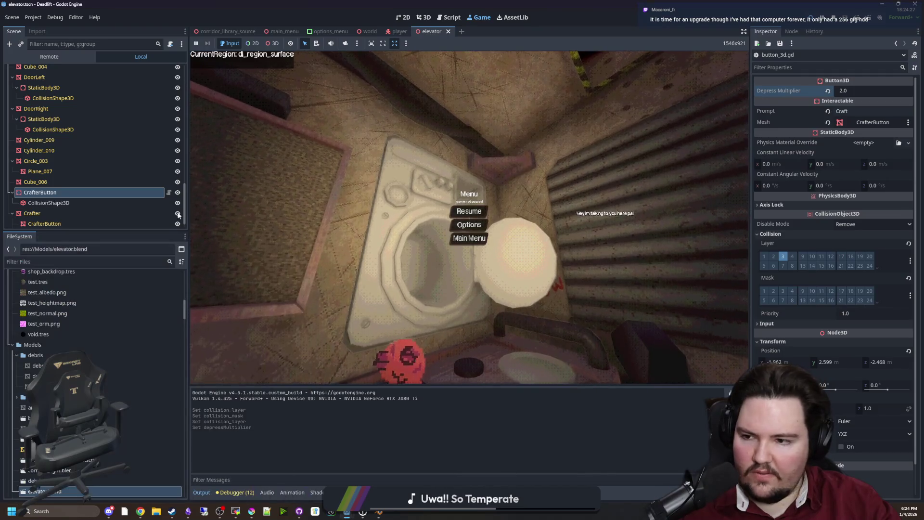
key("ctrl+F3")
scroll(451, 235, "up", 1)
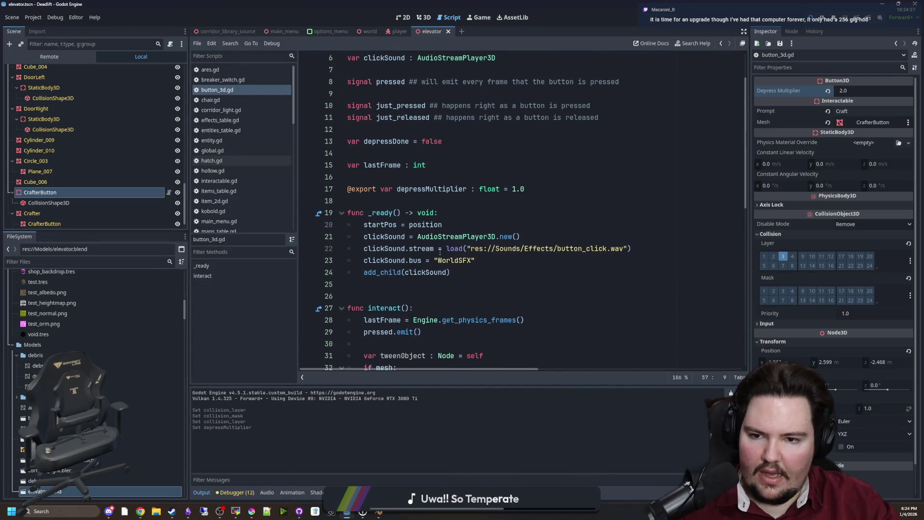
Step: Check where startPos is declared and used, then place the caret at the top of _ready()
scroll(476, 276, "down", 5)
mouse_move(535, 373)
left_mouse_down()
mouse_move(741, 370)
mouse_move(481, 356)
left_mouse_up()
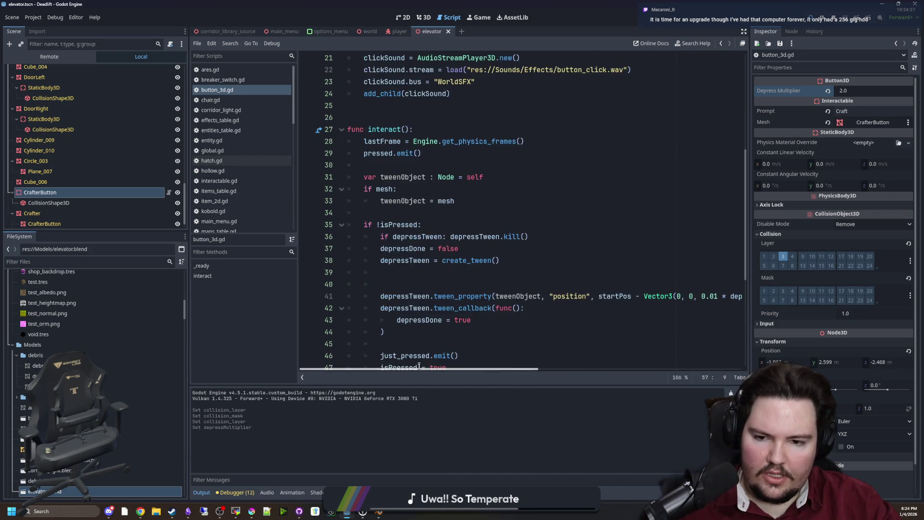
scroll(461, 311, "down", 2)
scroll(466, 270, "down", 4)
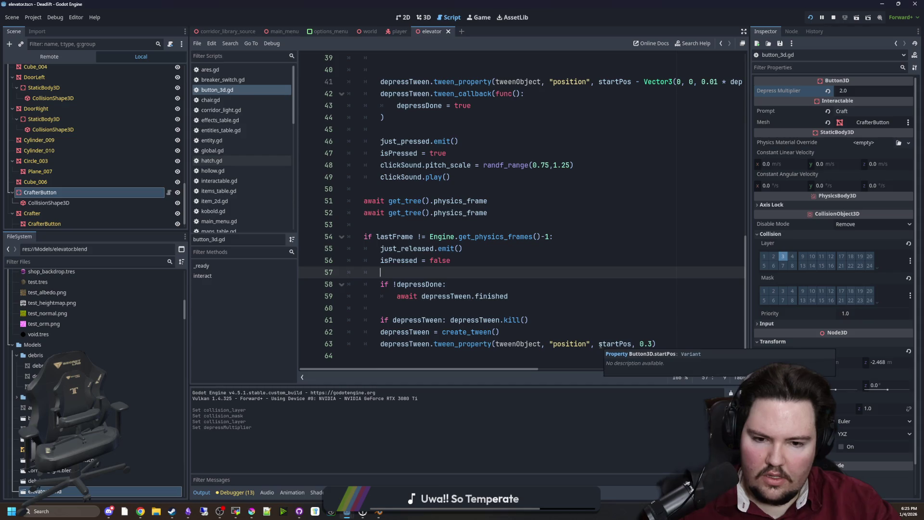
scroll(444, 239, "up", 13)
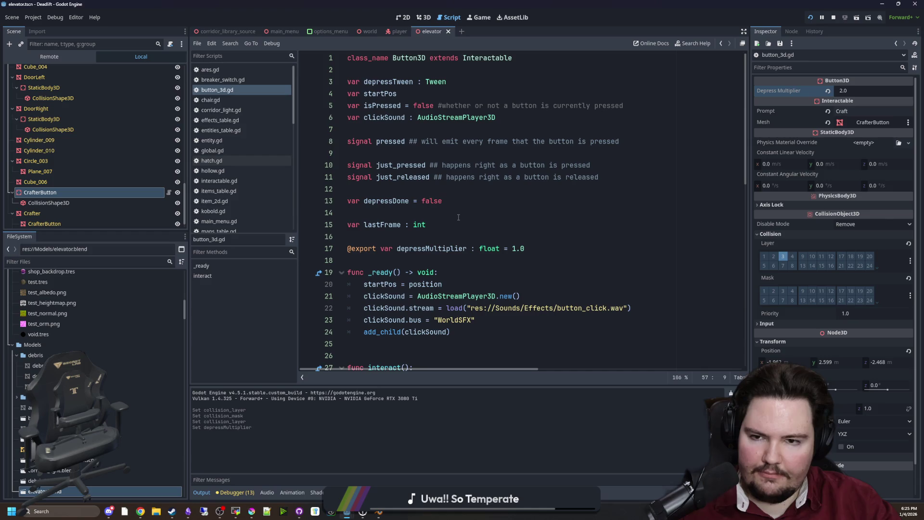
double_click(407, 95)
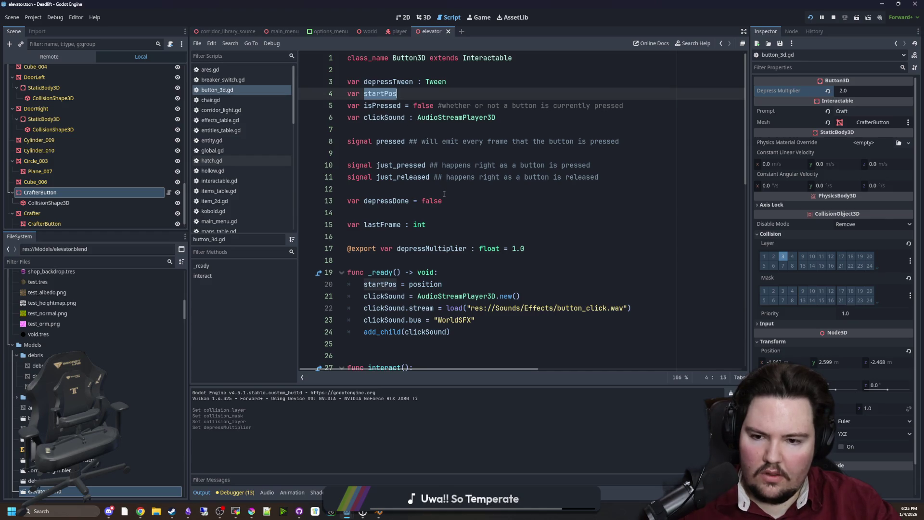
scroll(435, 231, "down", 4)
left_click(450, 129)
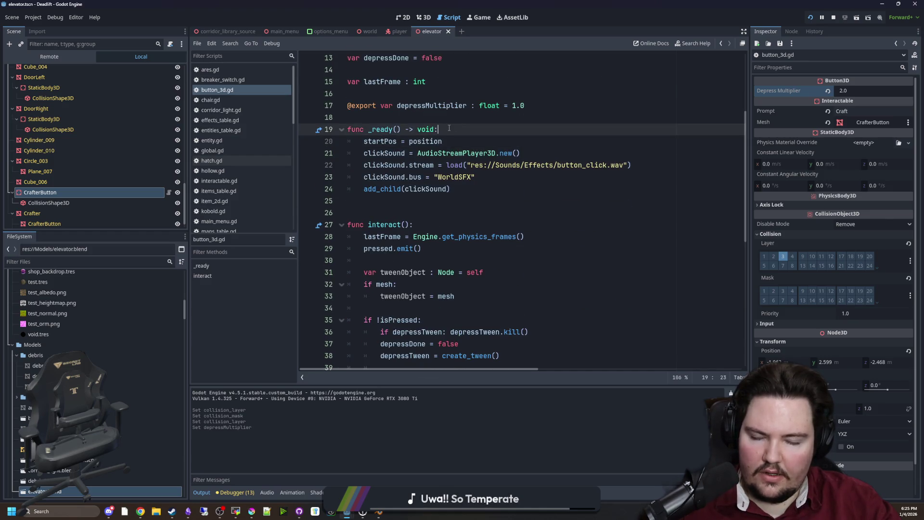
scroll(455, 149, "up", 1)
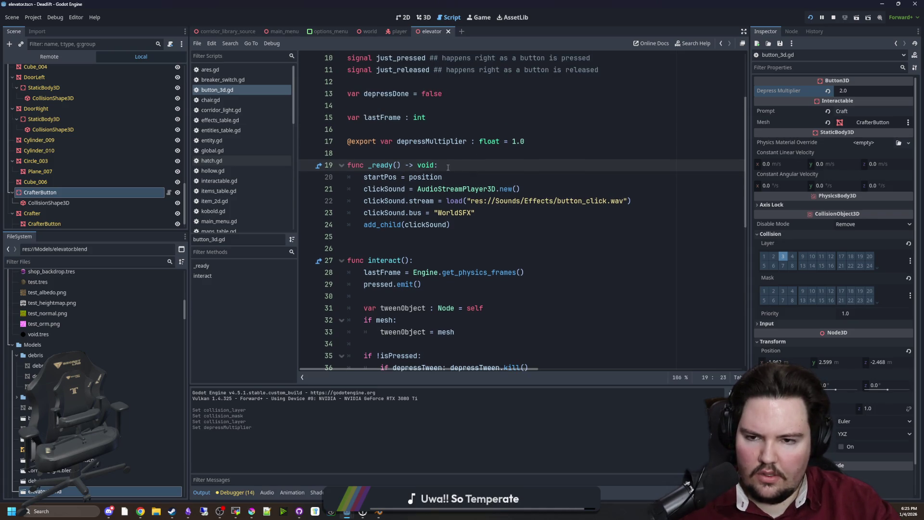
scroll(448, 167, "down", 1)
scroll(448, 167, "down", 1)
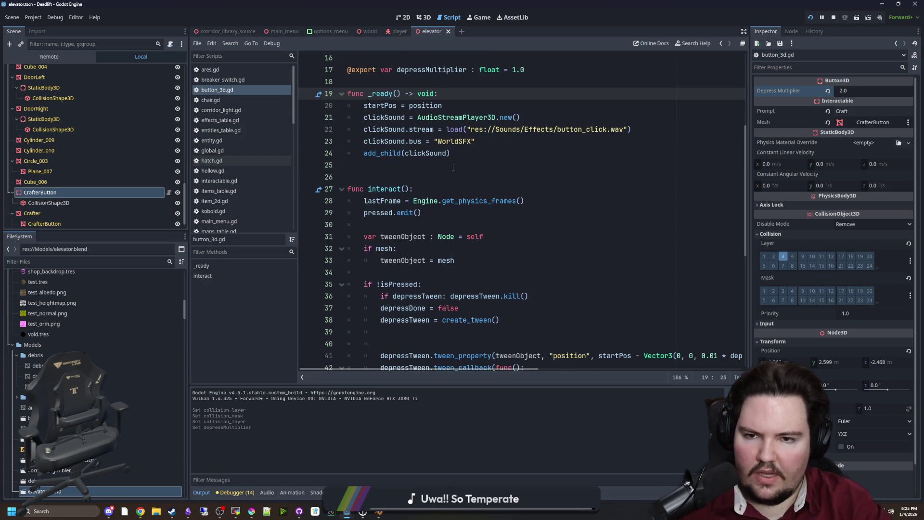
Step: Add 'if mesh: startPos = mesh.position' at the top of _ready() and run the project
key("Return")
type("if mesh:")
key("Return")
type("startPos = mesh.potiion")
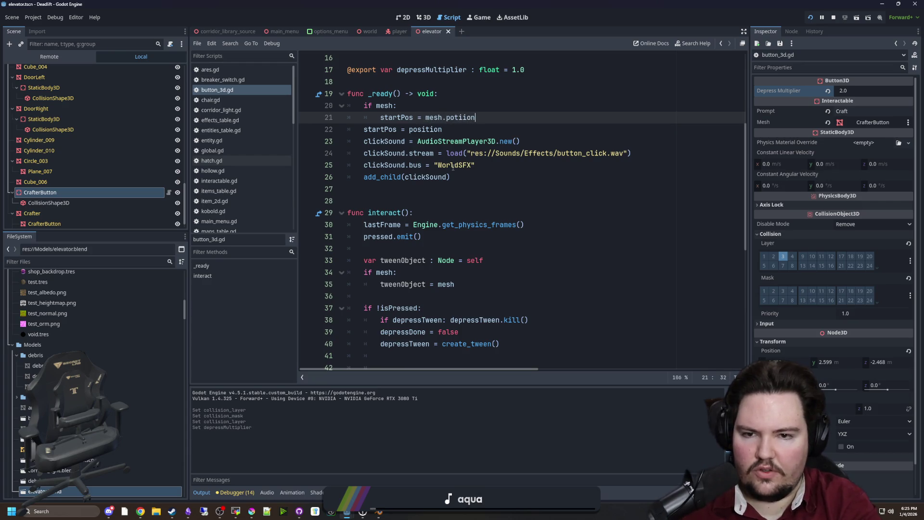
key("BackSpace")
key("BackSpace")
key("BackSpace")
type("sition")
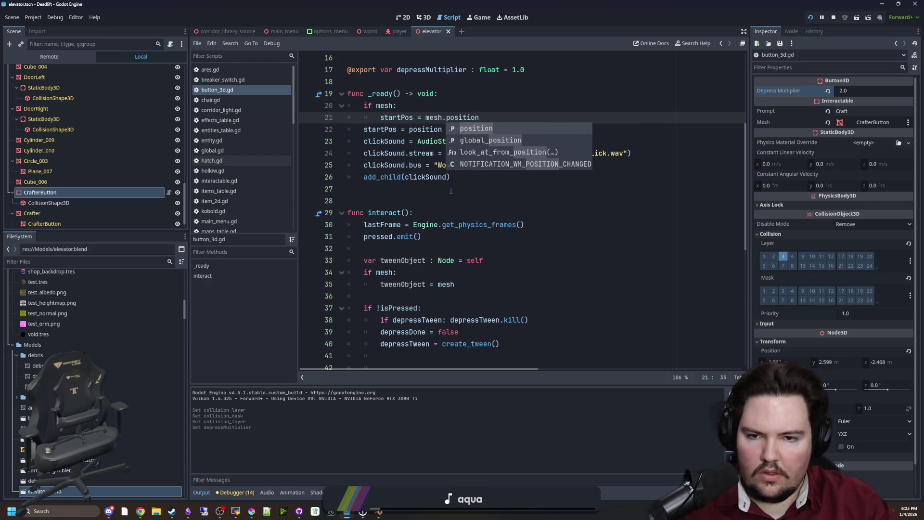
key("Escape")
left_click(809, 18)
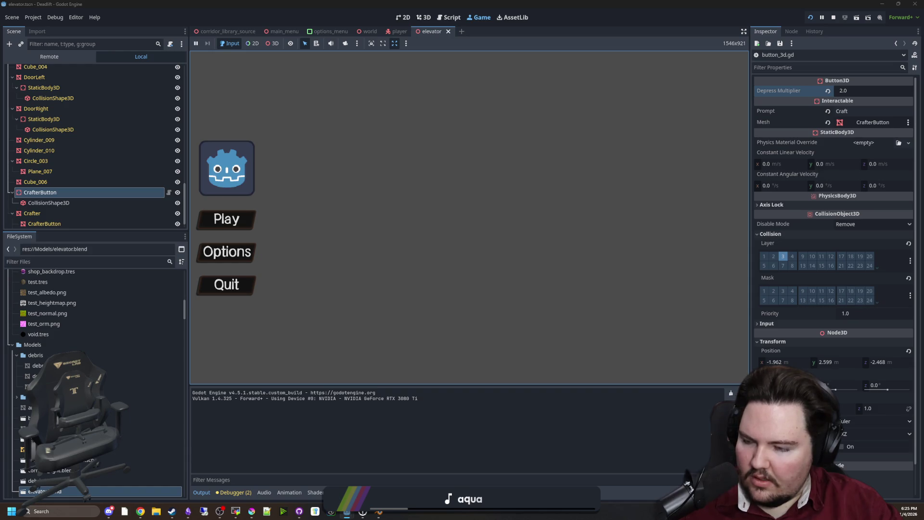
Step: Play into the elevator, use the Crafter button with E, then pause the game
left_click(236, 217)
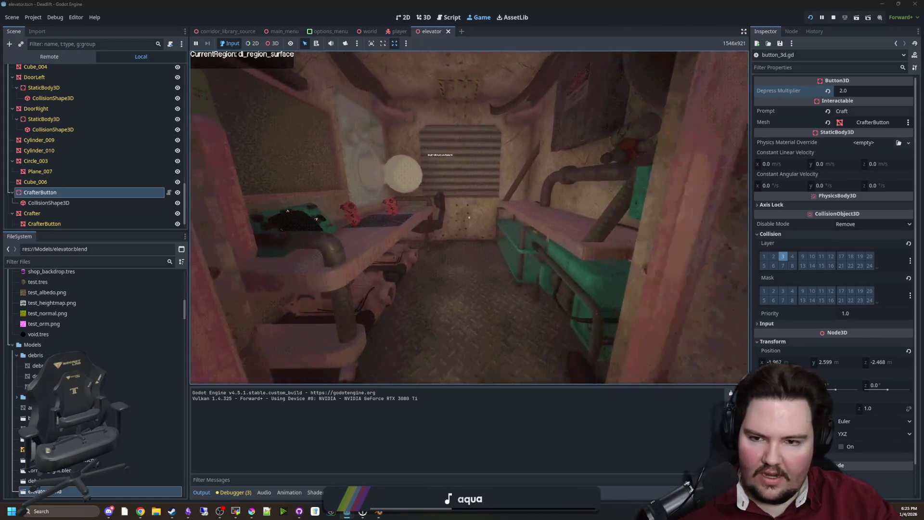
key("e")
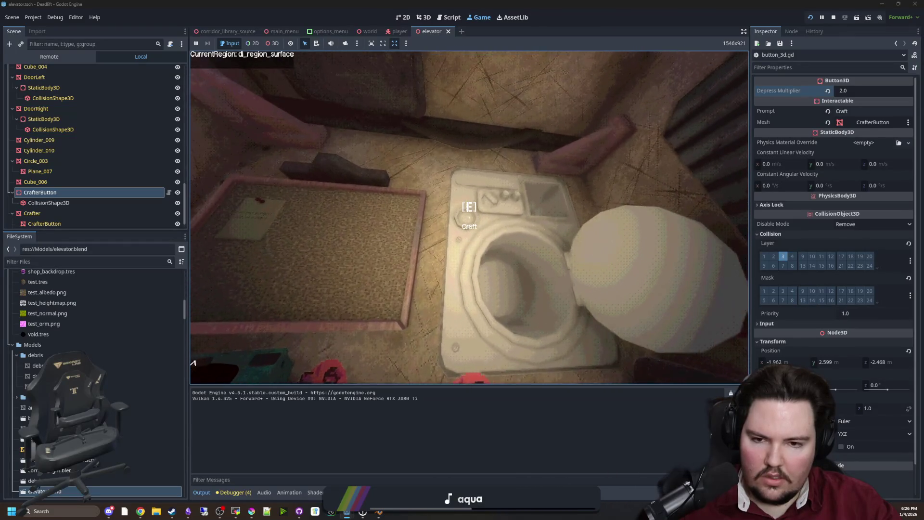
key("super")
Step: Reopen button_3d.gd from CrafterButton's script icon and place the caret below the mesh check
left_click(210, 215)
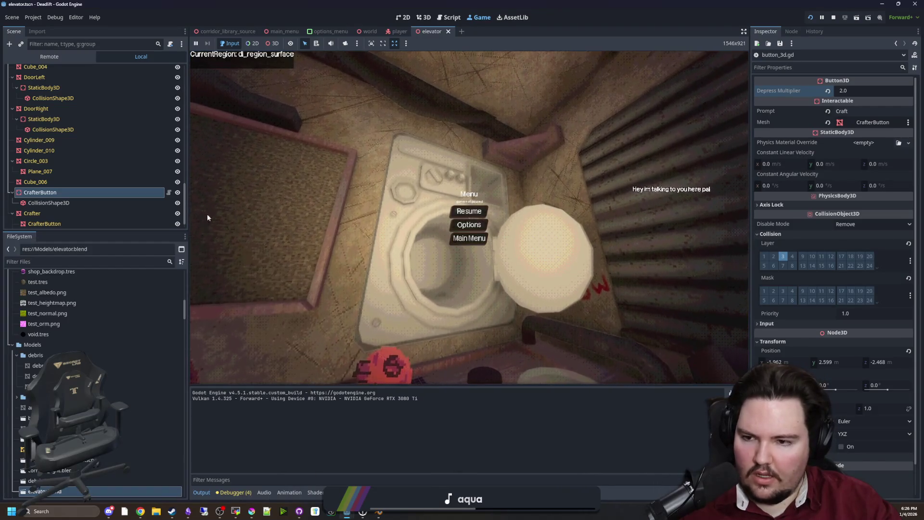
left_click(169, 193)
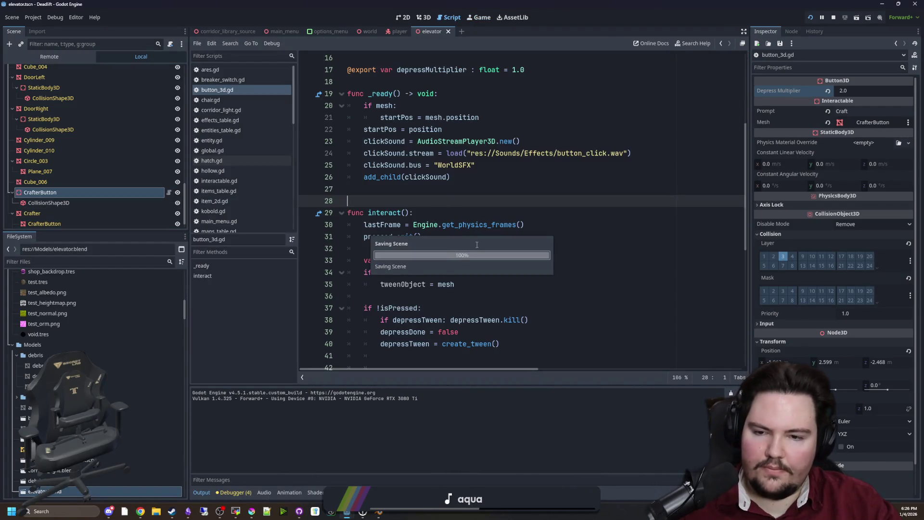
scroll(460, 236, "down", 2)
left_click(424, 181)
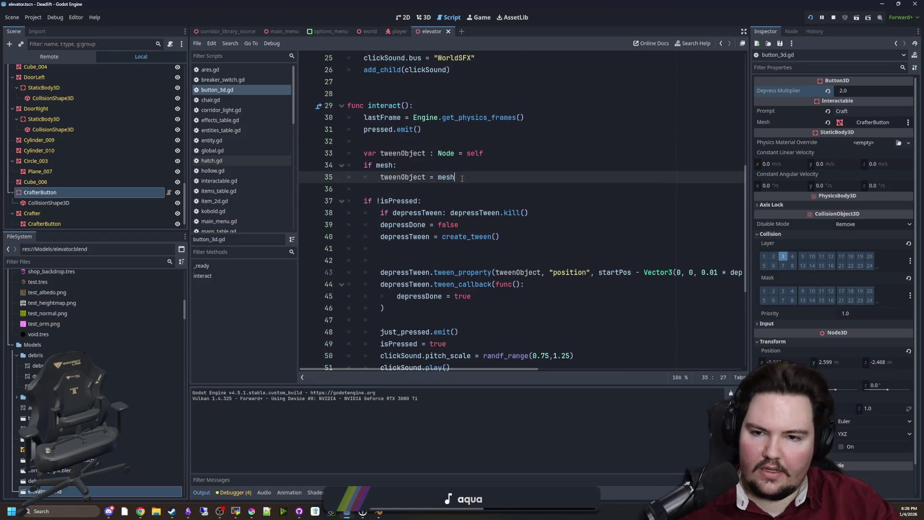
key("Down")
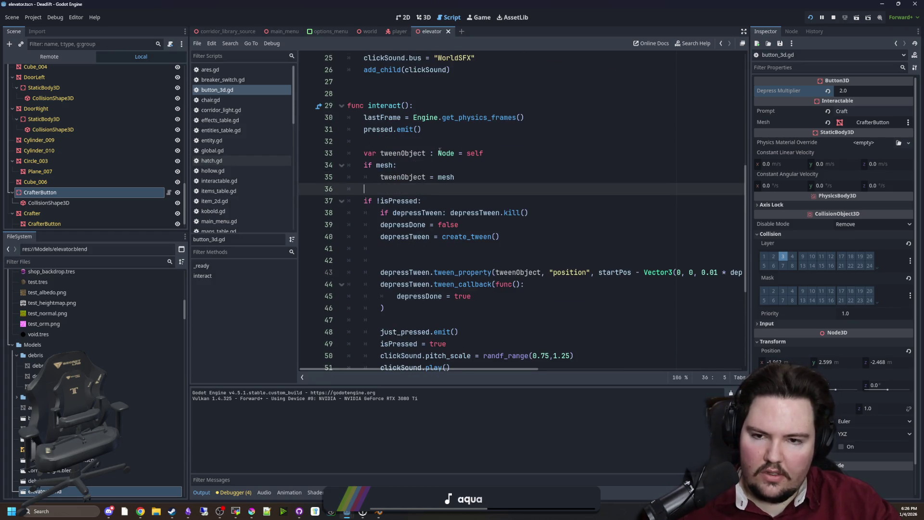
left_click(486, 153)
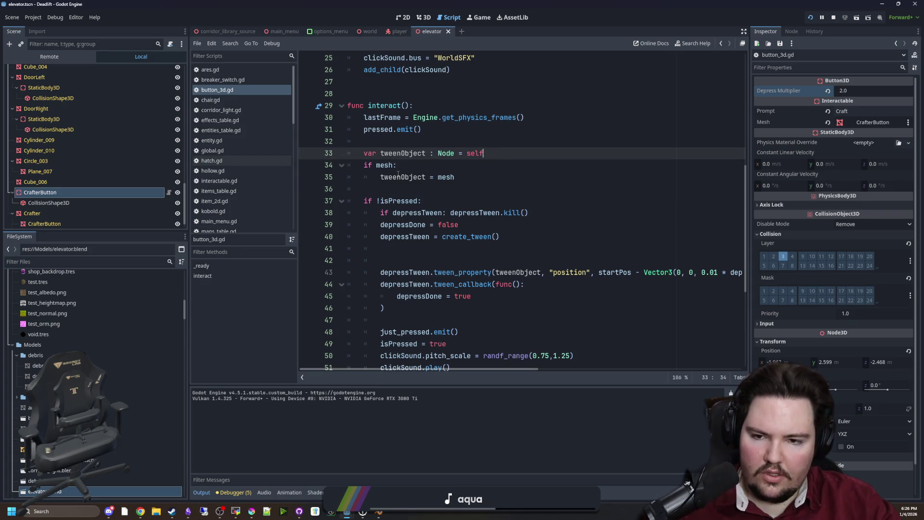
scroll(533, 355, "down", 2)
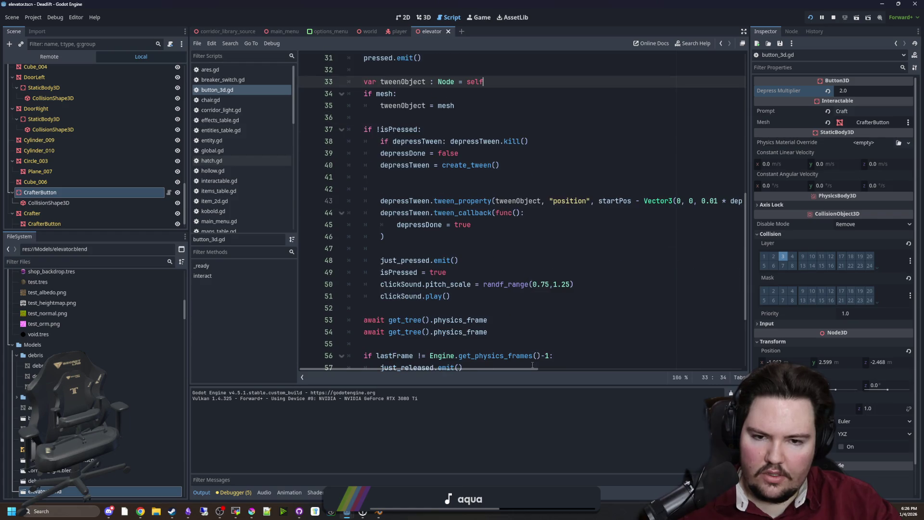
mouse_move(524, 364)
left_mouse_down()
mouse_move(716, 366)
mouse_move(511, 355)
mouse_move(534, 351)
left_mouse_up()
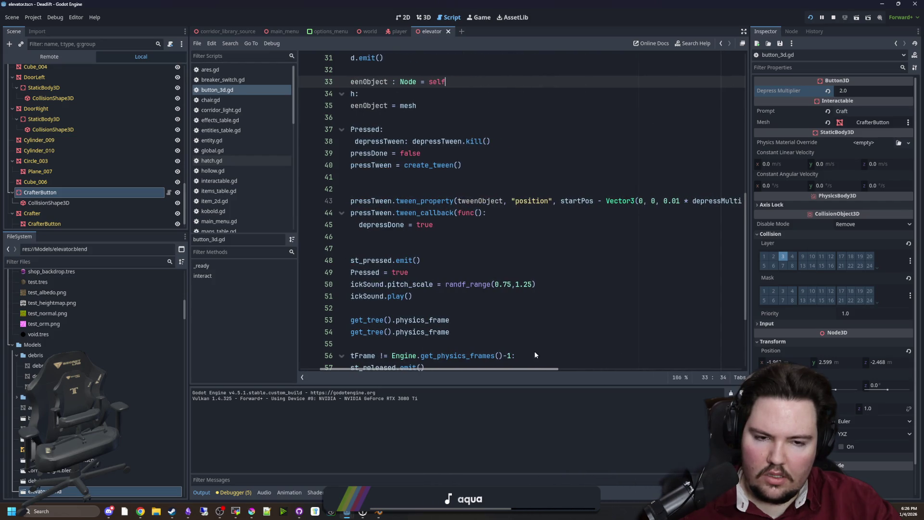
scroll(533, 332, "down", 2)
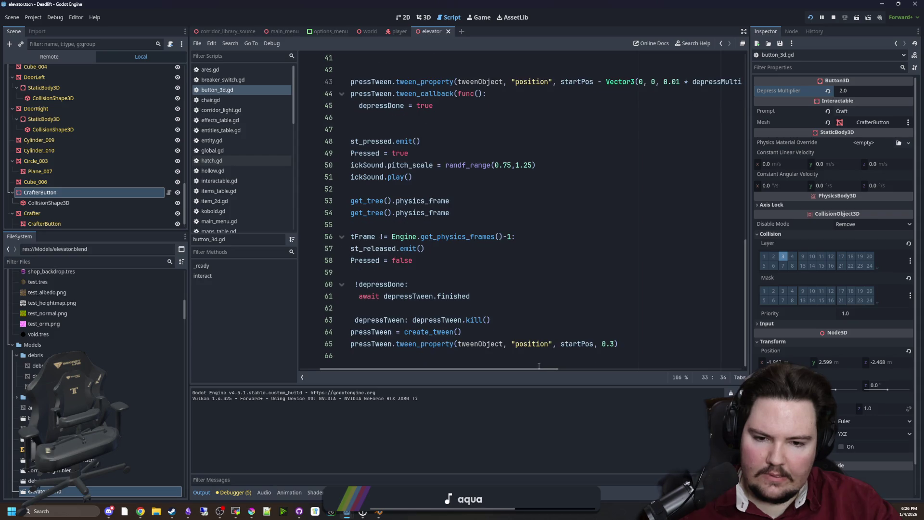
left_click_drag(539, 368, 501, 370)
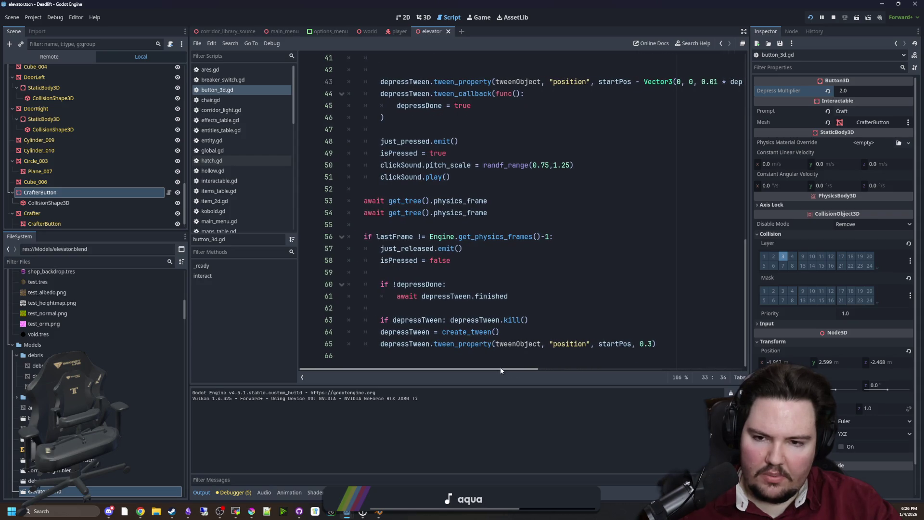
scroll(54, 209, "down", 1)
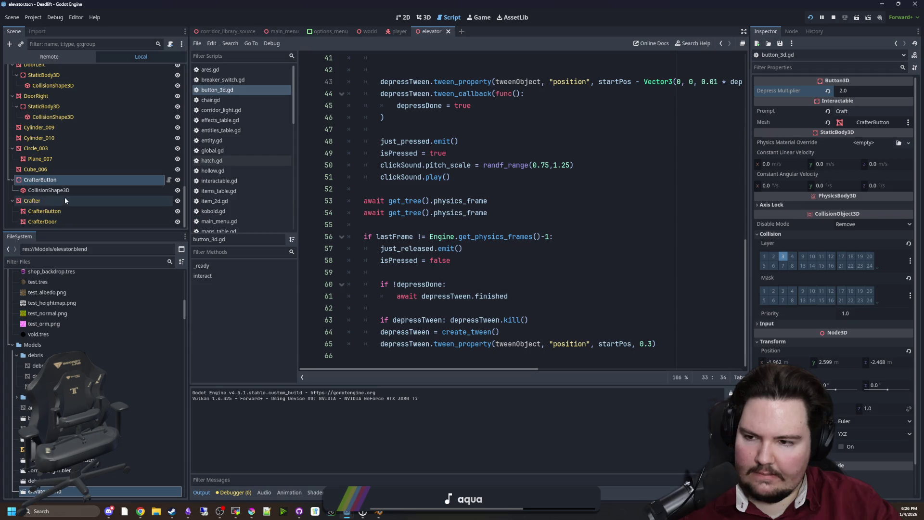
mouse_move(465, 369)
left_mouse_down()
mouse_move(679, 368)
mouse_move(448, 368)
mouse_move(474, 368)
left_mouse_up()
scroll(500, 277, "up", 3)
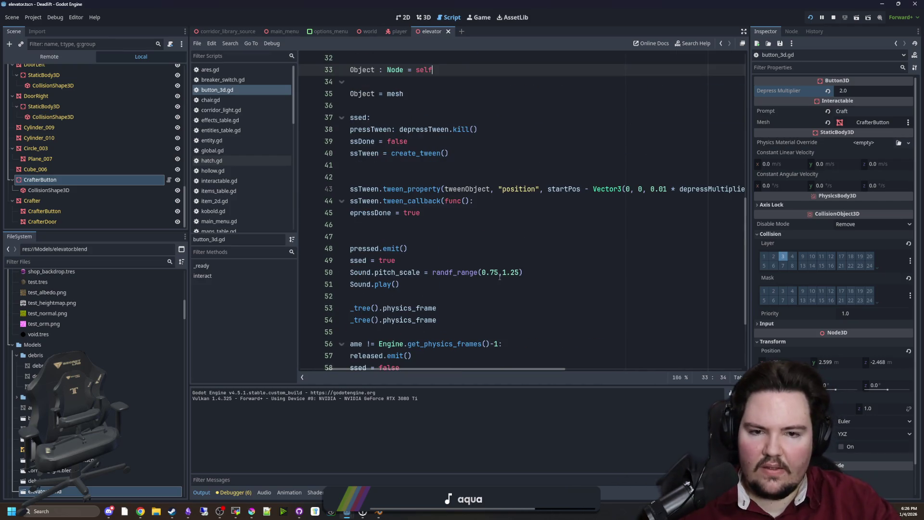
left_click_drag(510, 367, 483, 367)
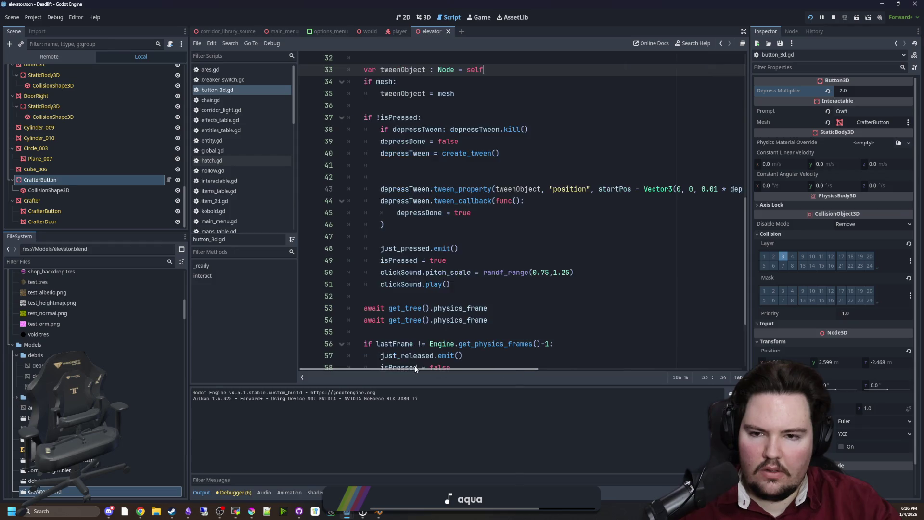
scroll(448, 284, "up", 8)
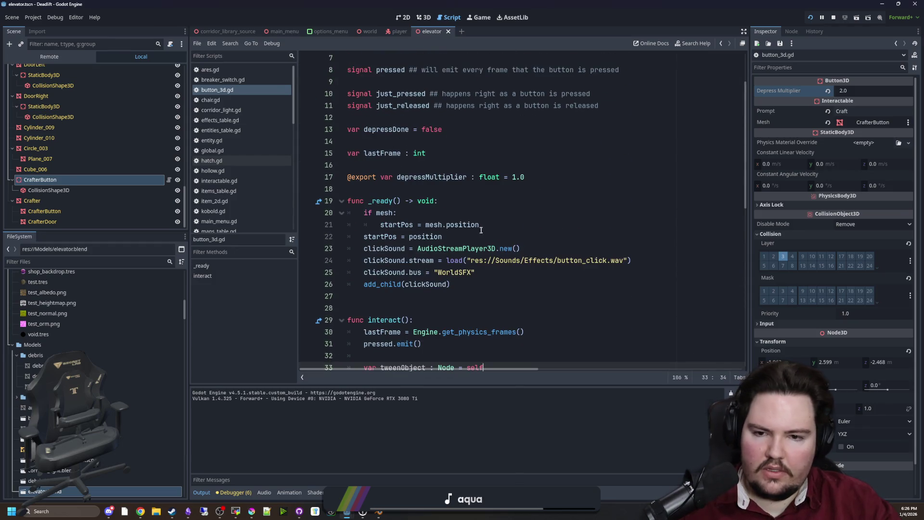
Step: Add a line after startPos = mesh.position, consult the parent Interactable script, and save button_3d.gd
left_click(481, 229)
key("Return")
scroll(425, 226, "up", 2)
left_click(476, 58, "ctrl")
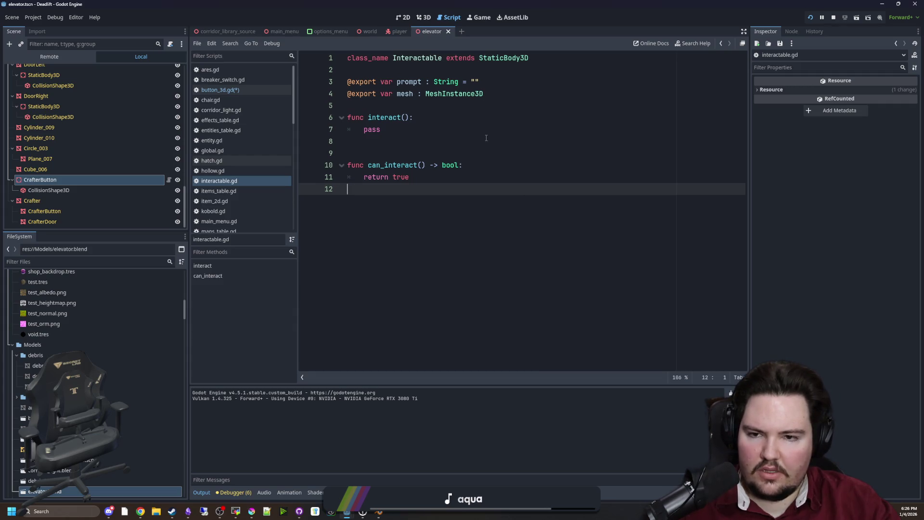
key("alt+Left")
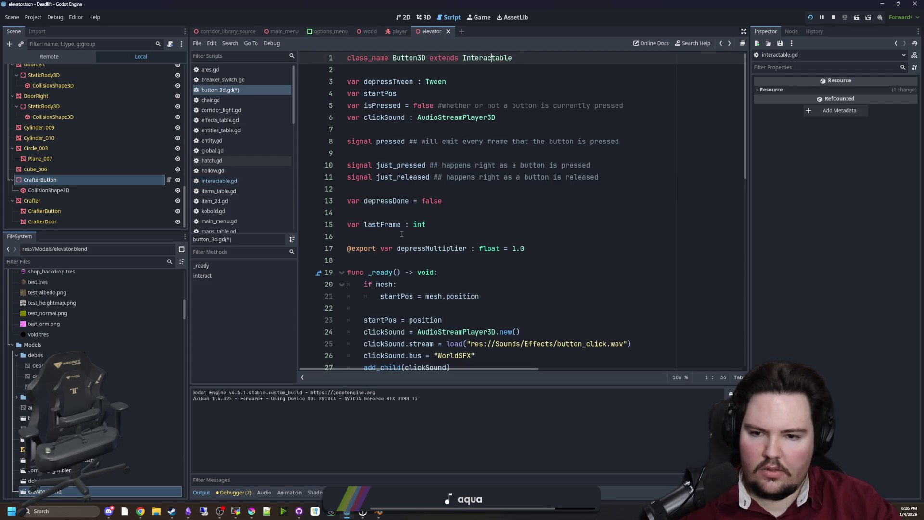
left_click(402, 234)
scroll(402, 234, "down", 2)
left_click(428, 233)
key("ctrl+s")
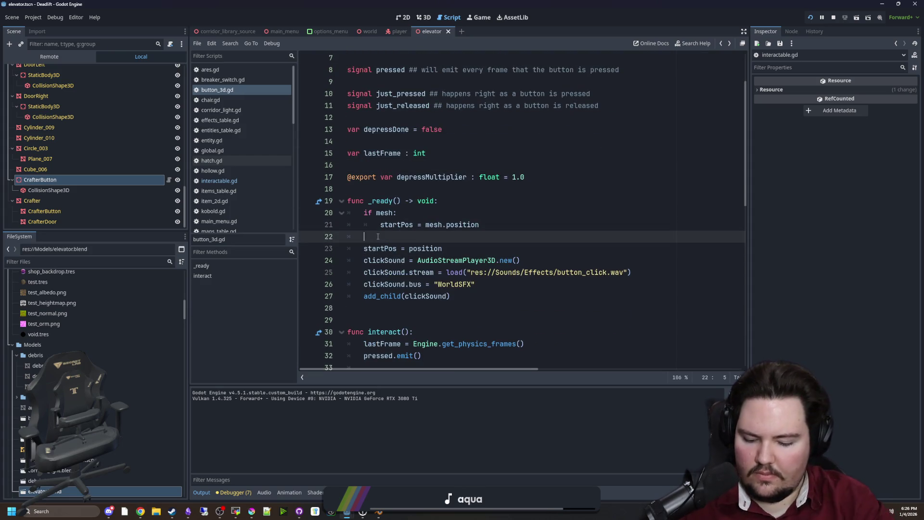
type("else:")
Step: Indent startPos = position under the else branch and run the project
left_click(362, 250)
key("Tab")
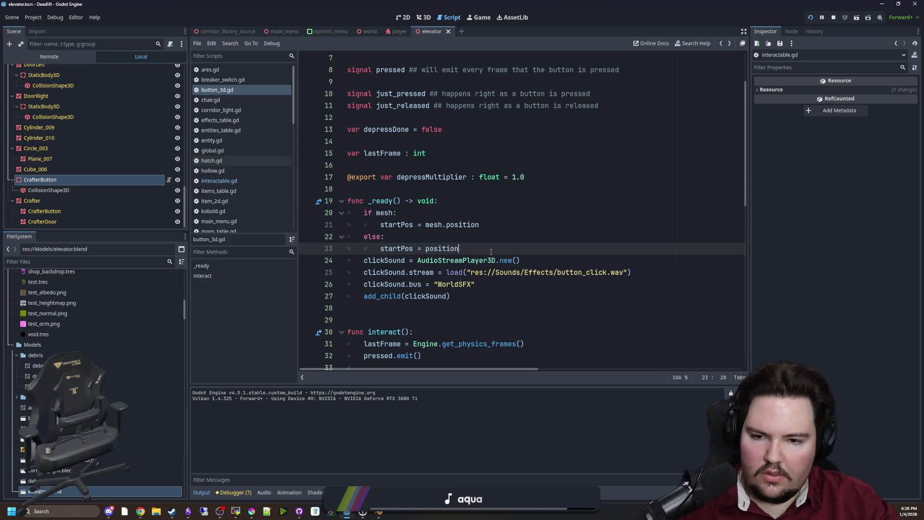
key("End")
key("Return")
left_click(486, 232)
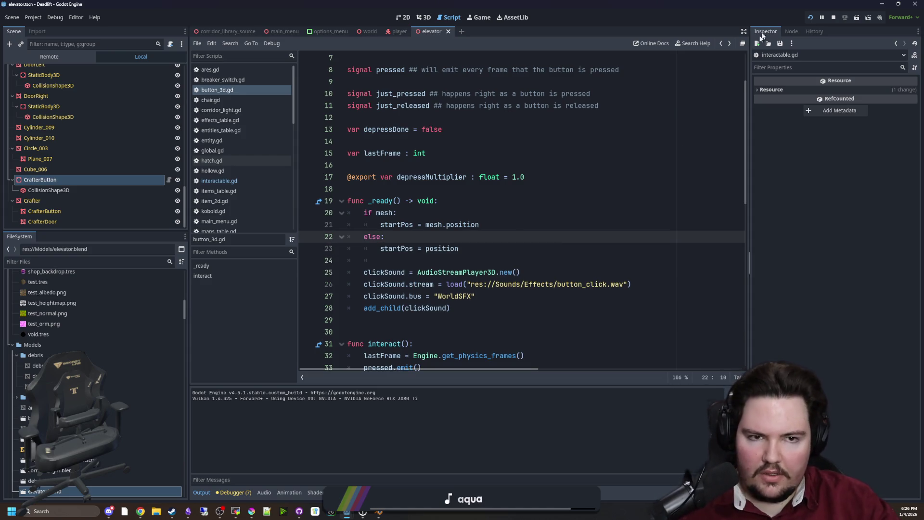
left_click(813, 19)
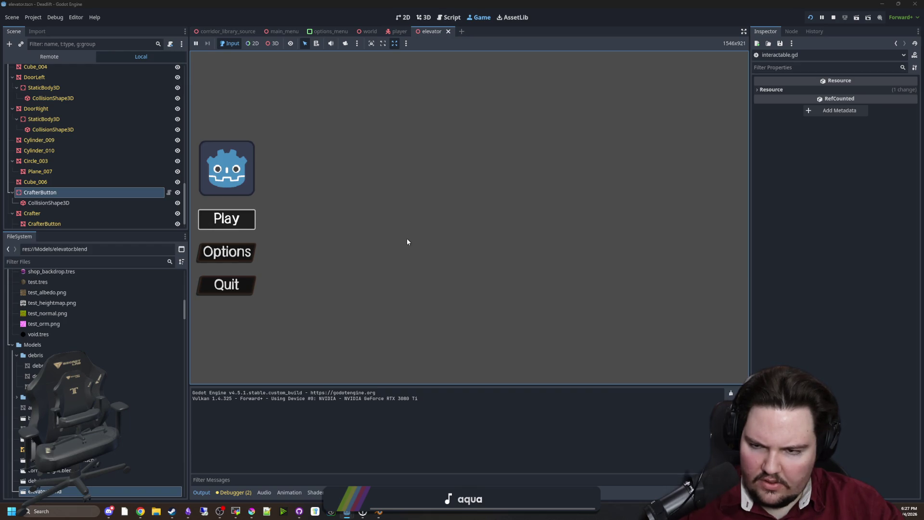
Step: Start play, reach the crafter's Craft prompt, pause with Esc, and reopen button_3d.gd
key("Return")
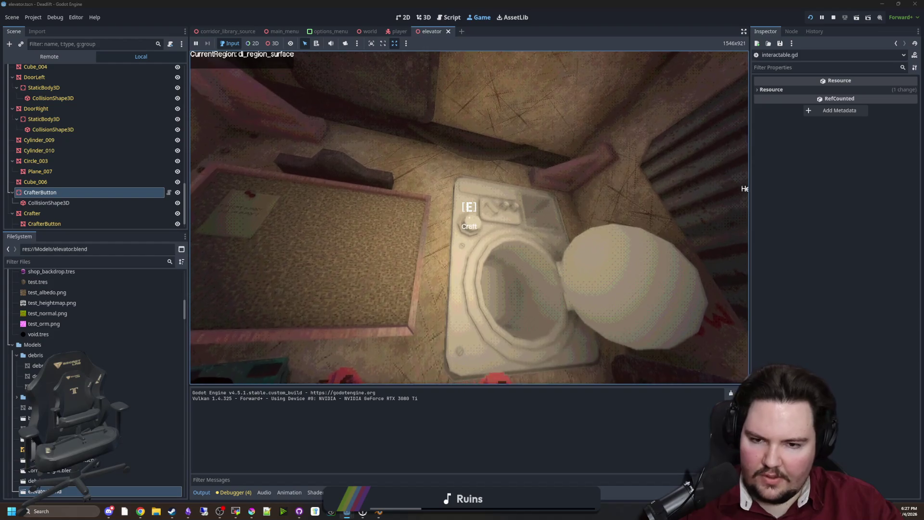
key("Escape")
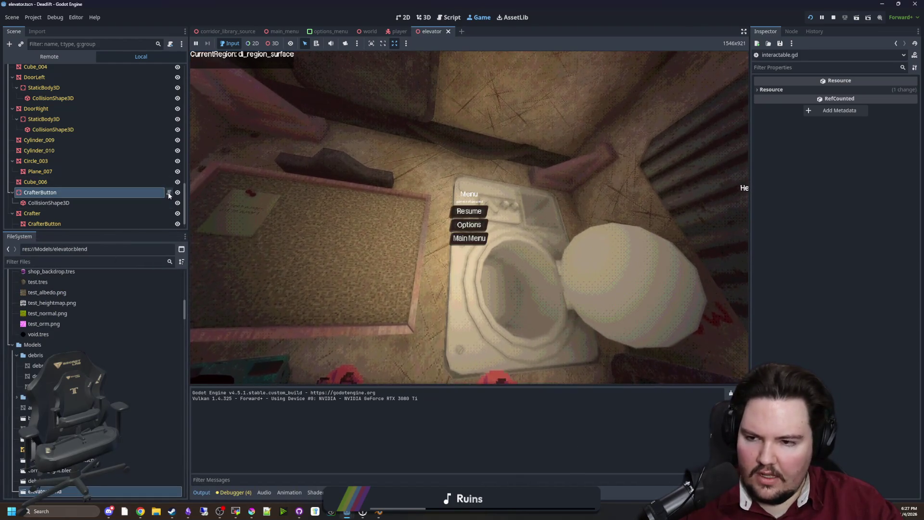
left_click(168, 192)
scroll(505, 330, "down", 6)
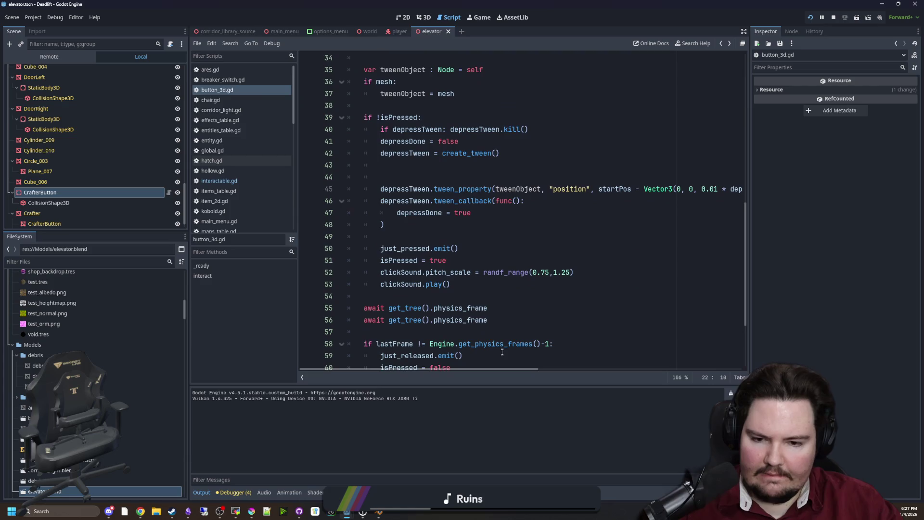
Step: In Blender, select the CrafterButton knob on the crafter and save elevator.blend
left_click(500, 320)
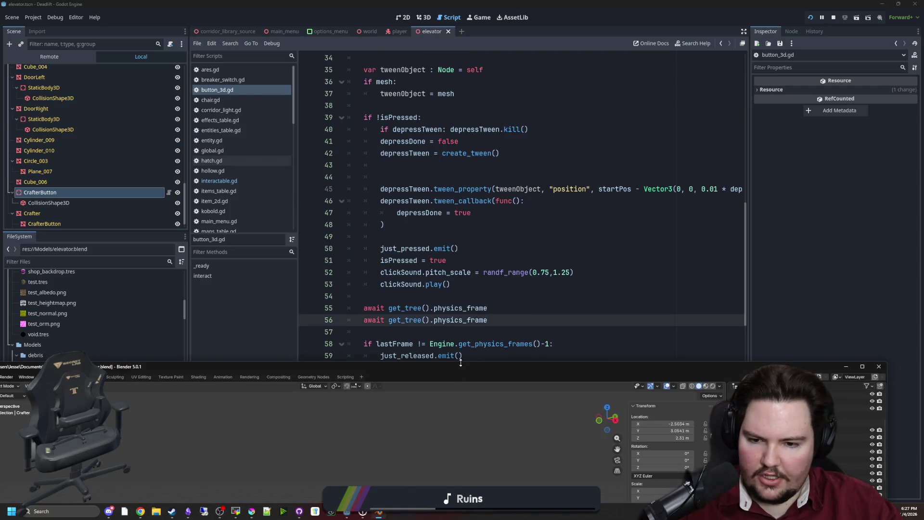
left_click(380, 512)
scroll(362, 281, "up", 5)
scroll(412, 302, "down", 5)
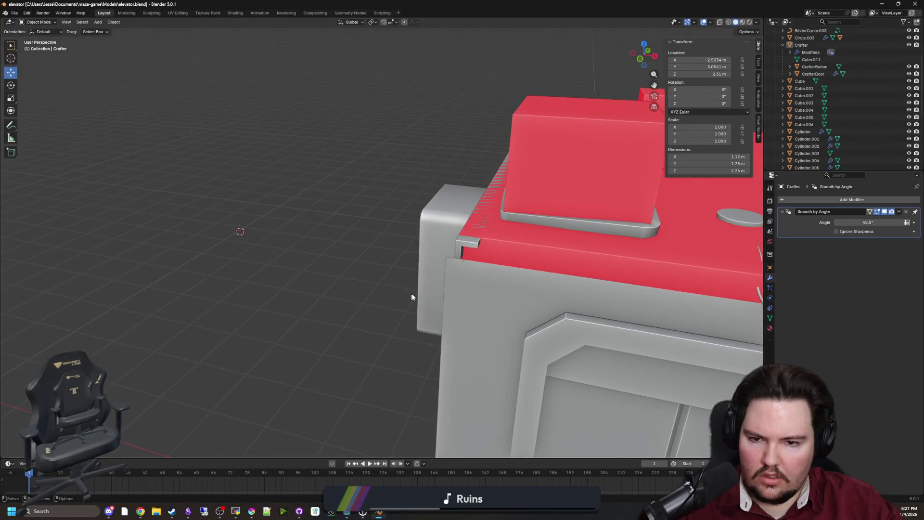
scroll(422, 303, "up", 5)
left_click(361, 239)
scroll(370, 246, "up", 2)
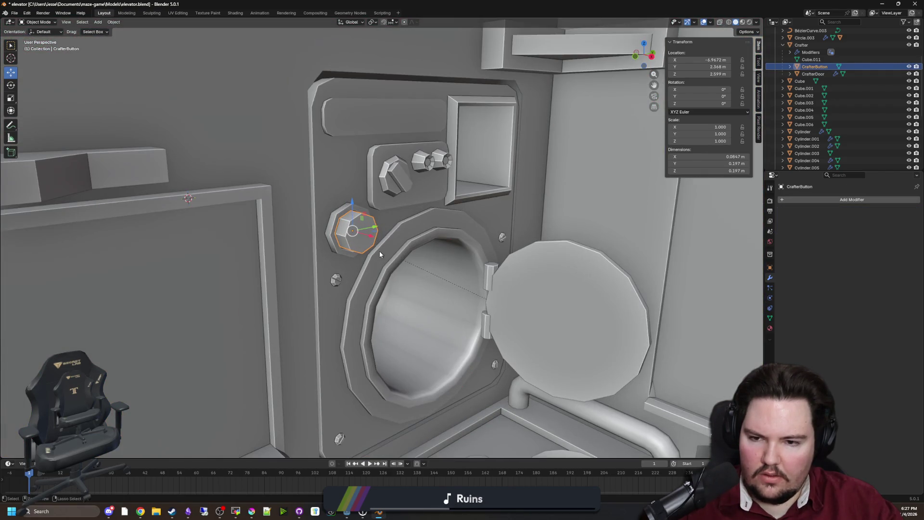
right_click(379, 250)
left_click(357, 241)
key("ctrl+s")
Step: Inspect CrafterButton's Object Properties transform, location -6.9672, 2.368, 2.599 m, leaving it unchanged
scroll(359, 263, "up", 2)
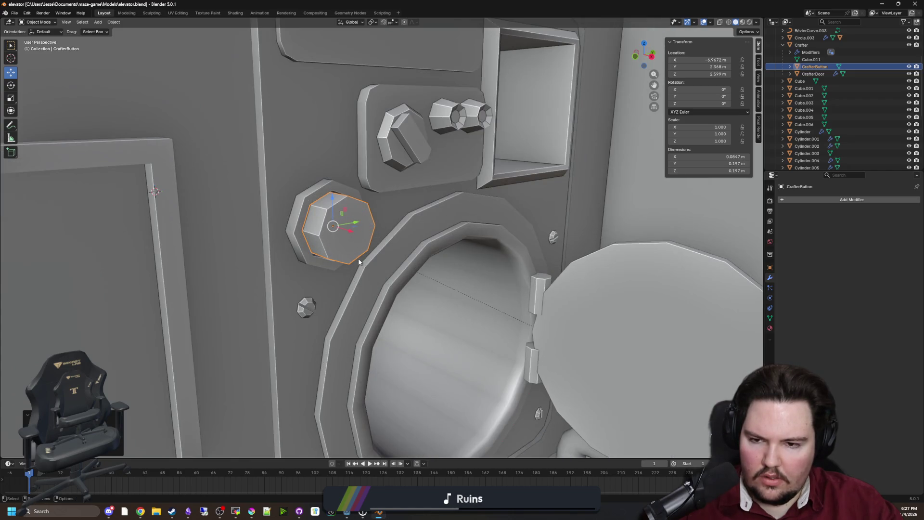
left_click(769, 267)
left_click_drag(868, 229, 847, 229)
key("Escape")
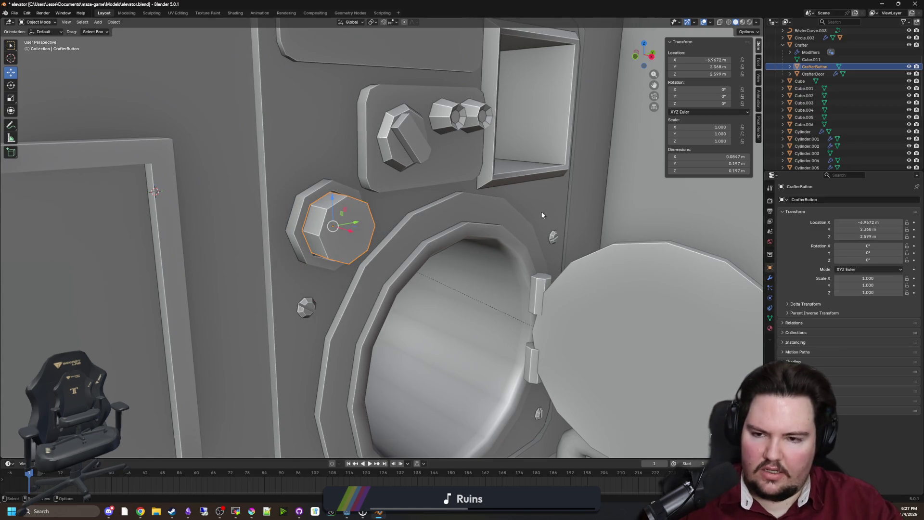
left_click_drag(372, 237, 378, 248)
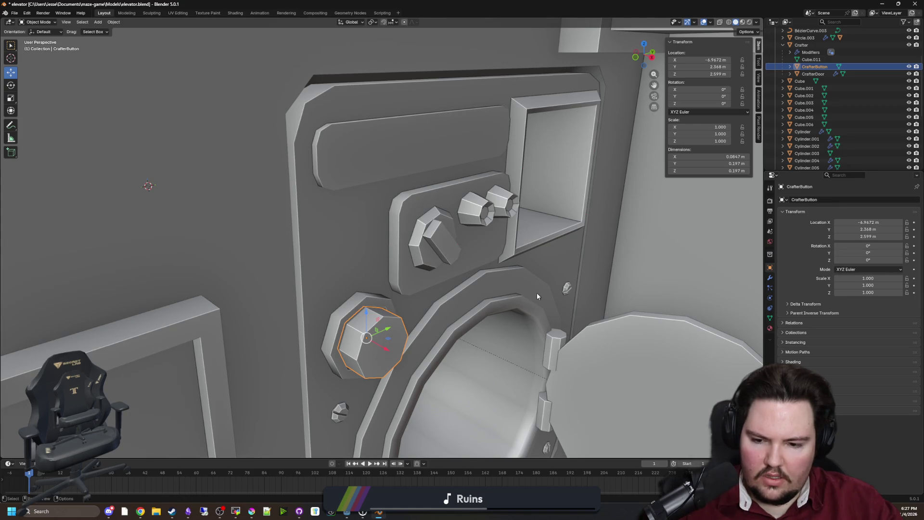
Step: Try Z rotations on the CrafterButton knob and apply its rotation so Z reads 0°
type("rz")
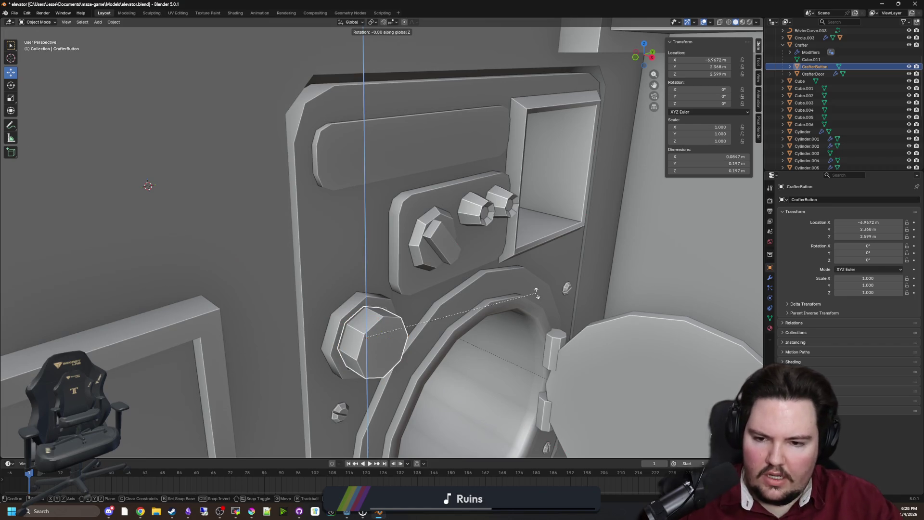
type("-105")
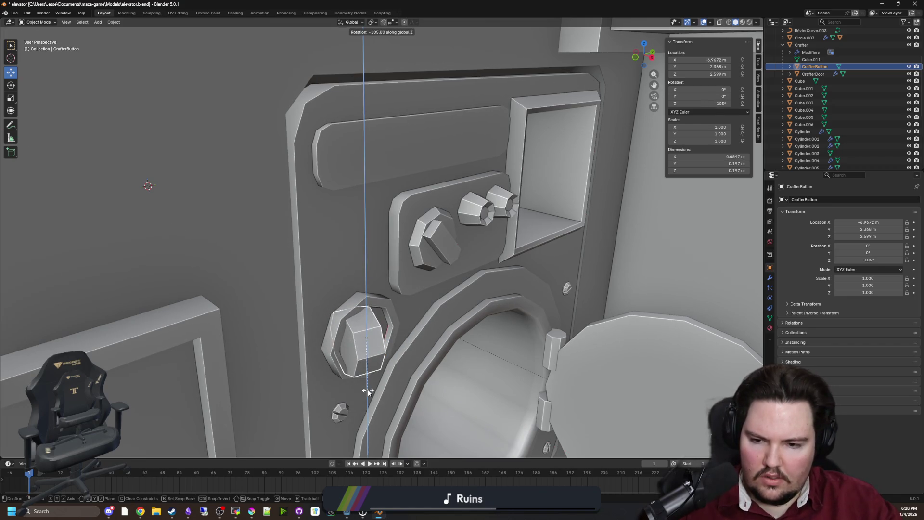
key("Return")
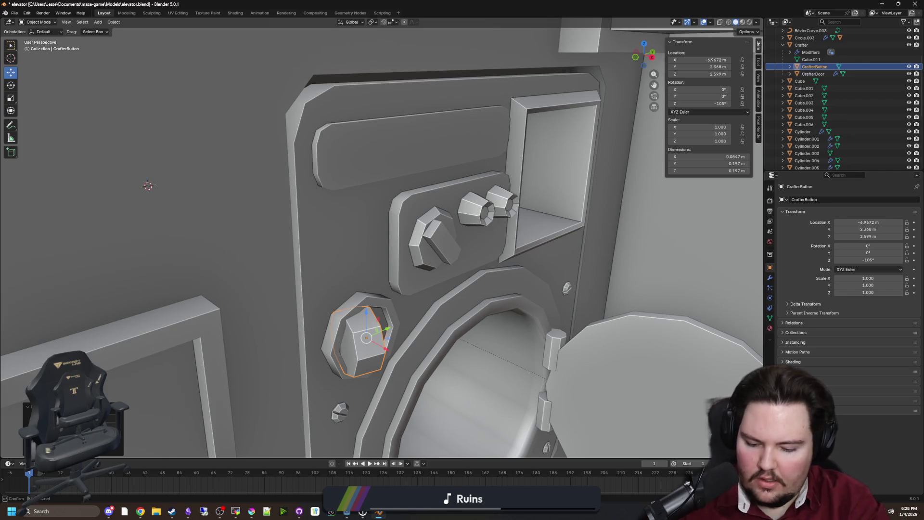
key("ctrl+z")
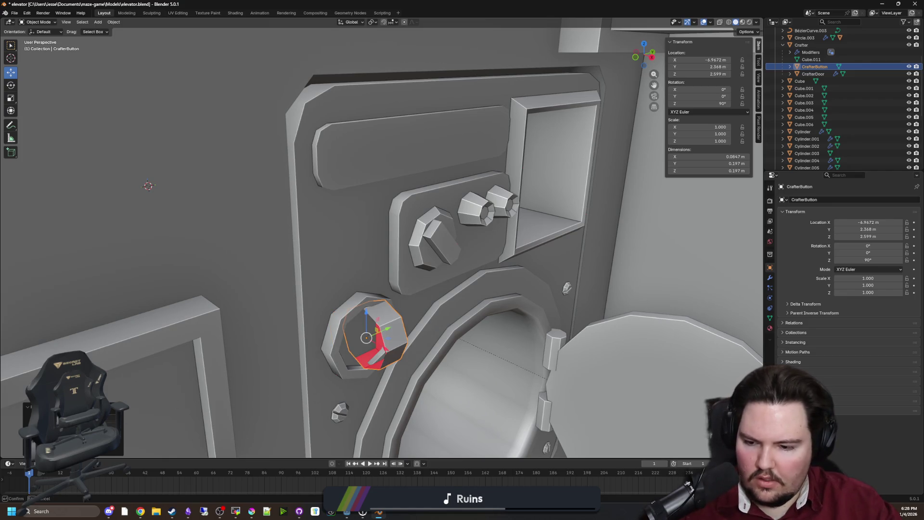
key("ctrl+a")
left_click(315, 370)
key("r")
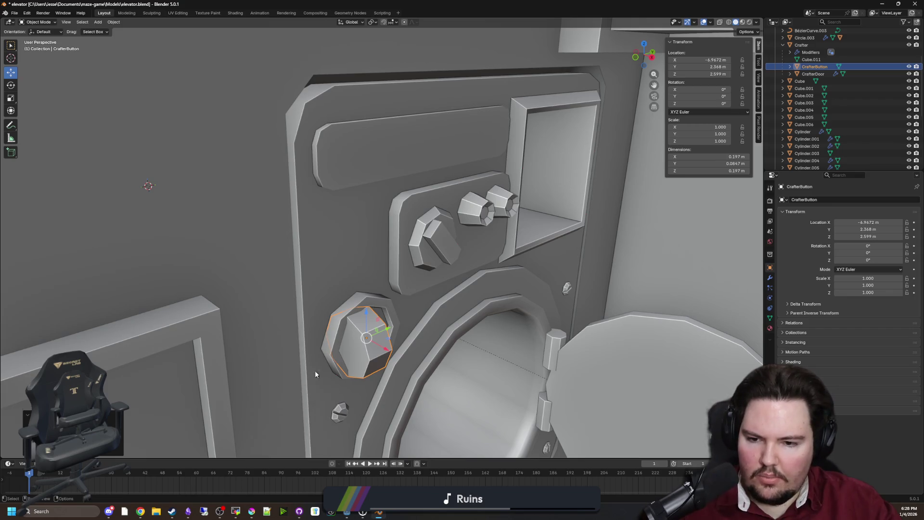
key("z")
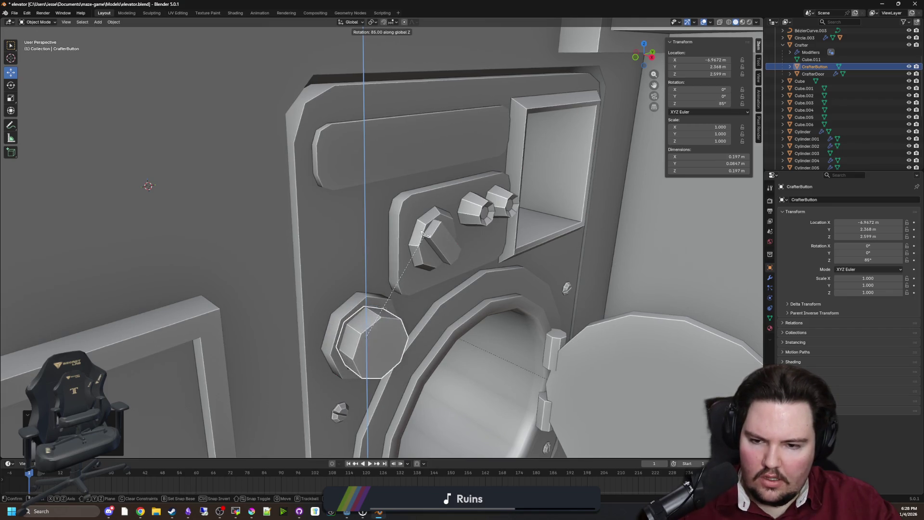
left_click(408, 234)
scroll(400, 357, "down", 3)
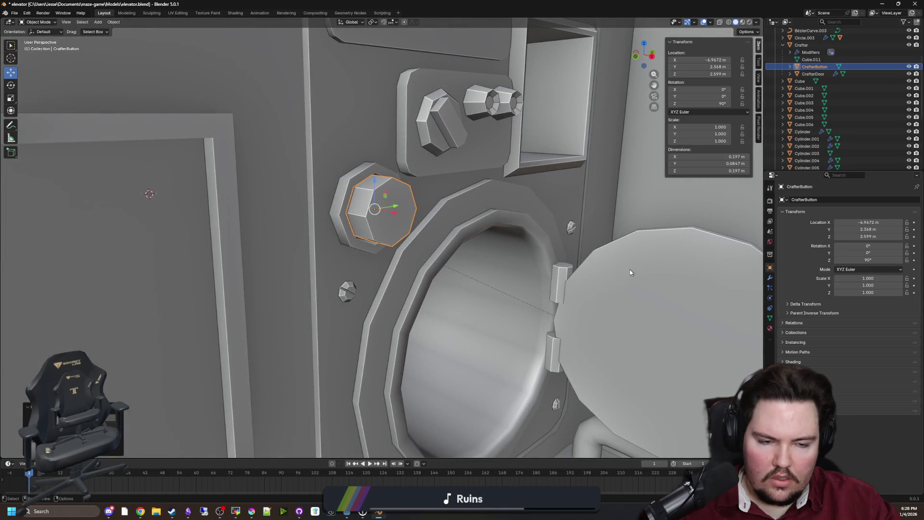
scroll(630, 273, "up", 2)
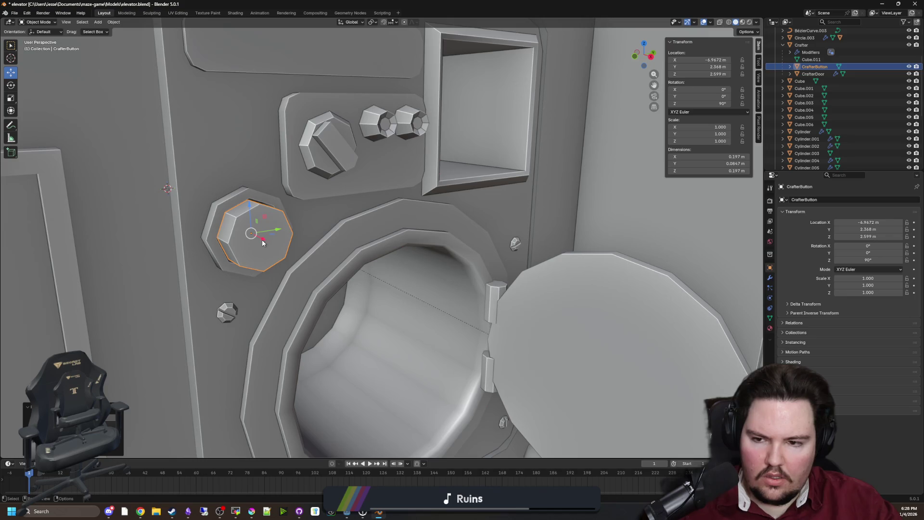
key("ctrl+a")
left_click(320, 240)
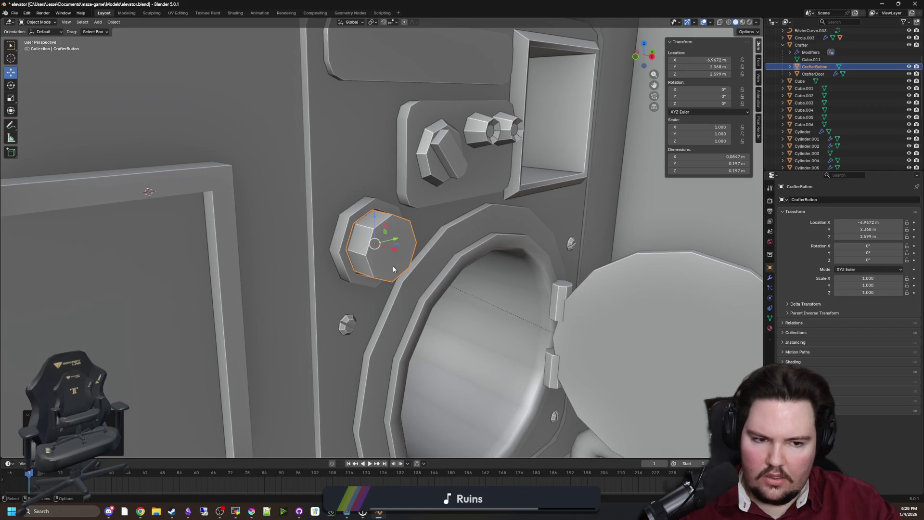
Step: With Local orientation, set the button's Z rotation to -90° and apply it to the mesh
scroll(392, 272, "up", 2)
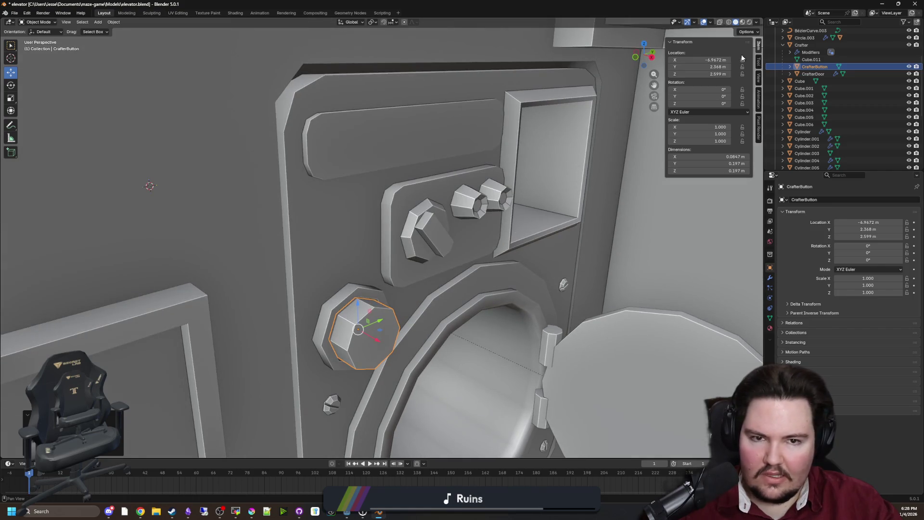
left_click(352, 22)
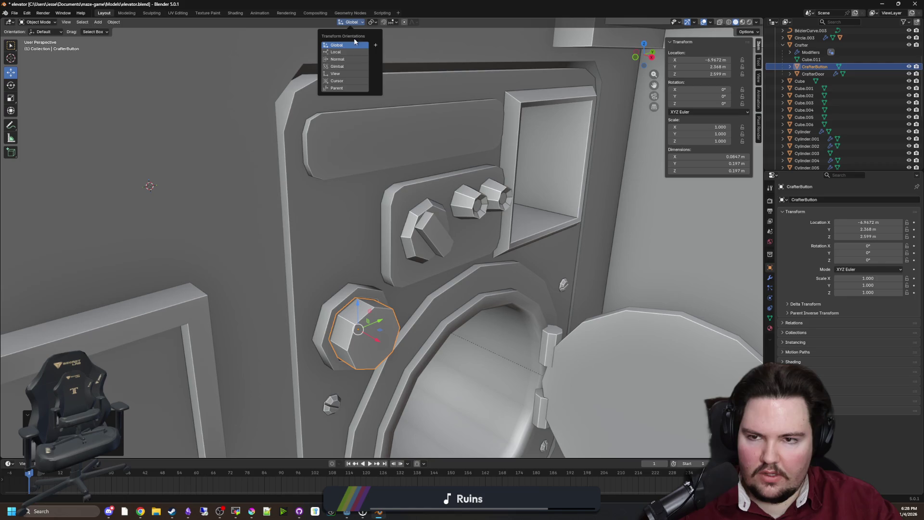
left_click(348, 52)
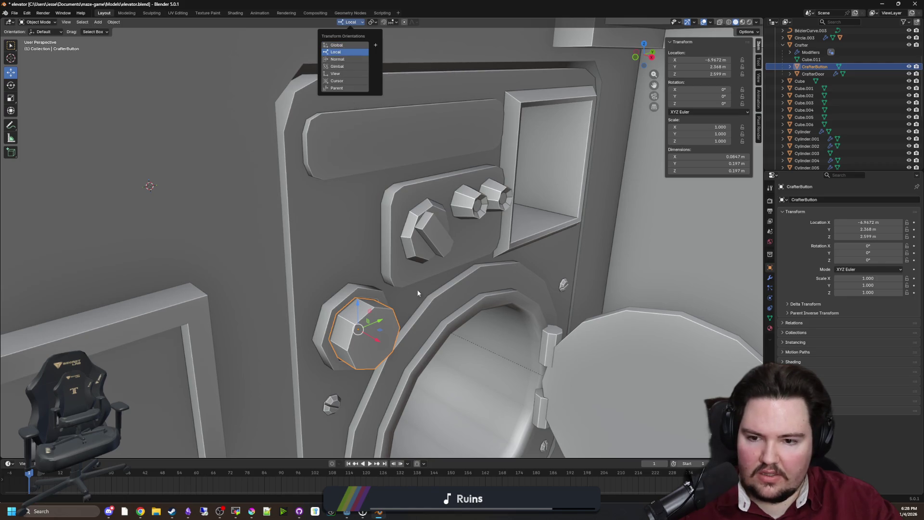
key("r")
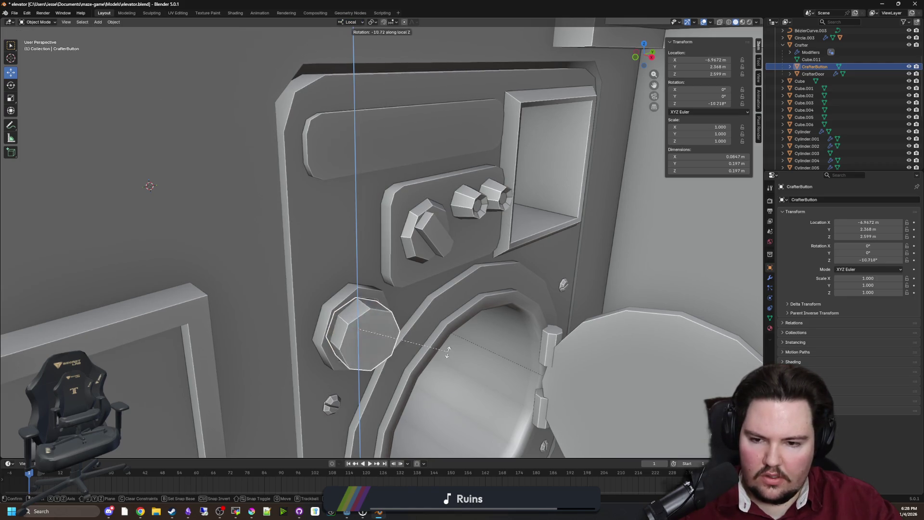
left_click(349, 379)
left_click(869, 260)
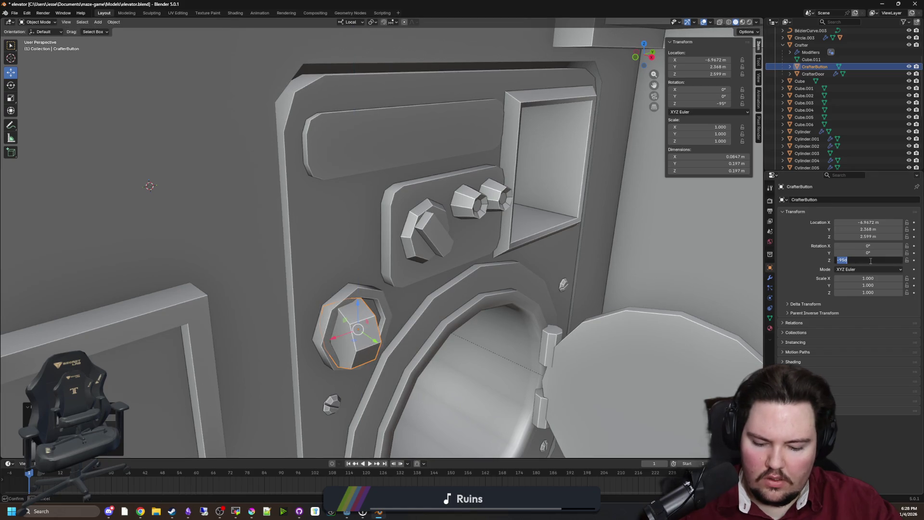
key("Return")
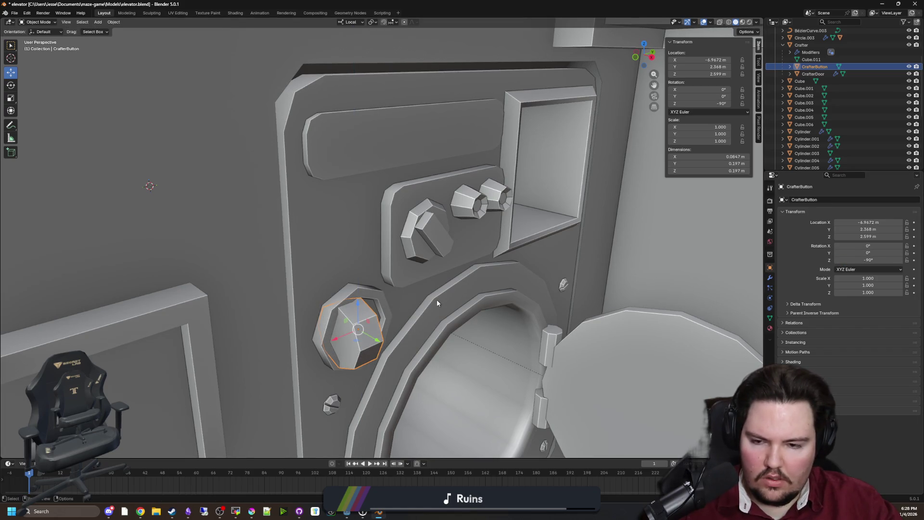
key("ctrl+a")
left_click(395, 300)
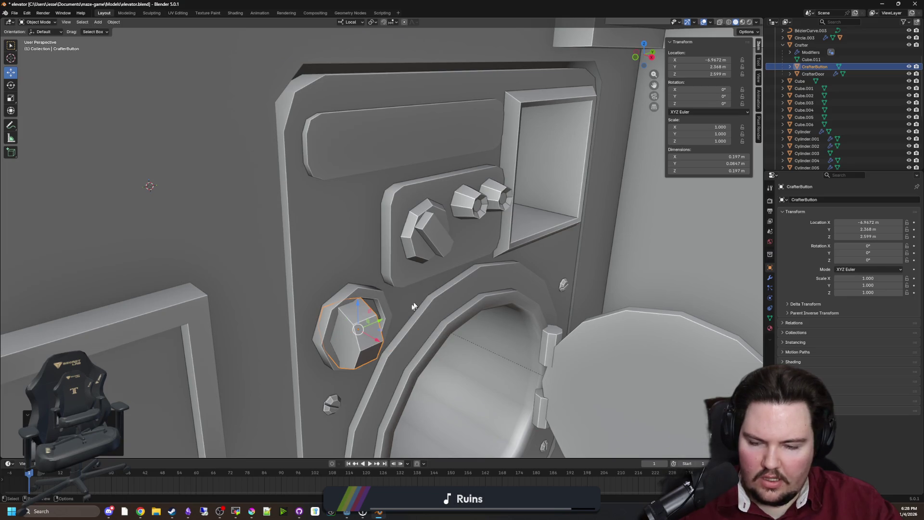
Step: Set the CrafterButton's Z rotation to 90°, save elevator.blend, and return to Godot
key("r")
key("y")
type("z")
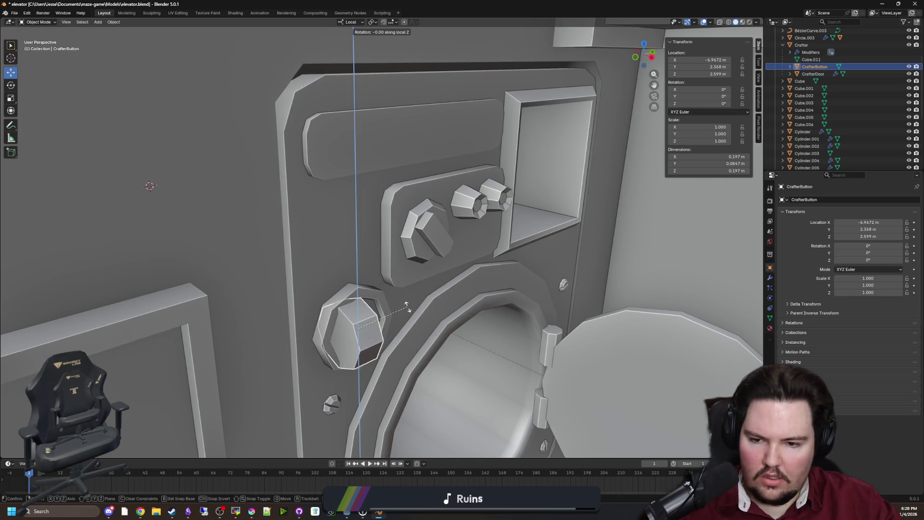
type("80")
key("Return")
left_click(867, 260)
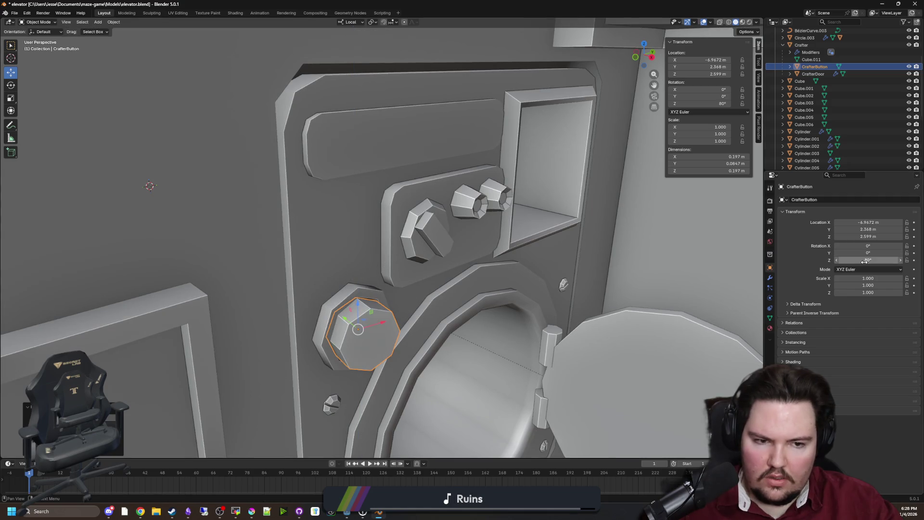
type("90")
key("Return")
key("ctrl+s")
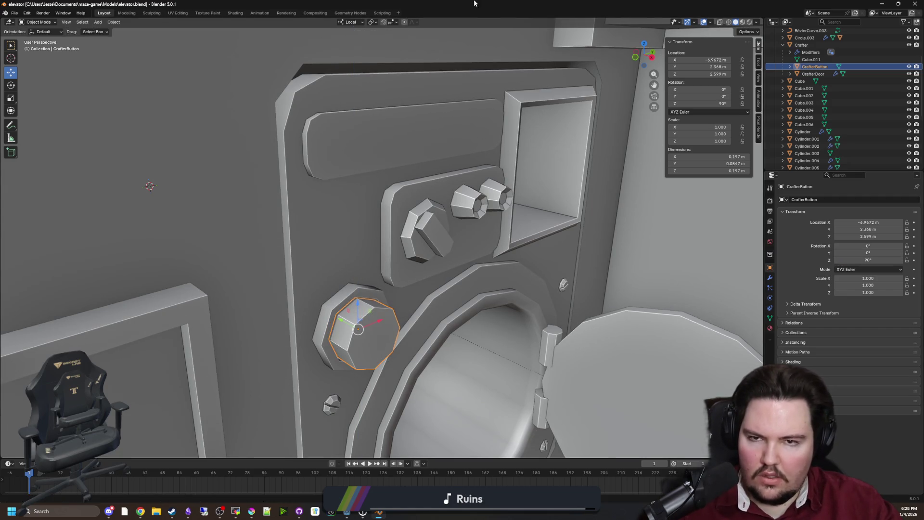
key("alt+Tab")
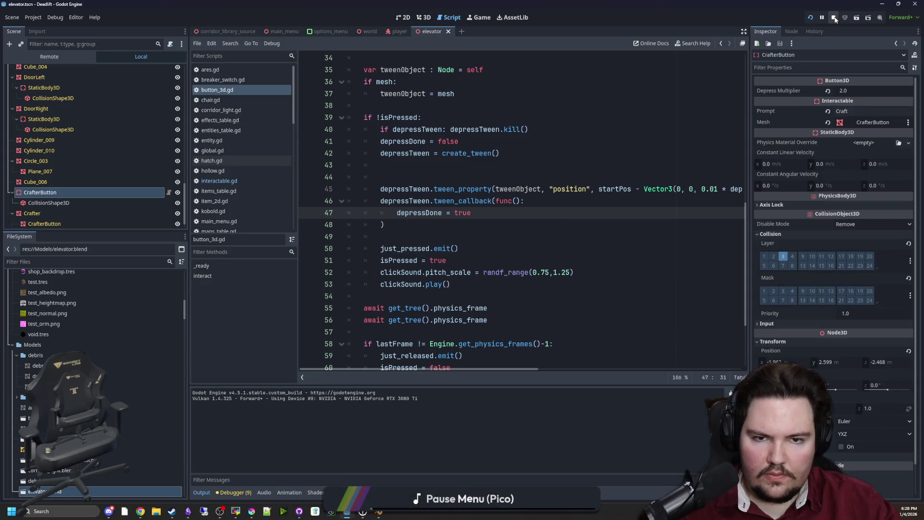
Step: Run the project, press Play in the main menu, and walk to the Crafter's Craft prompt
left_click(812, 18)
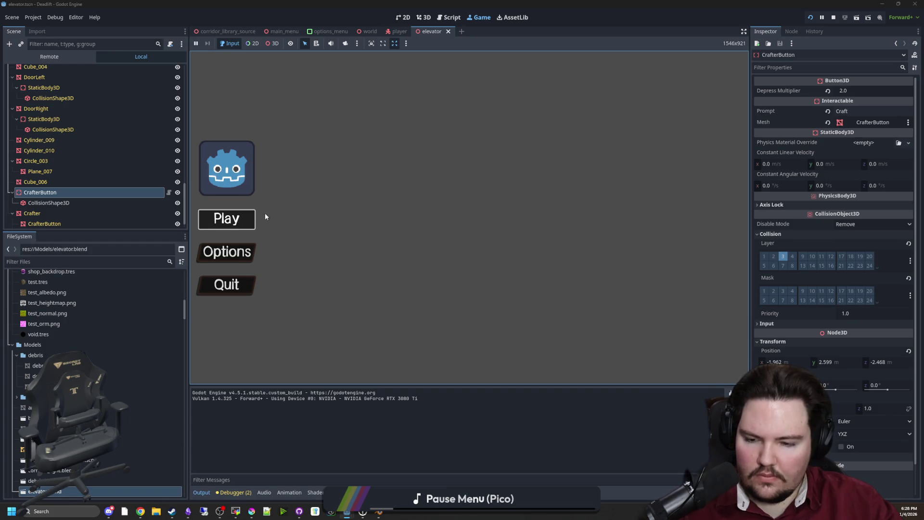
left_click(243, 222)
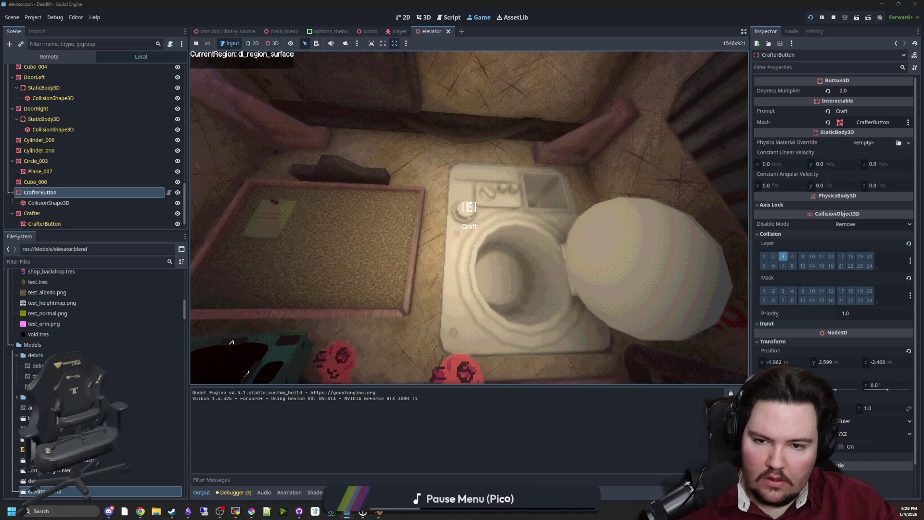
Step: Pause the game and, in a maximized Blender, apply the CrafterButton's rotation
key("Escape")
left_click(379, 511)
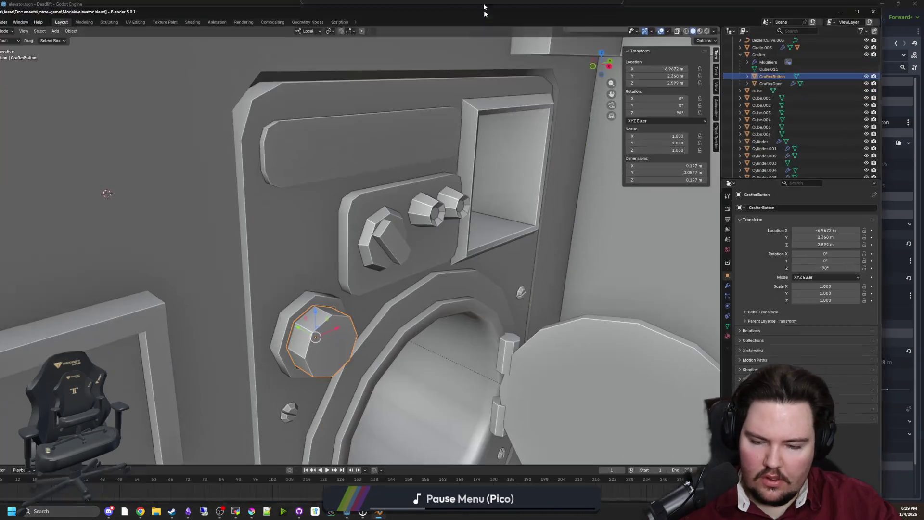
left_click_drag(483, 10, 483, 5)
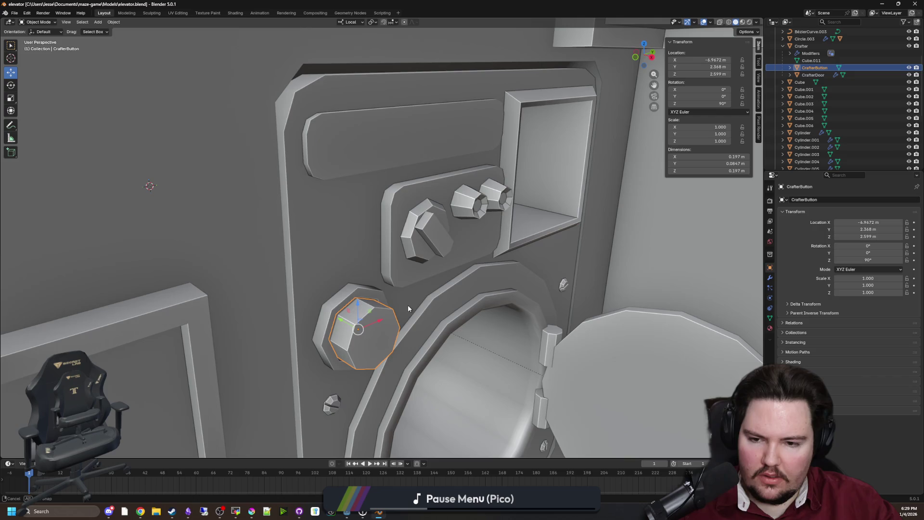
key("ctrl+a")
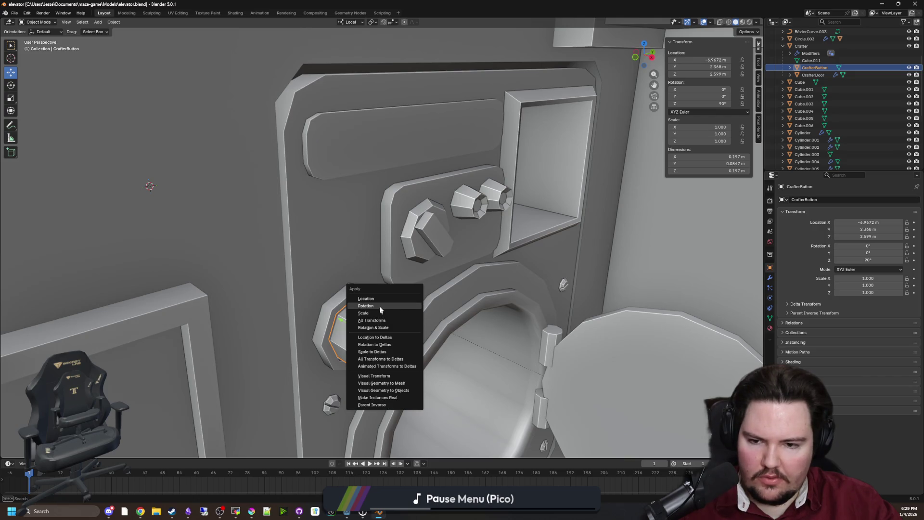
left_click(380, 306)
Step: Set Blender's transform orientation back to Global and return to Godot's button script
left_click(347, 22)
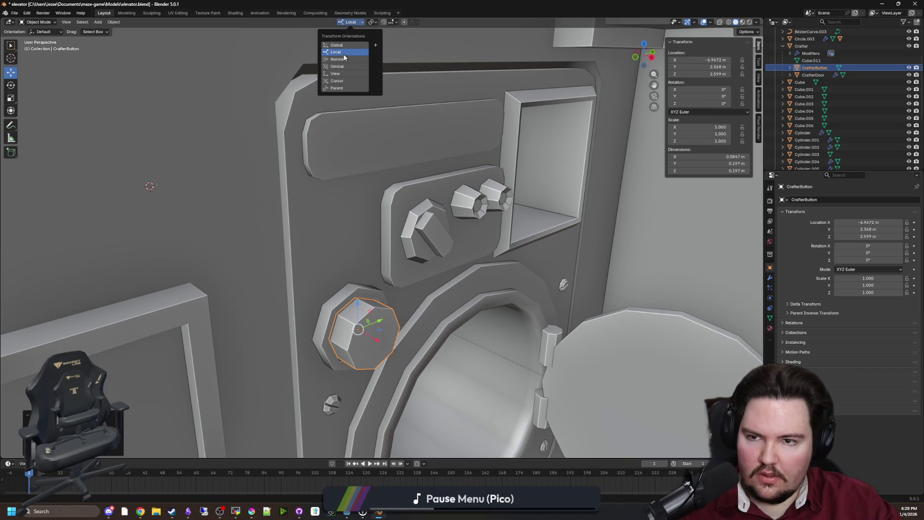
left_click(339, 45)
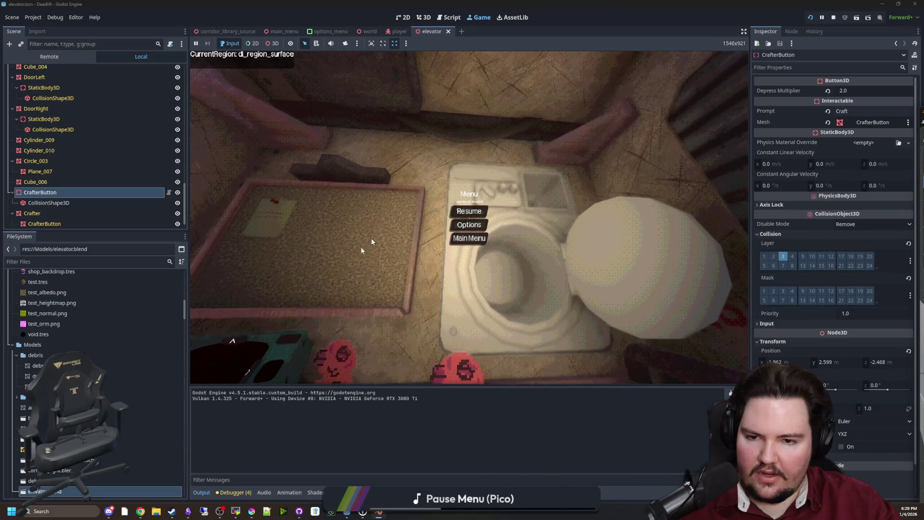
left_click(449, 17)
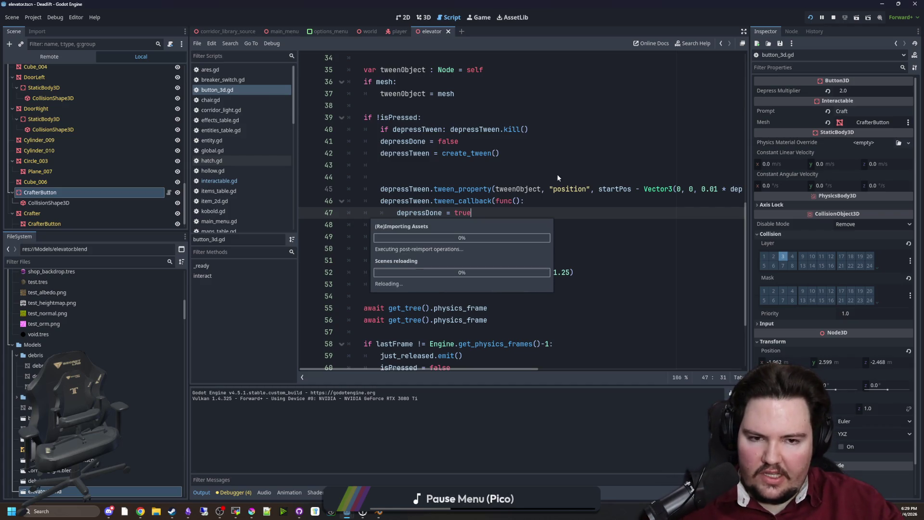
Step: Open a new line below the depressMultiplier export in button_3d.gd
left_click(491, 125)
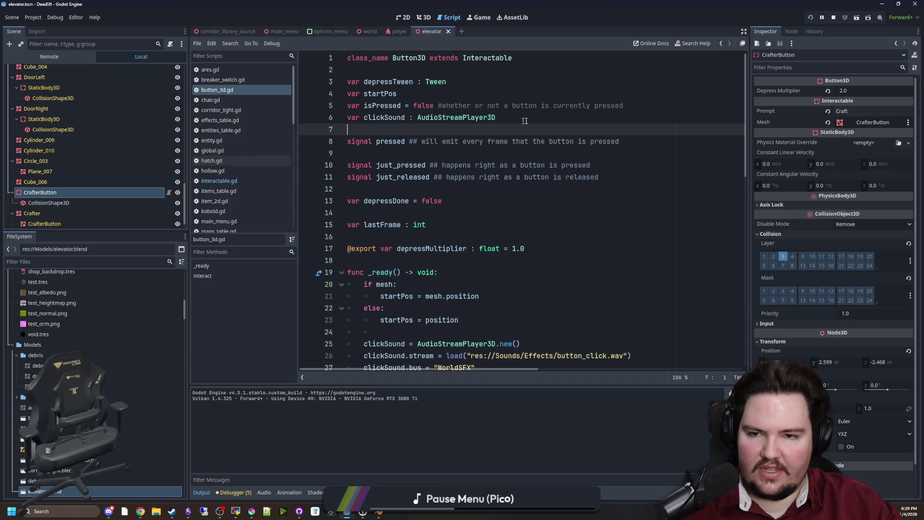
left_click(536, 119)
left_click(487, 81)
key("Return")
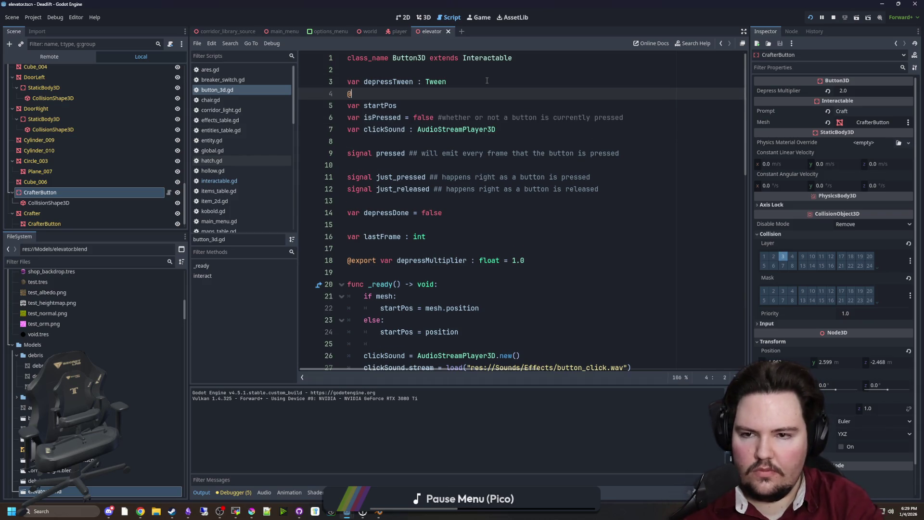
key("BackSpace")
left_click(546, 247)
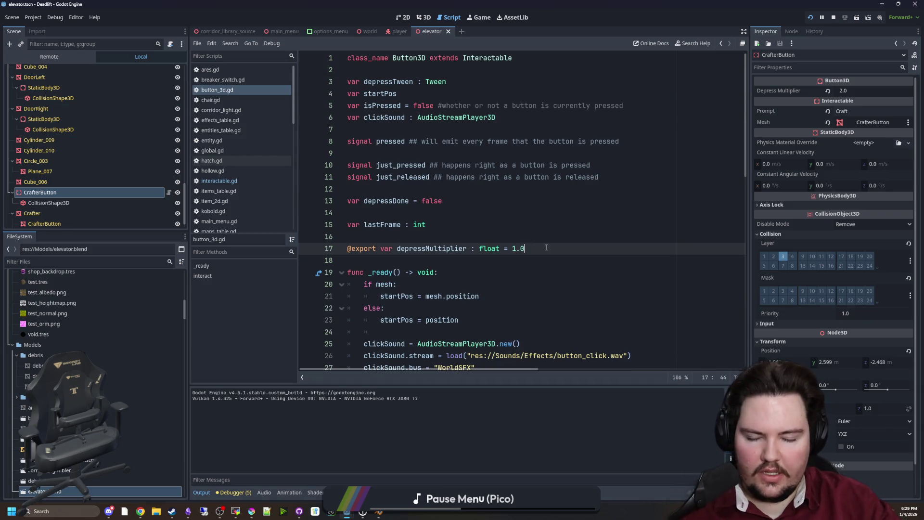
key("Return")
type("@expor")
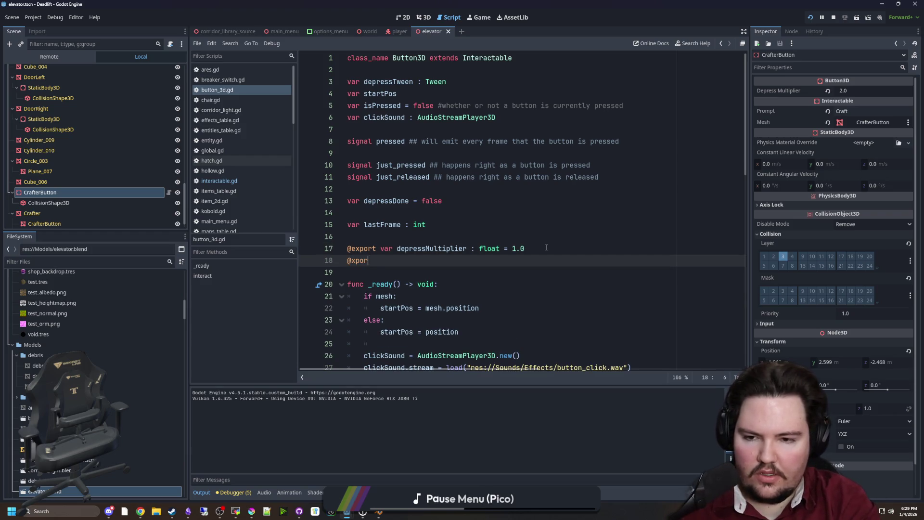
type("t")
key("Return")
type("var direction")
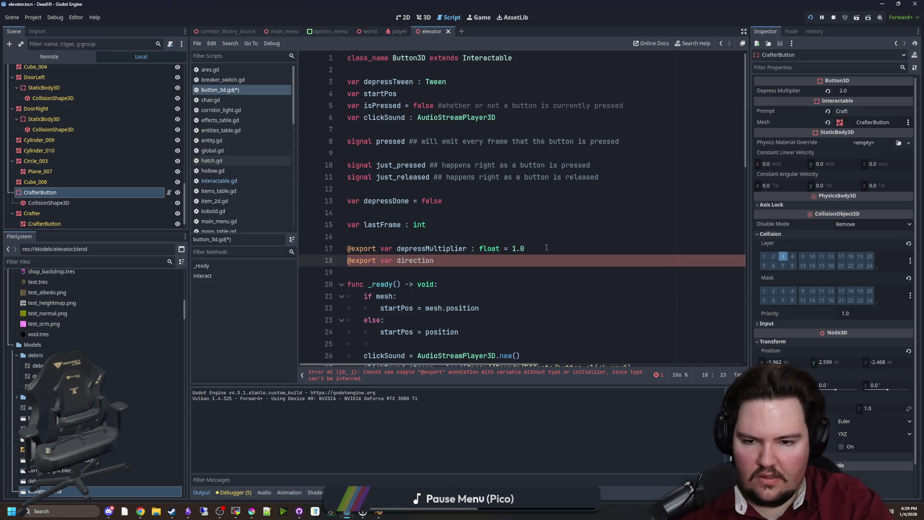
type("vect")
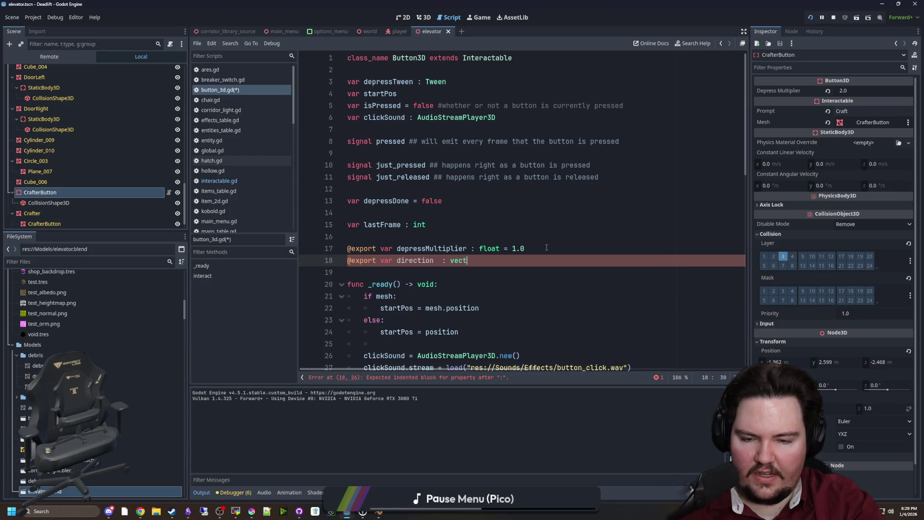
key("BackSpace")
key("BackSpace")
key("BackSpace")
type("EC")
key("Down")
key("Down")
key("Return")
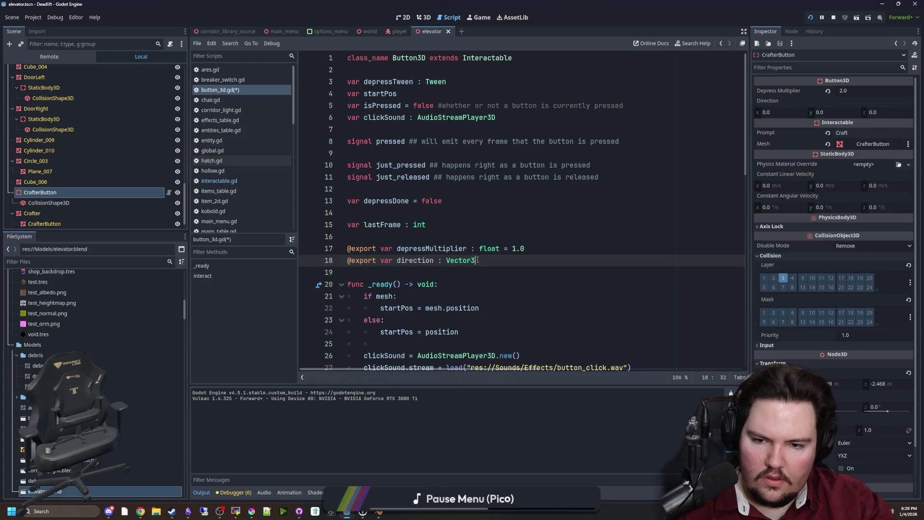
type("R")
key("Return")
type("(")
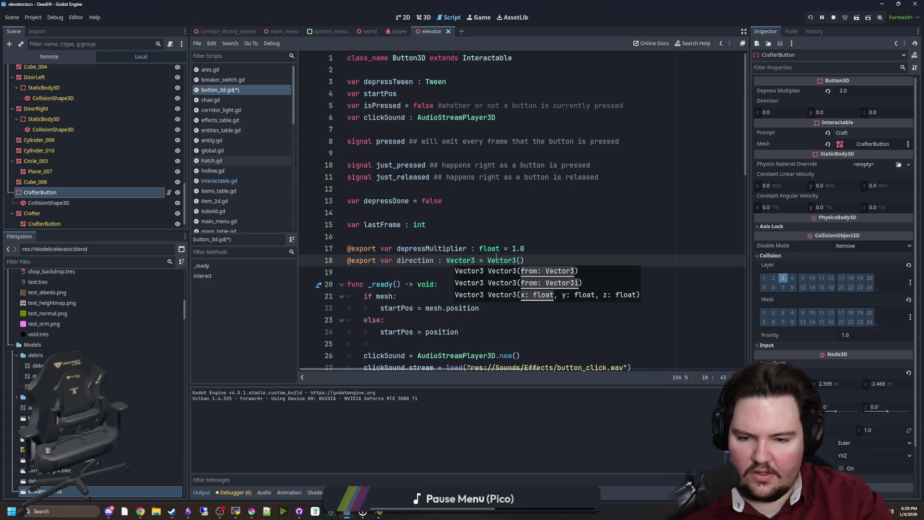
scroll(510, 313, "down", 8)
Step: Examine the depress tween expression on line 46 by selecting its parts
mouse_move(522, 373)
left_mouse_down()
mouse_move(680, 359)
mouse_move(740, 367)
left_mouse_up()
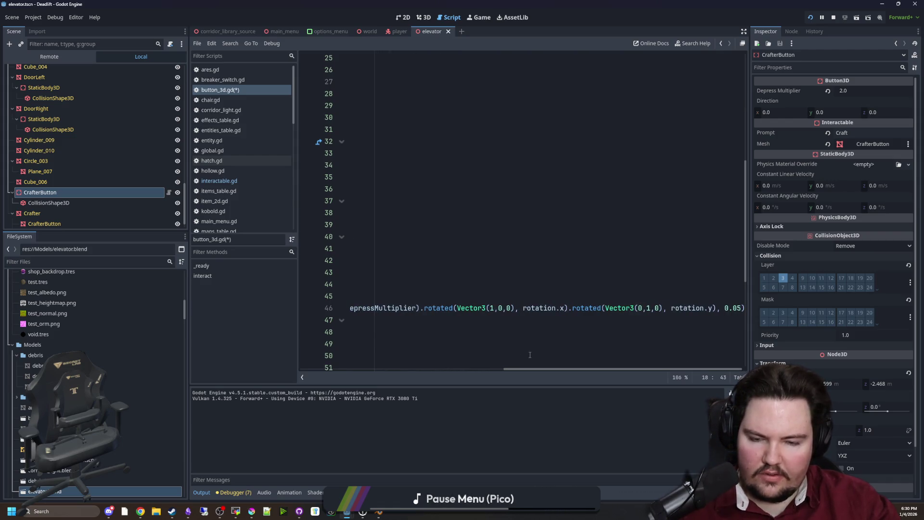
mouse_move(531, 367)
left_mouse_down()
mouse_move(376, 362)
mouse_move(560, 358)
left_mouse_up()
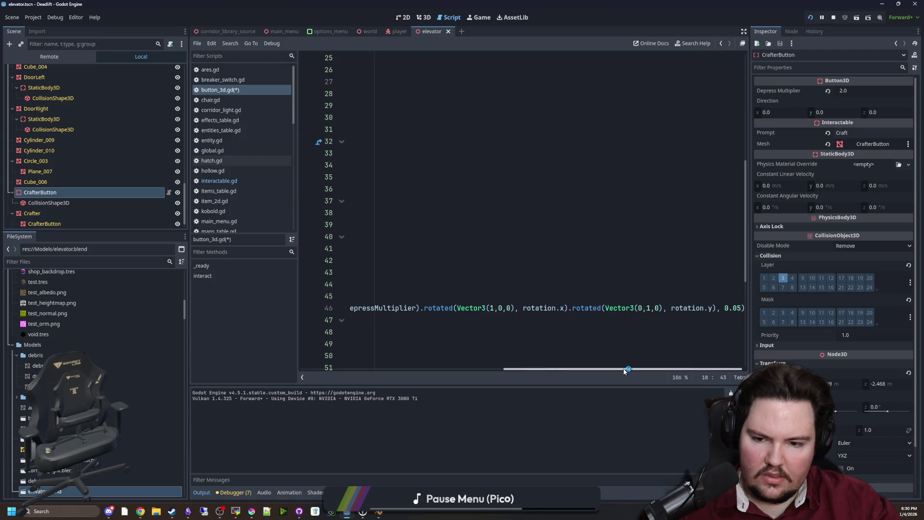
mouse_move(624, 371)
left_mouse_down()
mouse_move(436, 370)
mouse_move(640, 367)
left_mouse_up()
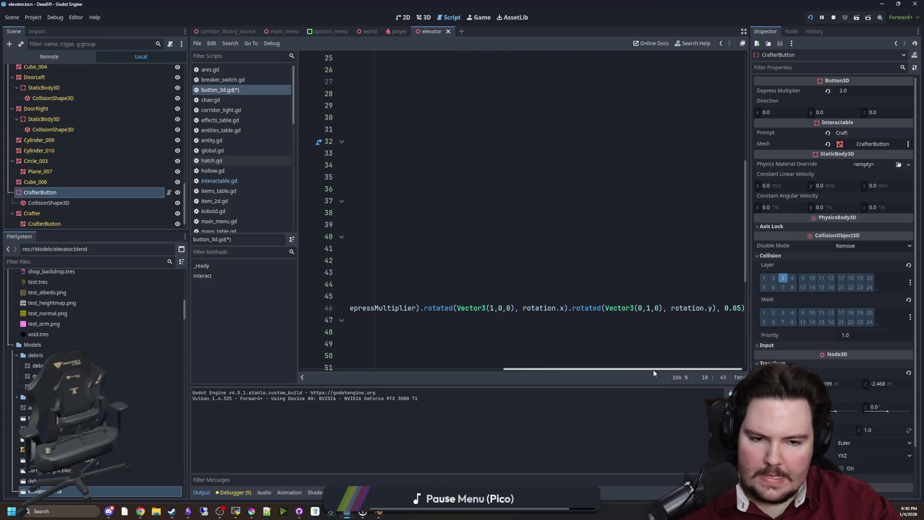
mouse_move(654, 373)
left_mouse_down()
mouse_move(446, 359)
mouse_move(714, 362)
left_mouse_up()
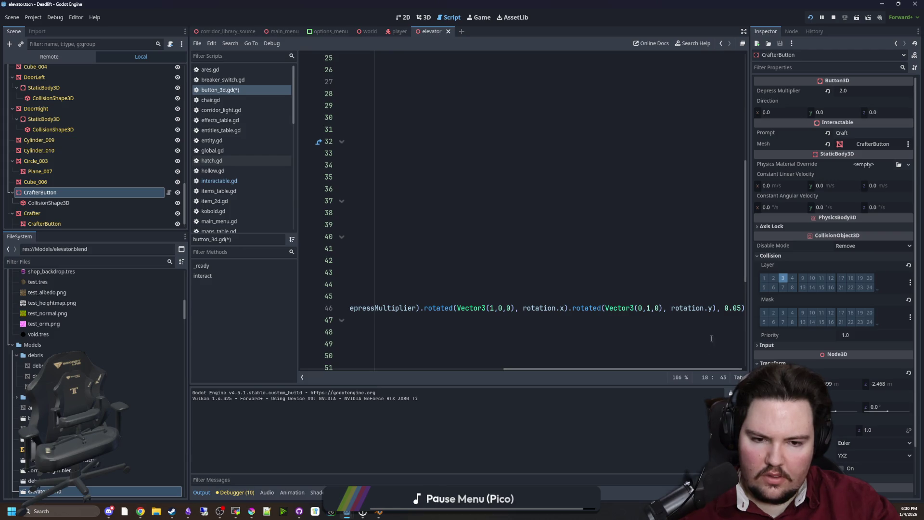
mouse_move(717, 308)
left_mouse_down()
mouse_move(308, 308)
mouse_move(588, 313)
left_mouse_up()
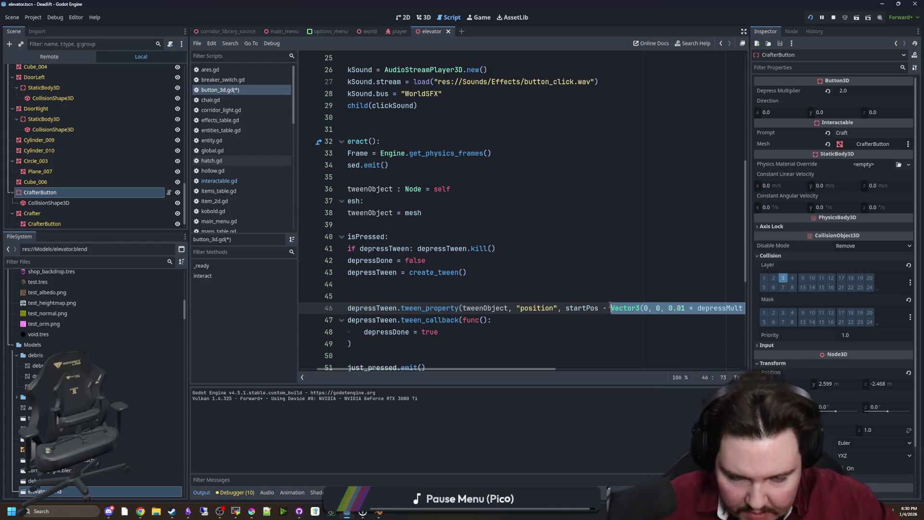
left_click(610, 307)
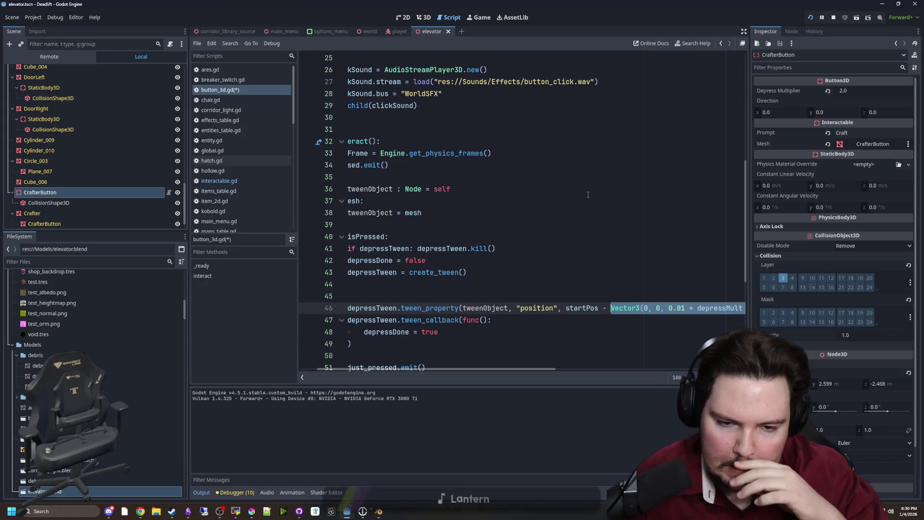
left_click(568, 320)
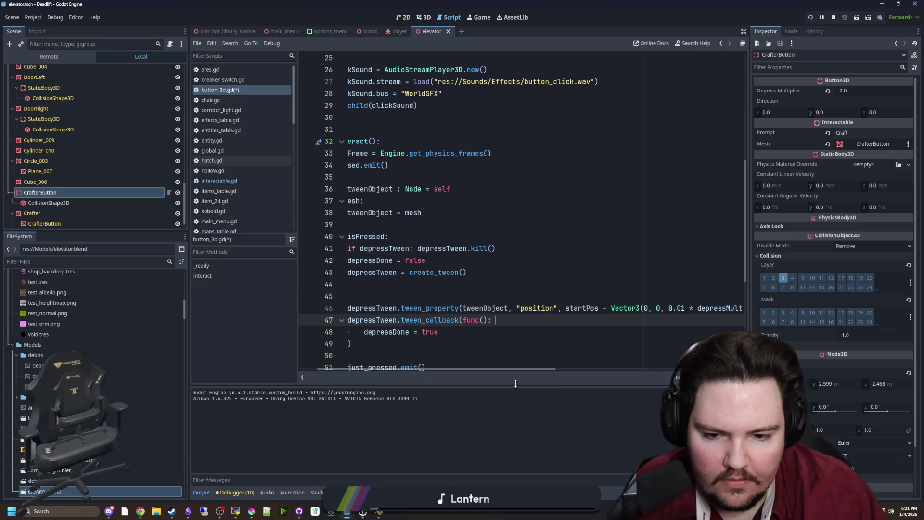
Step: Delete the .rotated(...) calls and select the Vector3(0, 0, 0.01) offset for removal
left_click_drag(544, 367, 733, 360)
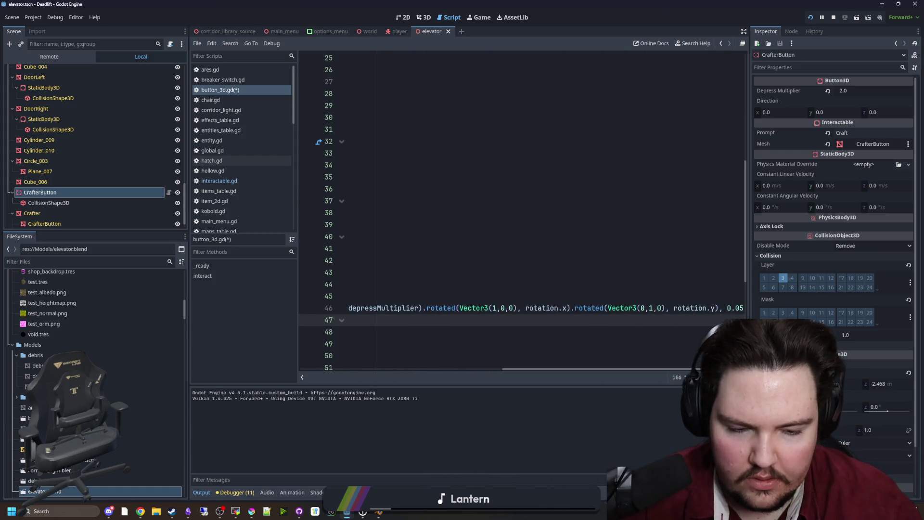
left_click_drag(717, 308, 634, 308)
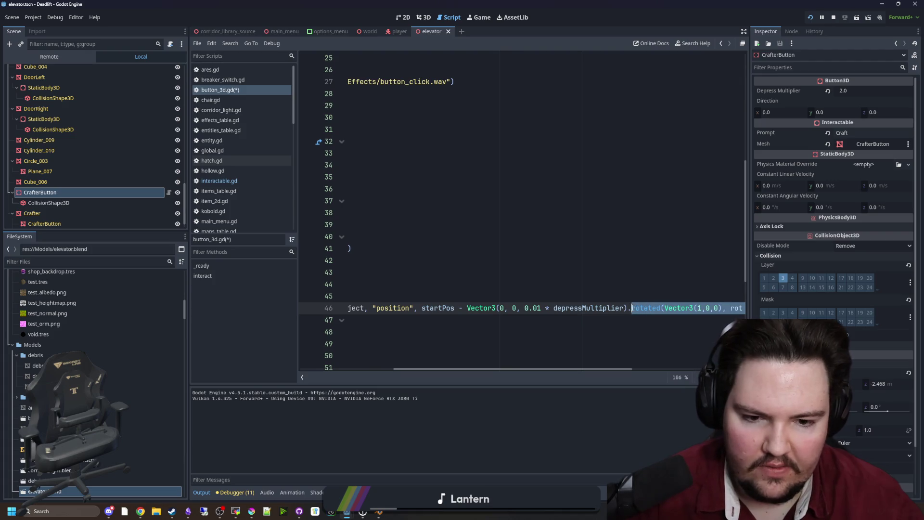
key("BackSpace")
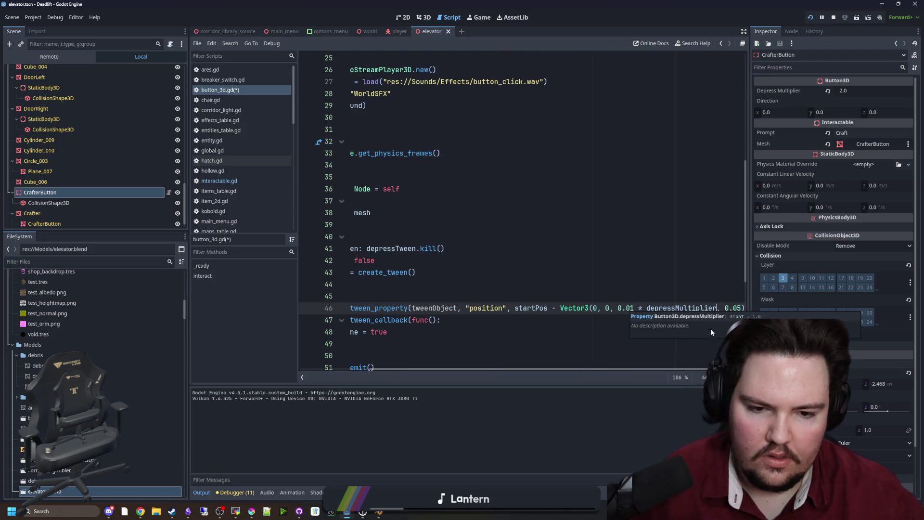
type(")")
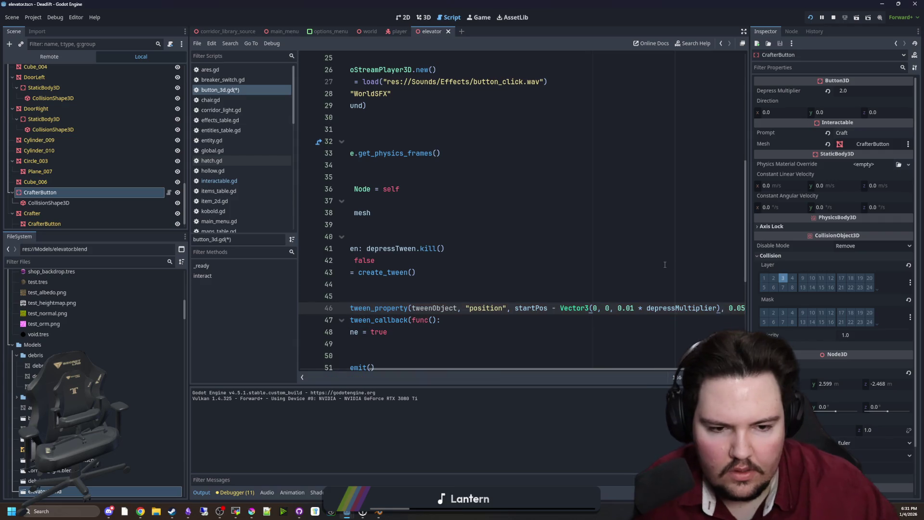
left_click(630, 310)
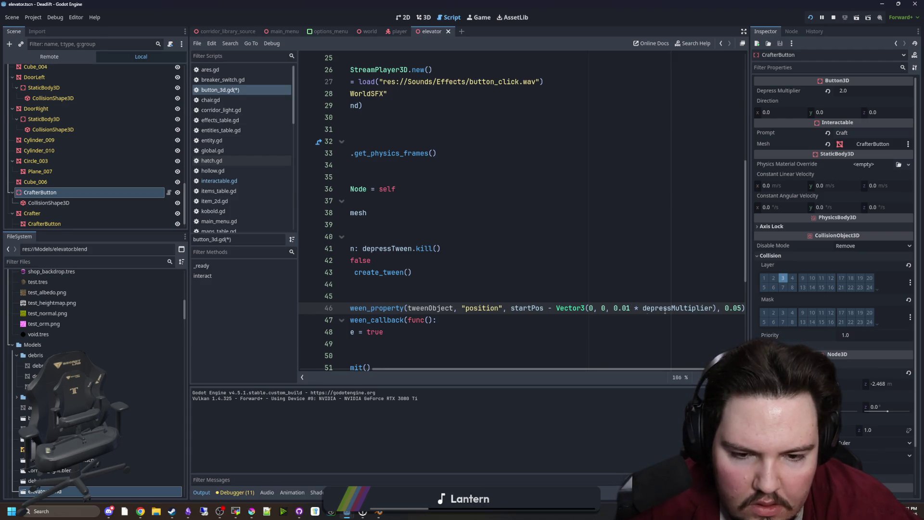
left_click_drag(590, 308, 556, 308)
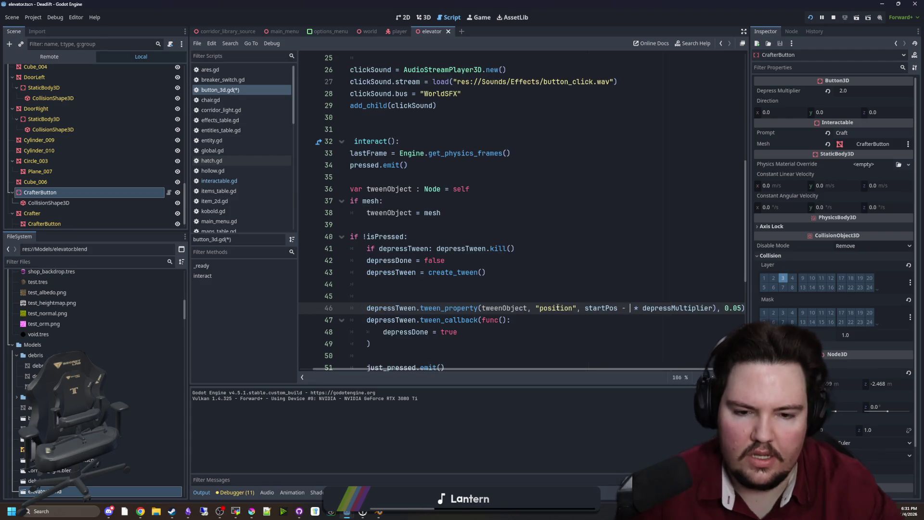
Step: Make the tween on line 46 offset by 'startPos - direction' and save
key("BackSpace")
left_click(722, 308)
key("BackSpace")
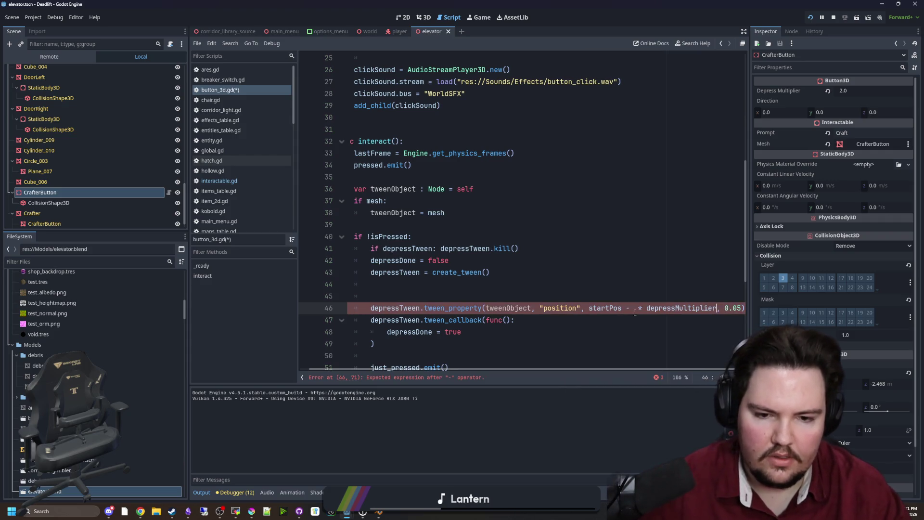
type("direction")
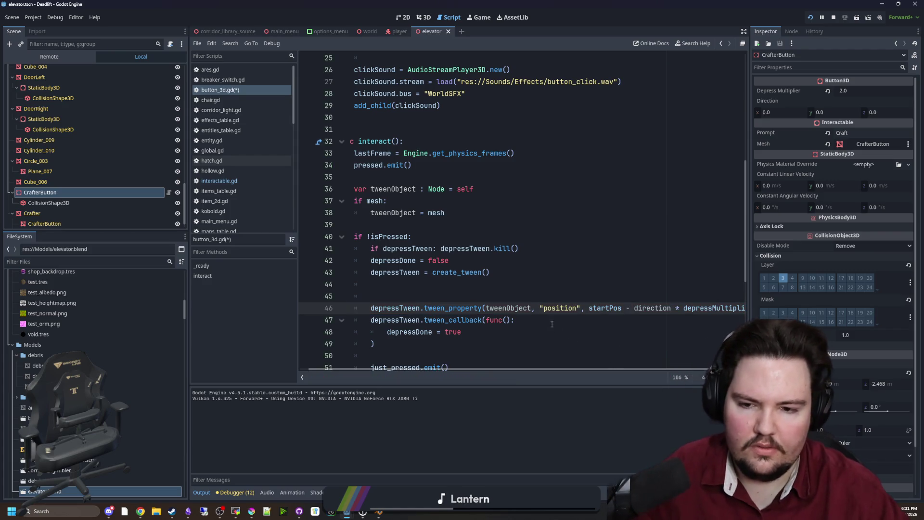
left_click(396, 299)
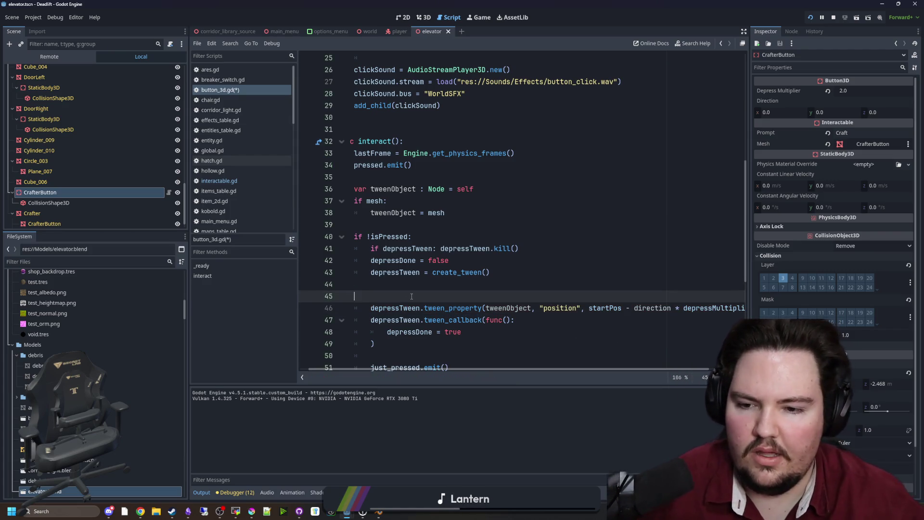
key("ctrl+s")
Step: Change the direction export's default on line 18 to Vector3(0, 0, 0.01) and save
scroll(504, 134, "up", 8)
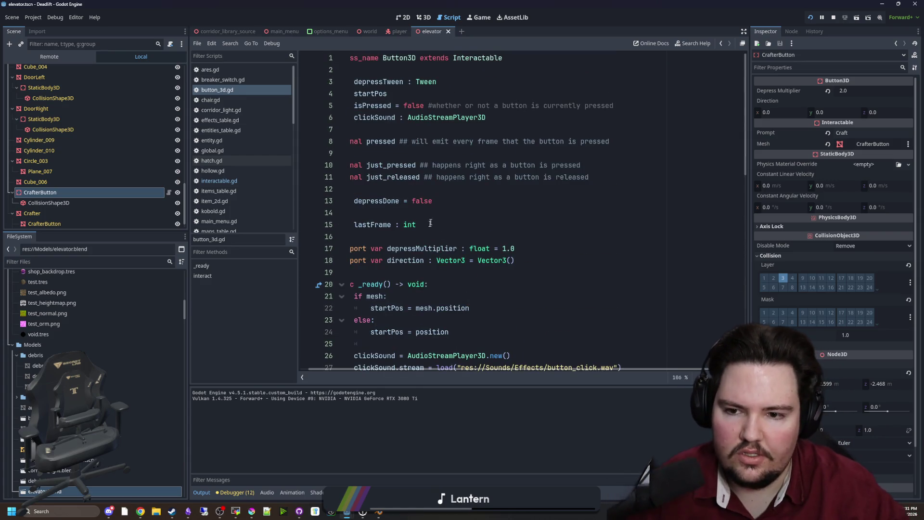
left_click(411, 133)
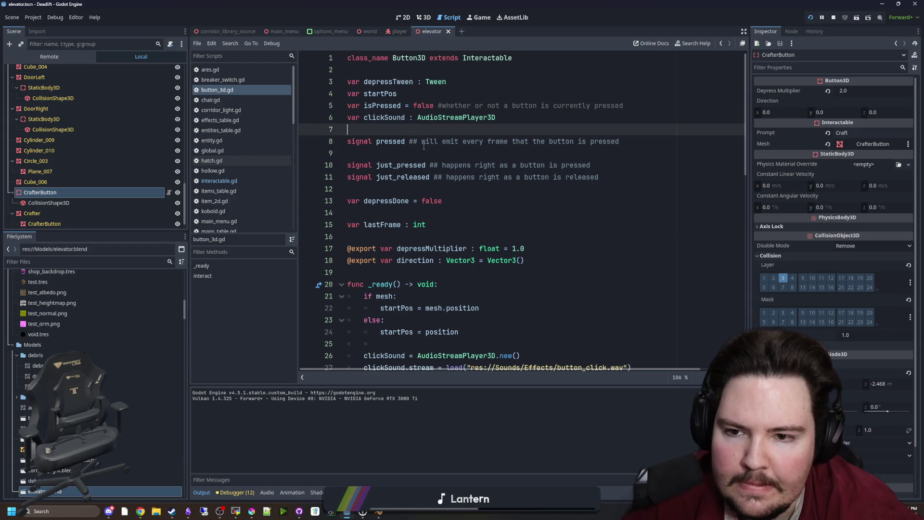
left_click(522, 260)
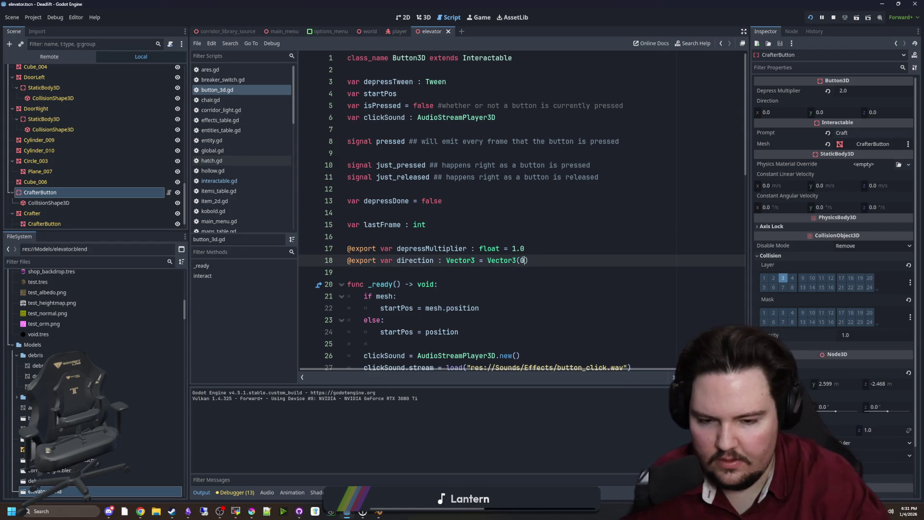
type("01")
left_click(548, 243)
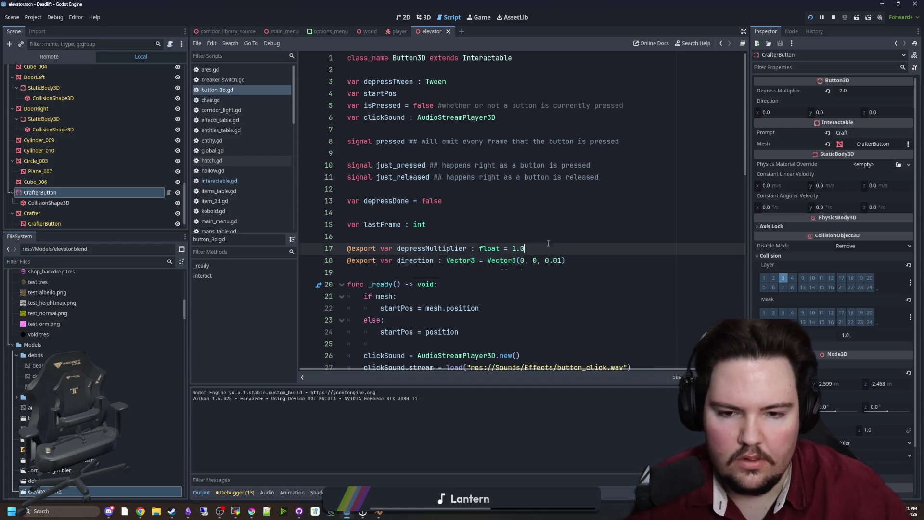
left_click(540, 236)
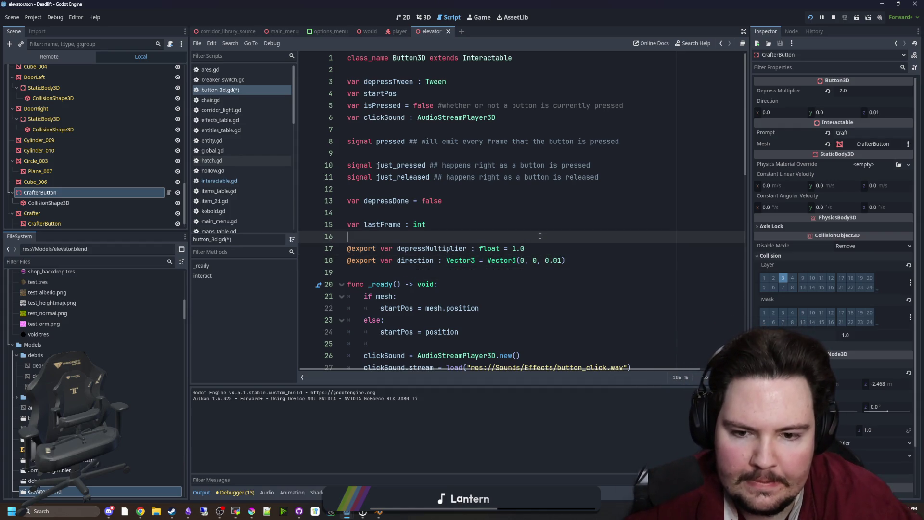
left_click(549, 246)
left_click(850, 101)
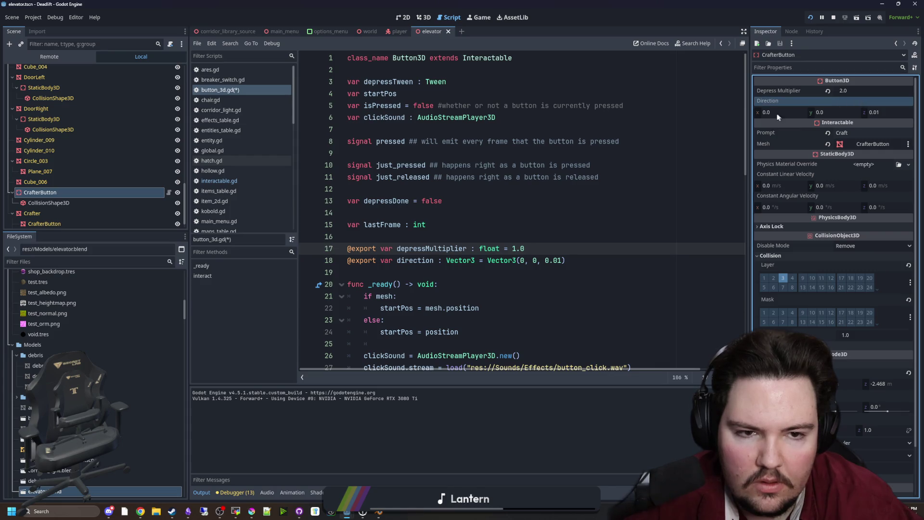
left_click(510, 201)
key("ctrl+s")
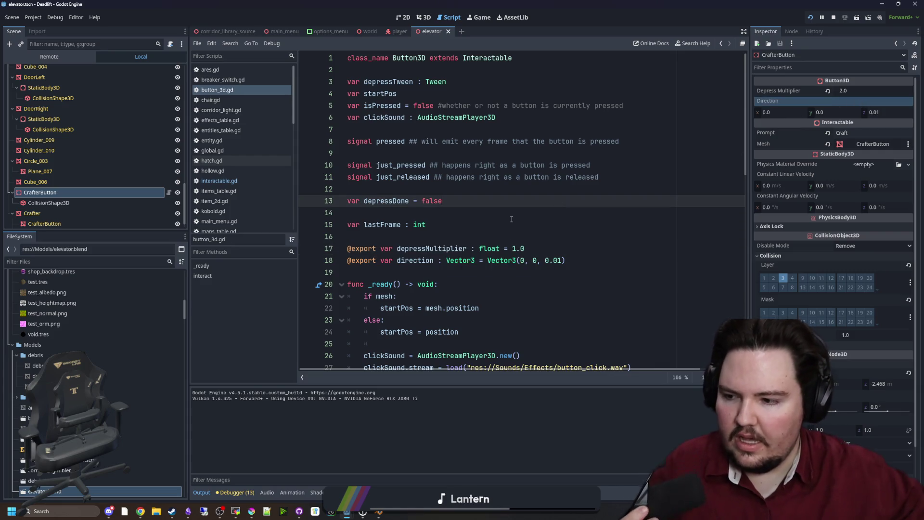
left_click(510, 237)
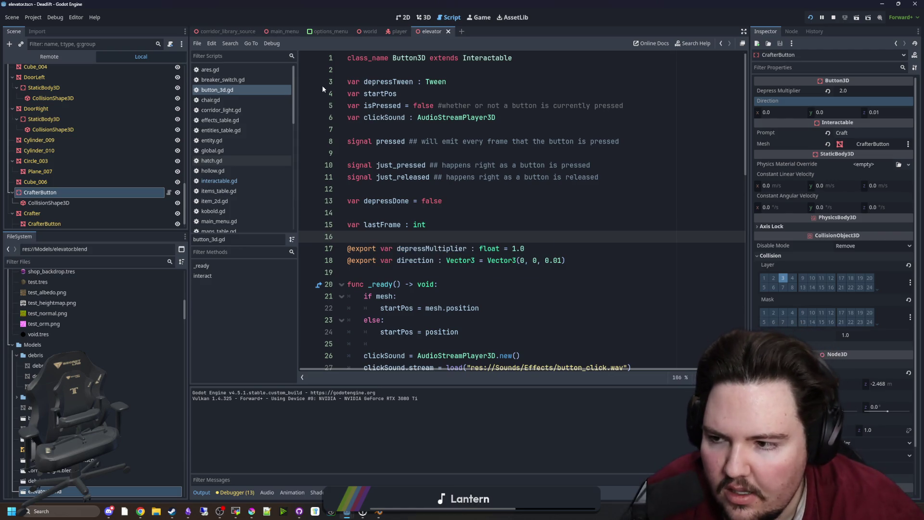
left_click(422, 17)
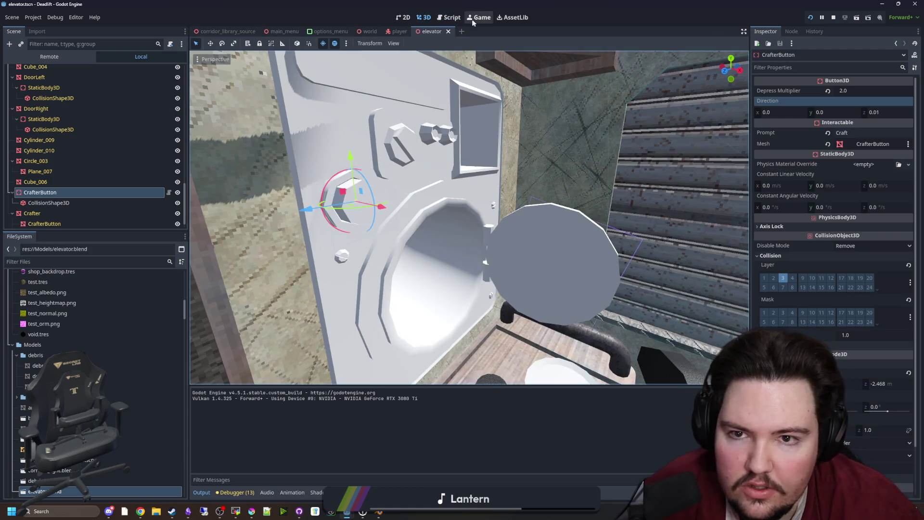
left_click(471, 20)
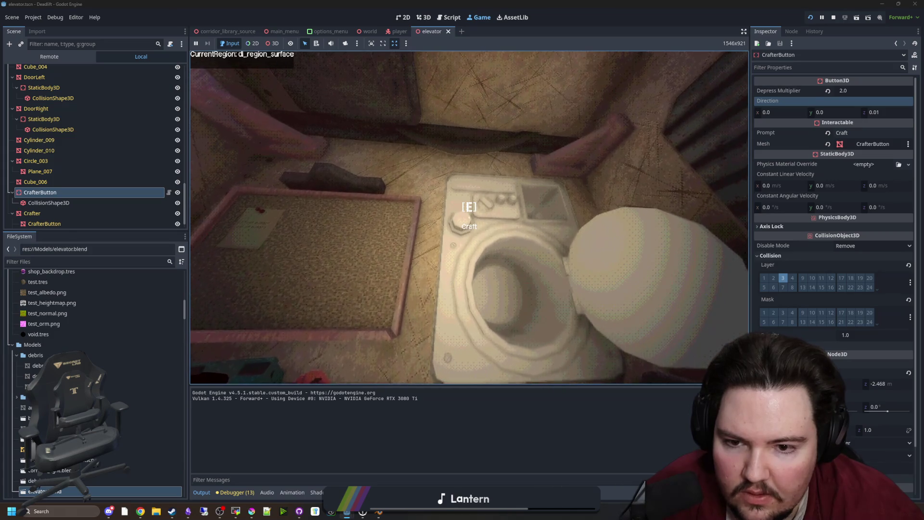
key("e")
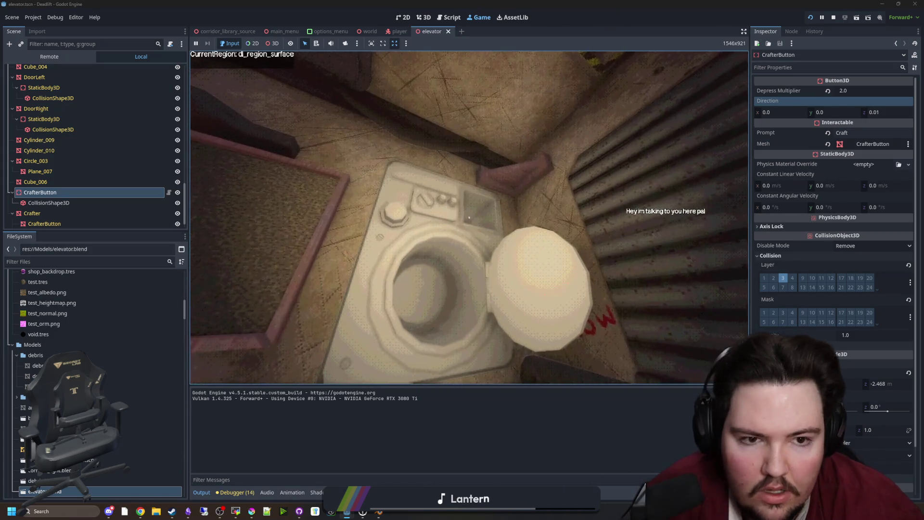
key("Escape")
key("super")
left_click(833, 18)
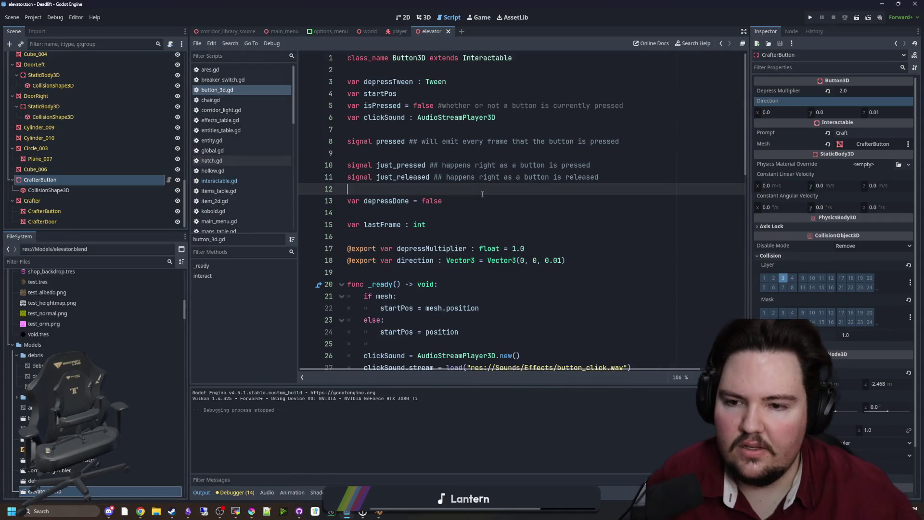
left_click(811, 22)
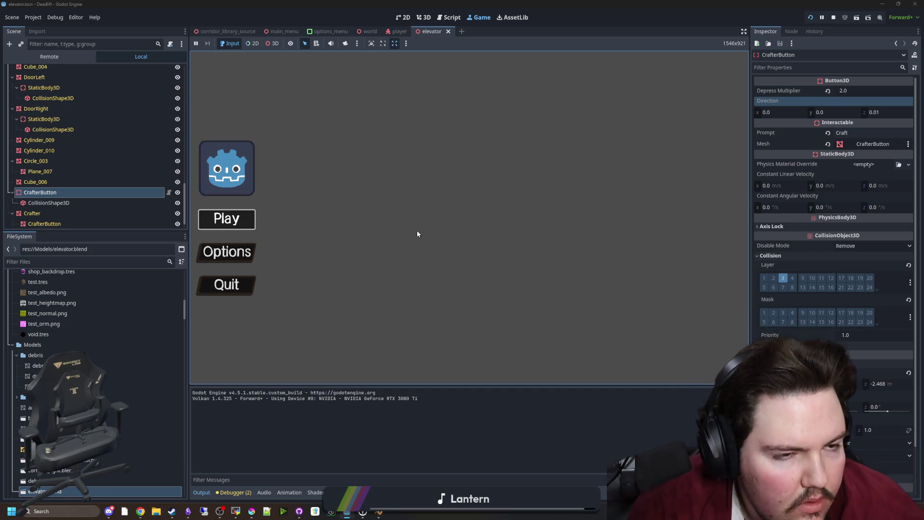
Step: Start play from the game's main menu and pause beside the Crafter
key("Return")
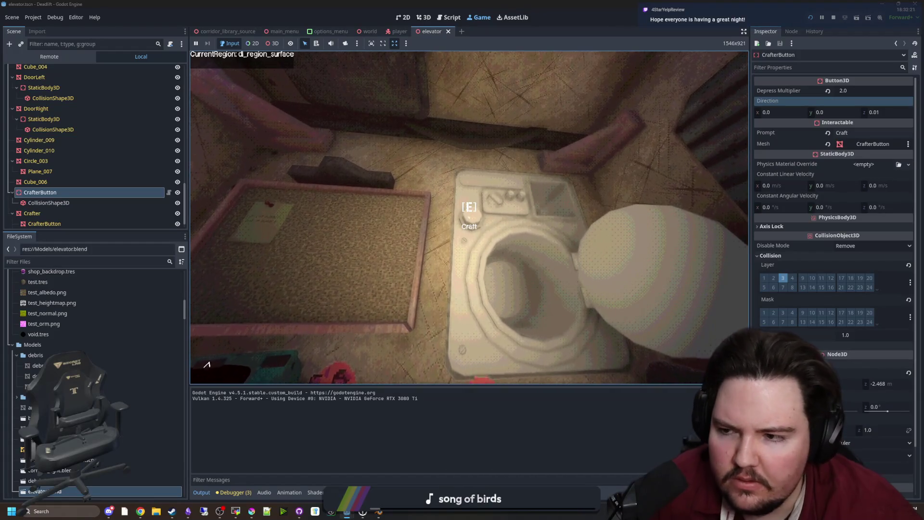
key("Escape")
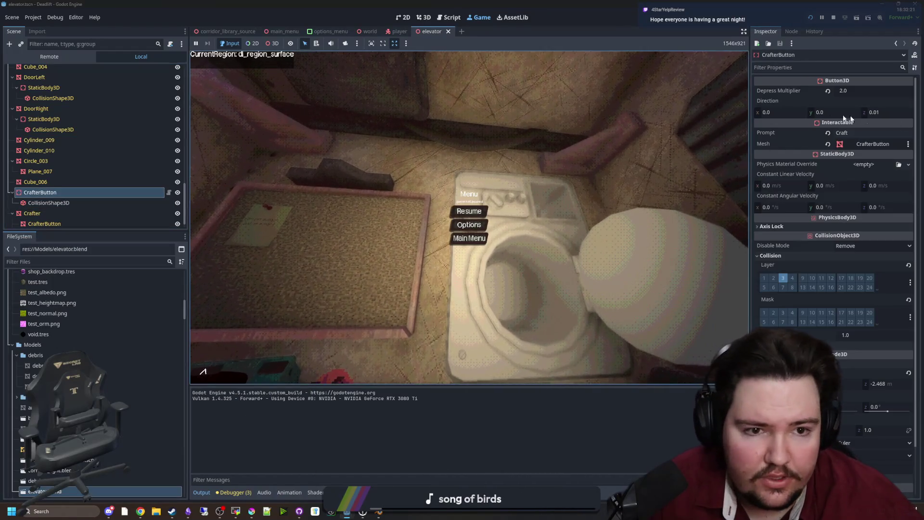
left_click(784, 114)
Step: Set CrafterButton's Direction x to 0.01 in the Inspector
type("0.01")
key("Return")
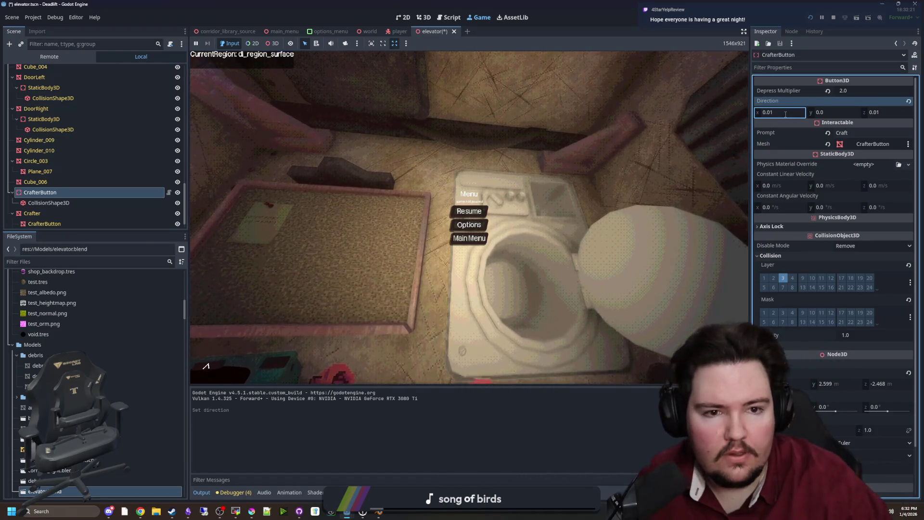
key("Return")
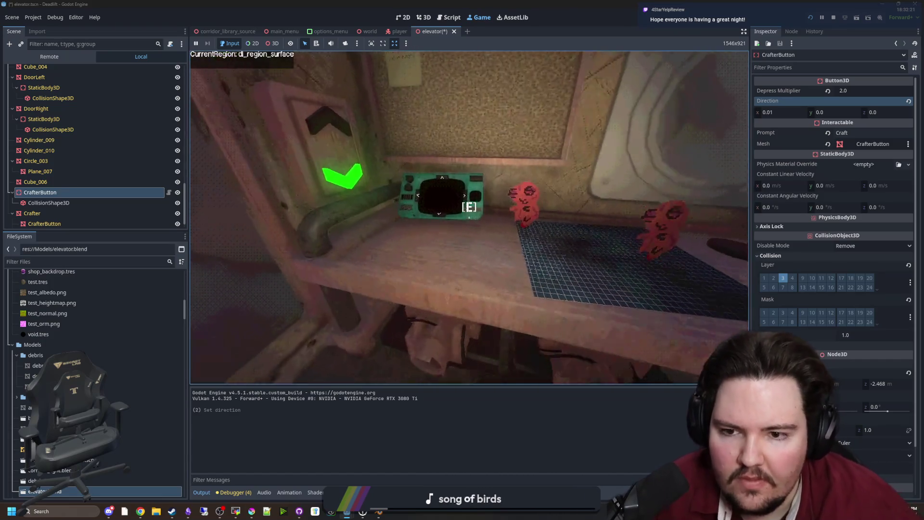
Step: Interact with the crafter using E, then leave its screen
key("e")
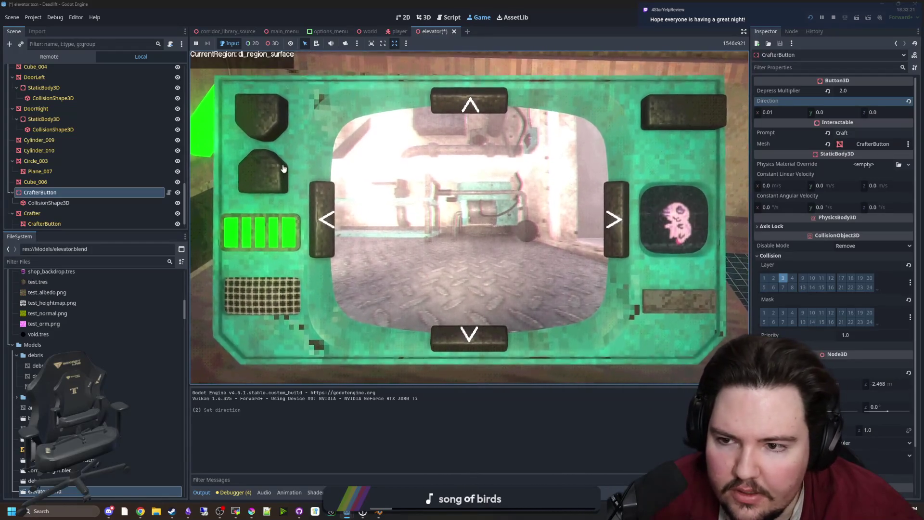
key("Escape")
key("Escape")
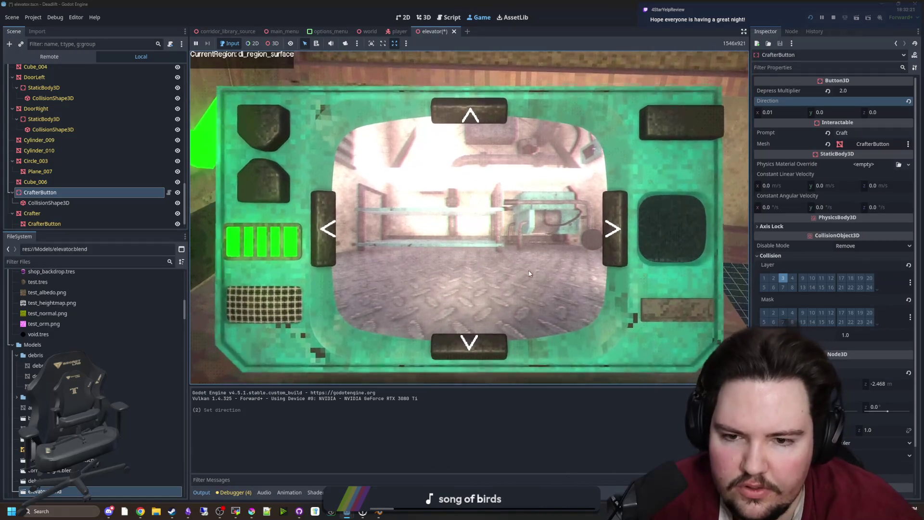
key("e")
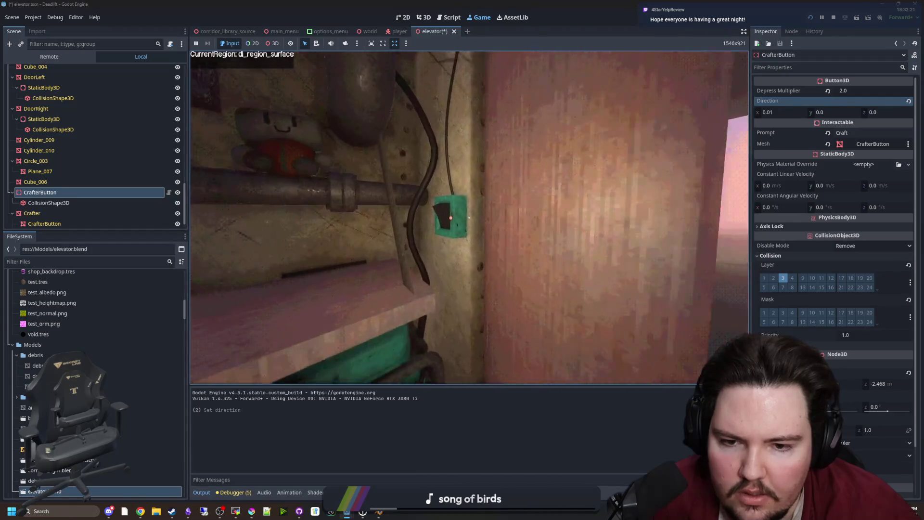
Step: Walk to the desk and washer, then stop the game and save the elevator scene
key("e")
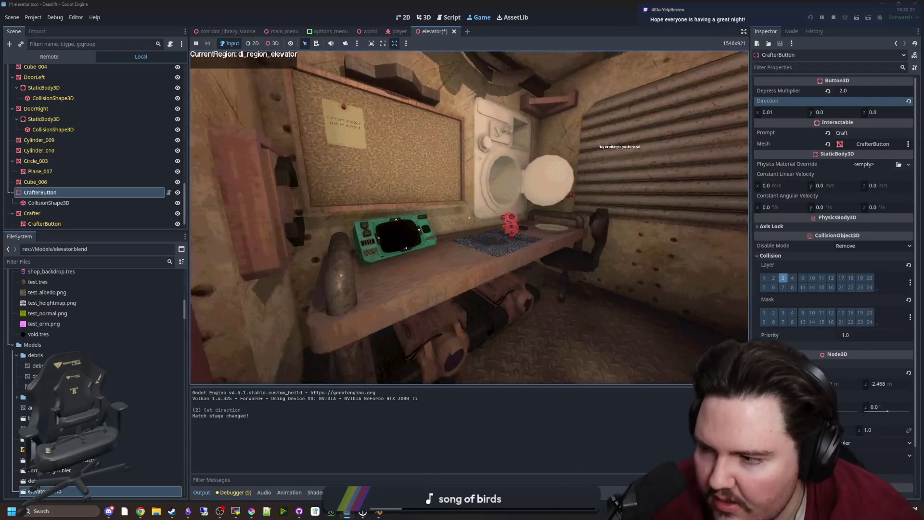
key("w")
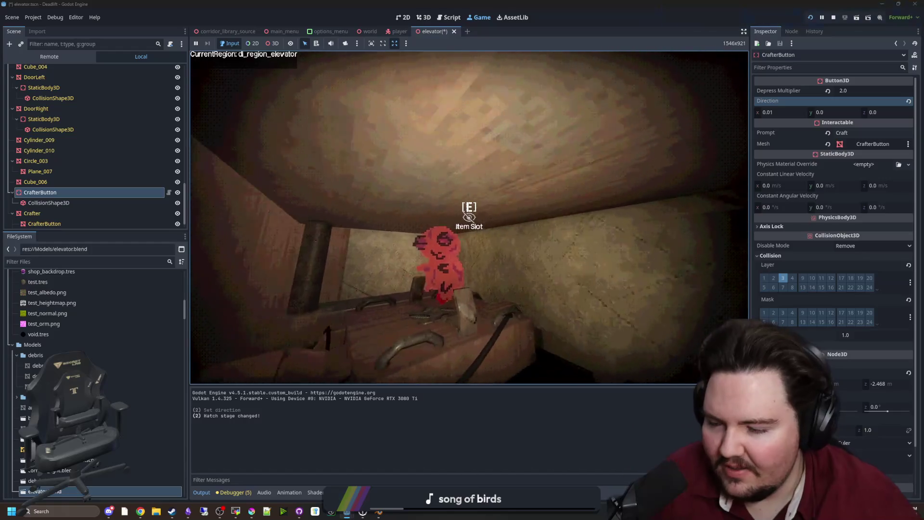
key("s")
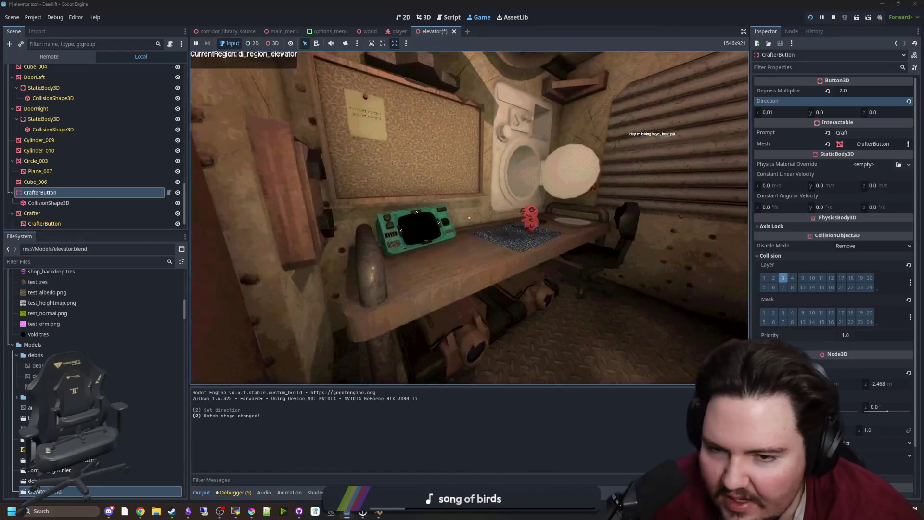
key("w")
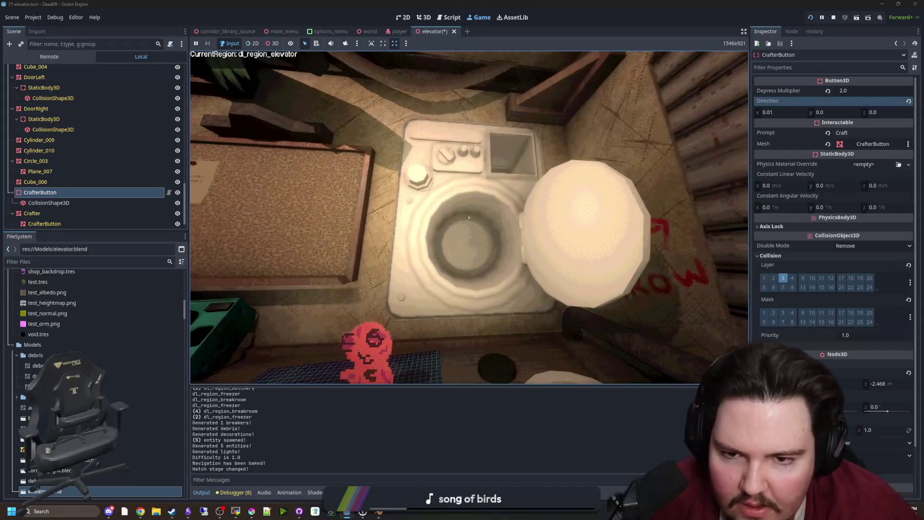
mouse_move(469, 218)
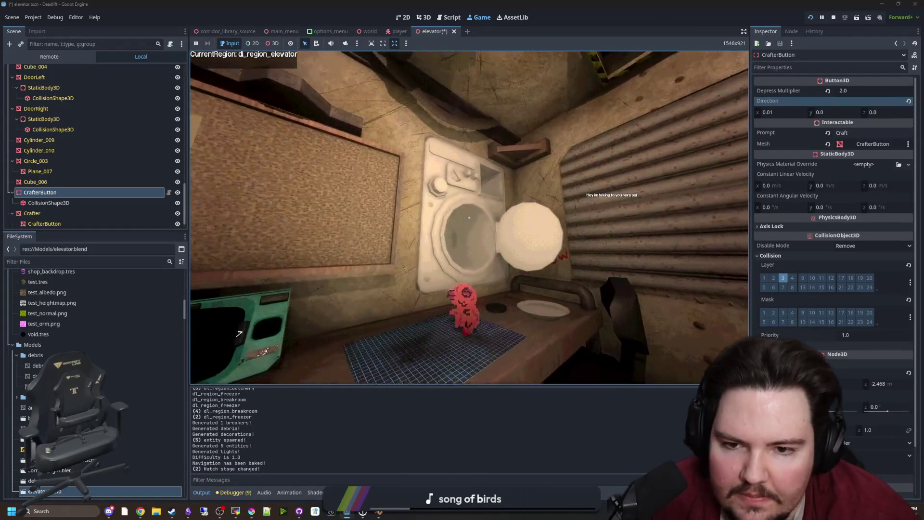
key("w")
key("s")
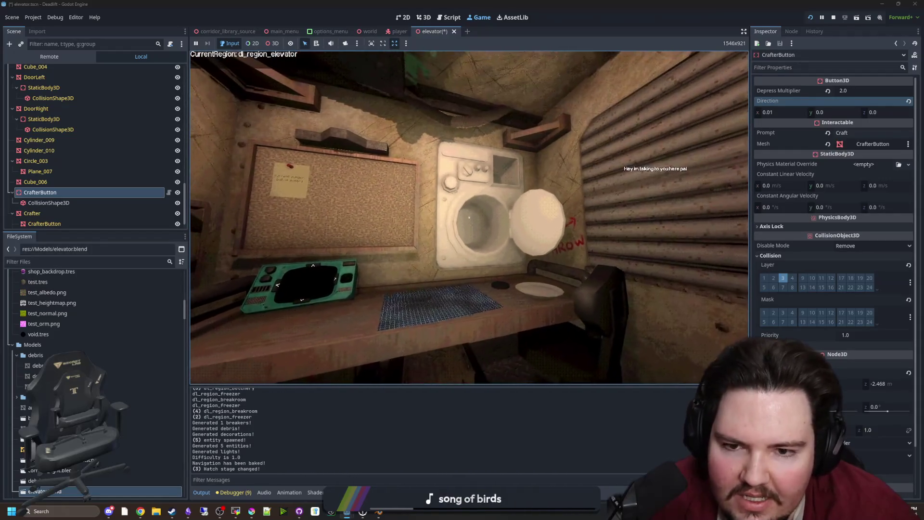
key("super")
left_click(835, 22)
key("ctrl+s")
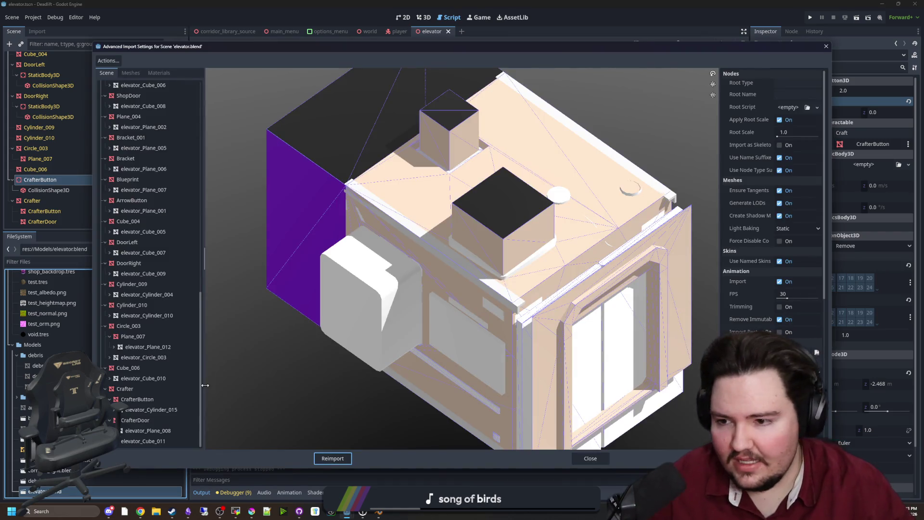
Step: Enable Physics for the Crafter mesh, clear mask layer 1, and reimport elevator.blend
left_click(141, 392)
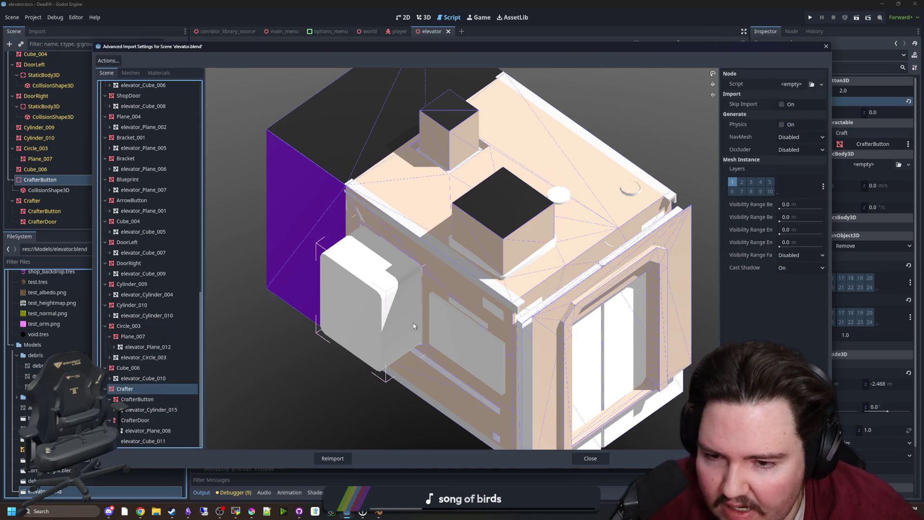
left_click(783, 125)
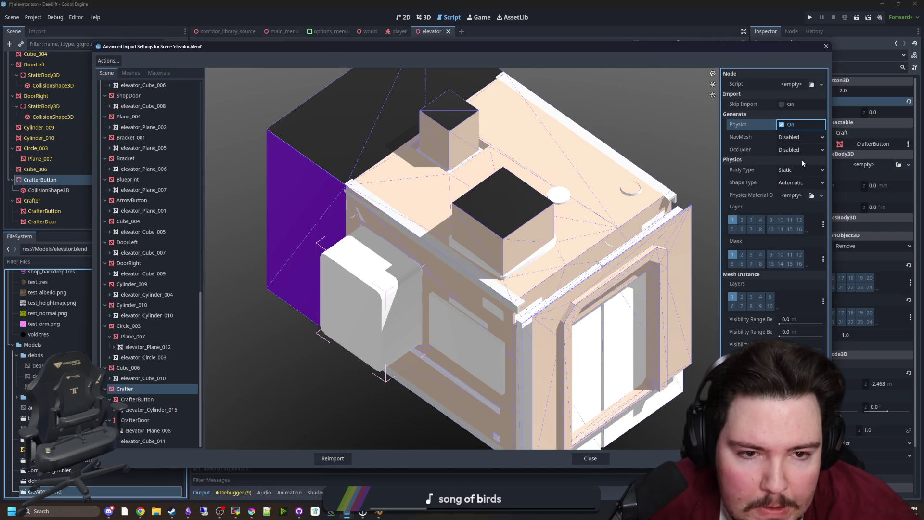
left_click(732, 254)
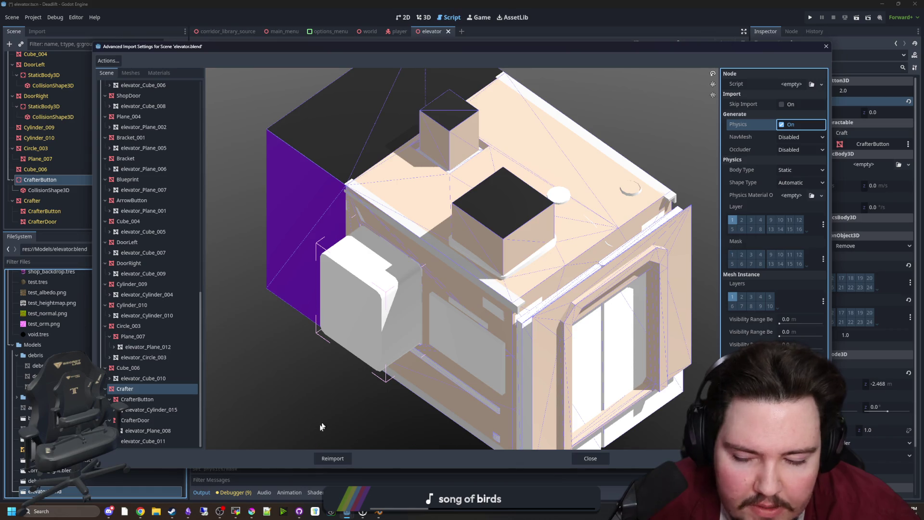
left_click(332, 458)
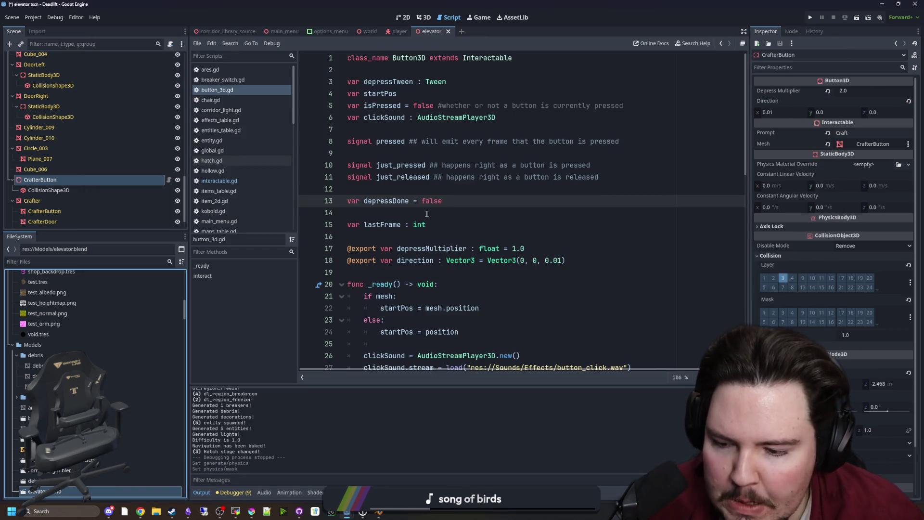
Step: Inspect CrafterButton in the 3D view, save the scene, and restart the game with F5
left_click(811, 18)
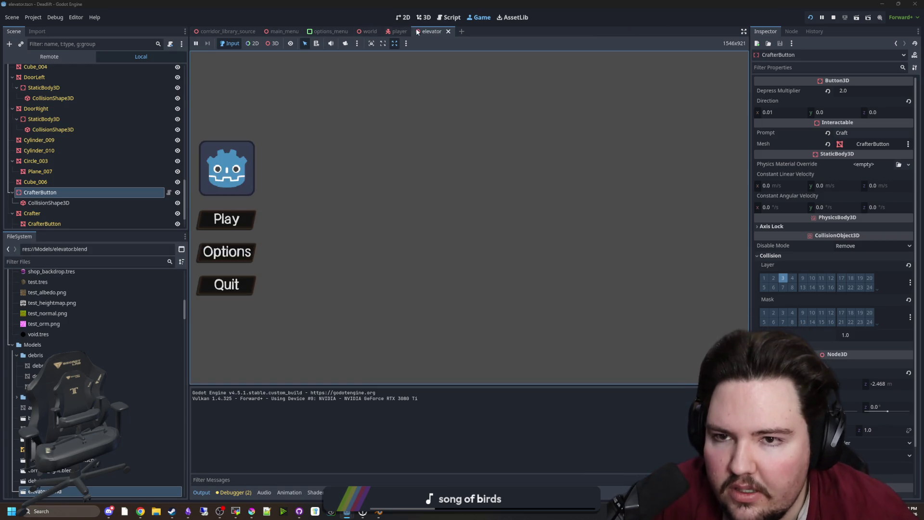
left_click(424, 17)
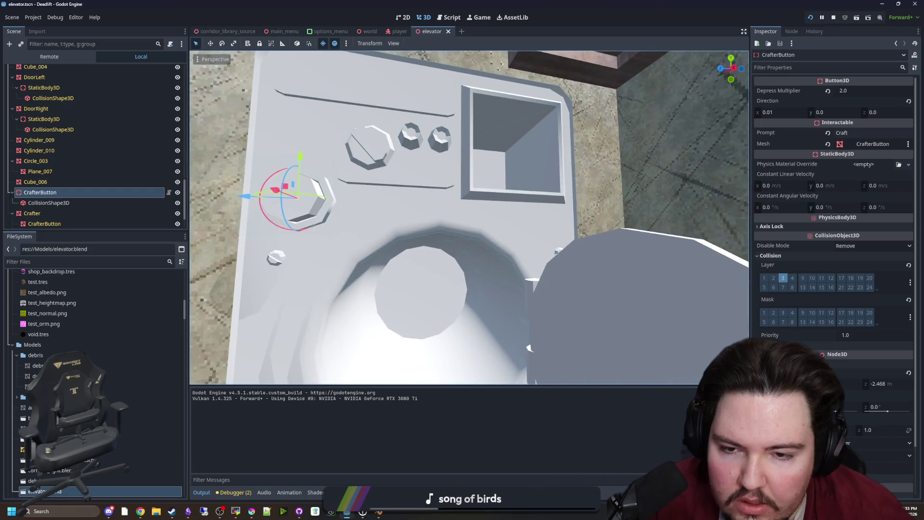
key("ctrl+s")
left_click_drag(505, 247, 433, 216)
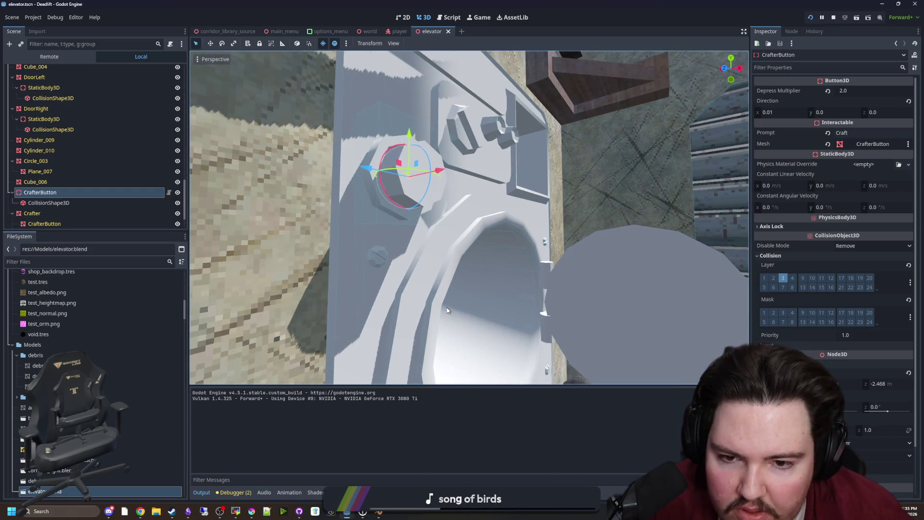
key("F5")
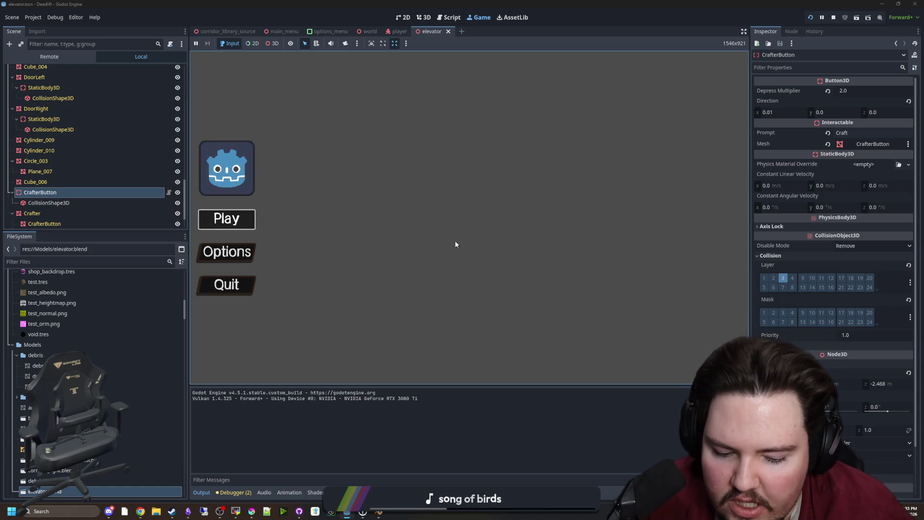
Step: Play from the menu, walk through the doorway into the elevator, and approach the crafter and washer
key("Return")
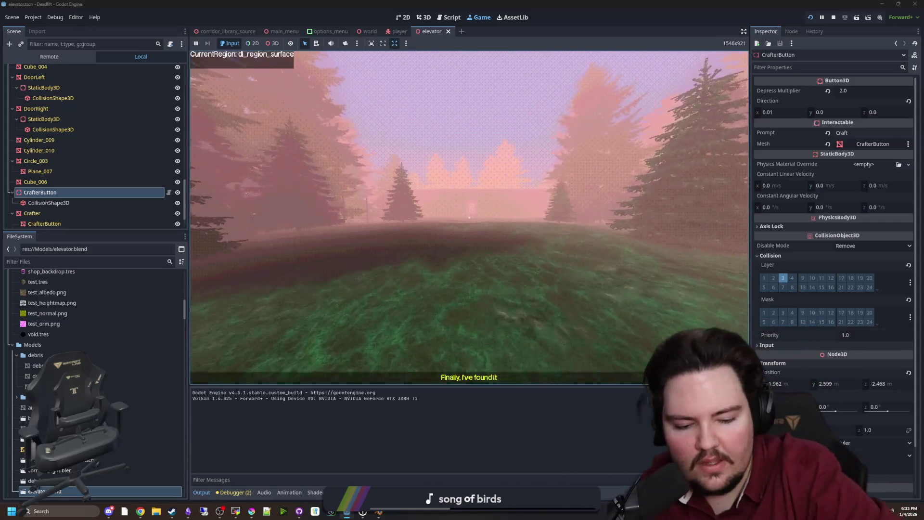
key("w")
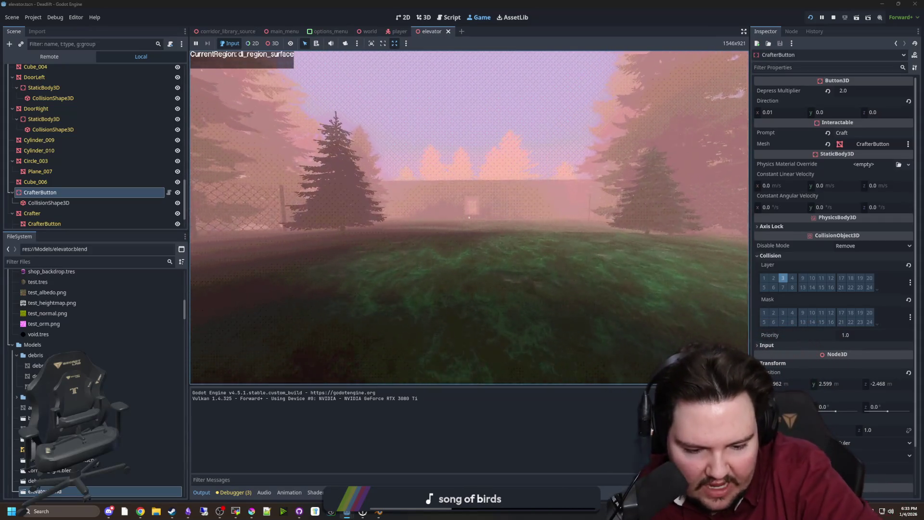
key("w")
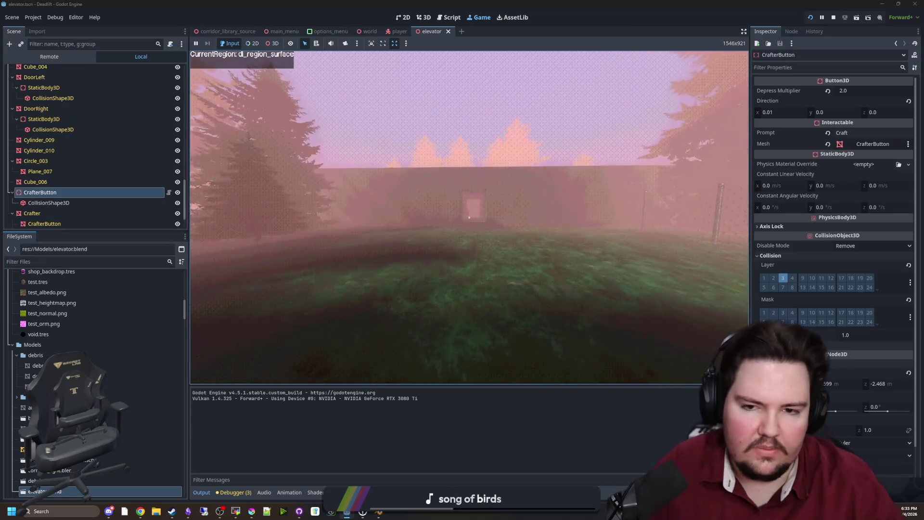
key("w")
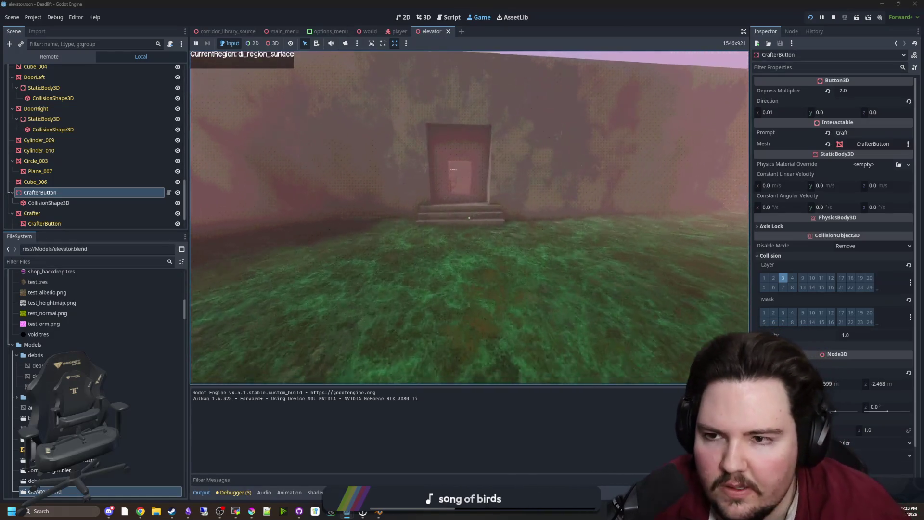
key("w")
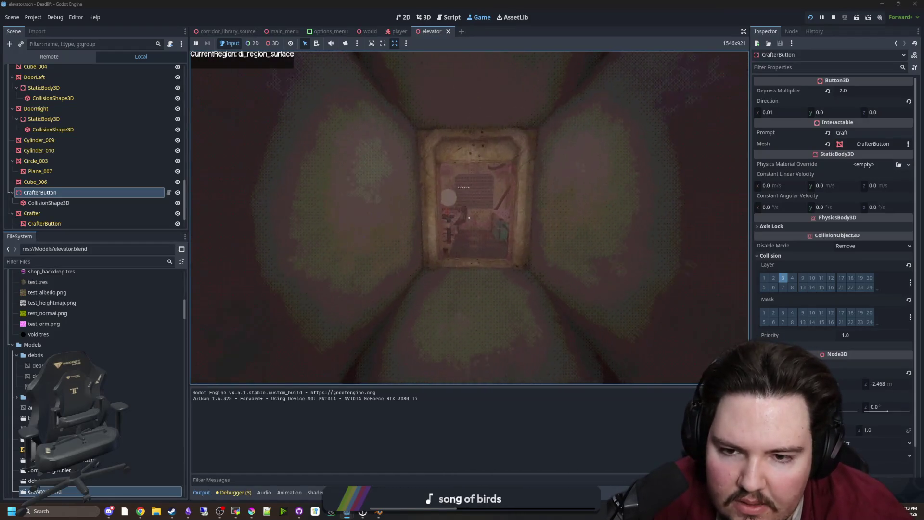
key("w")
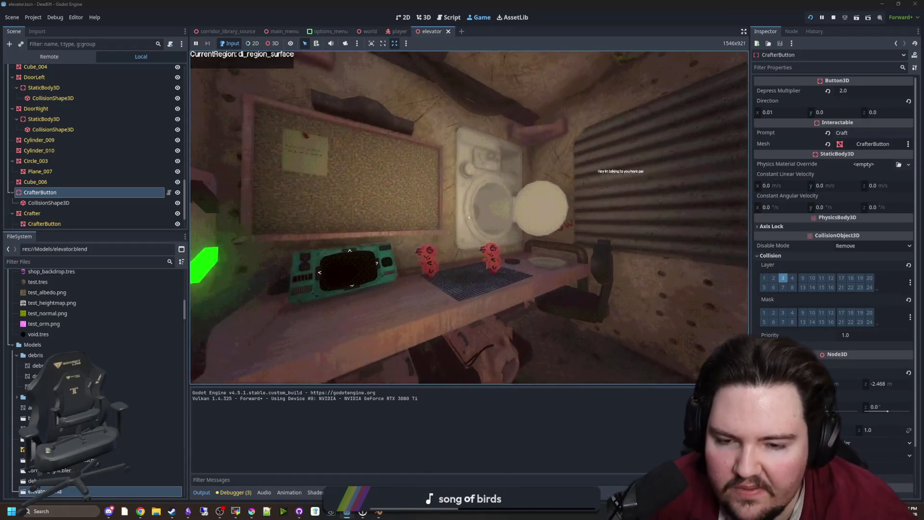
key("w")
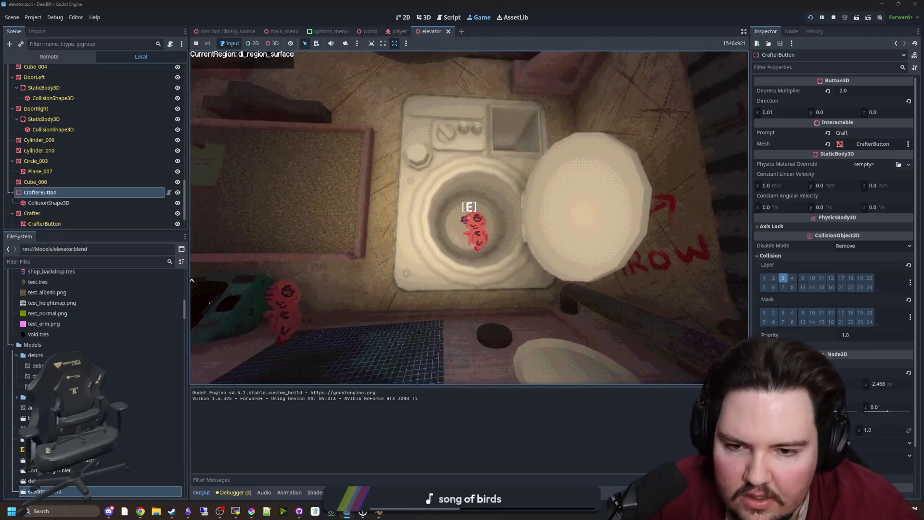
key("s")
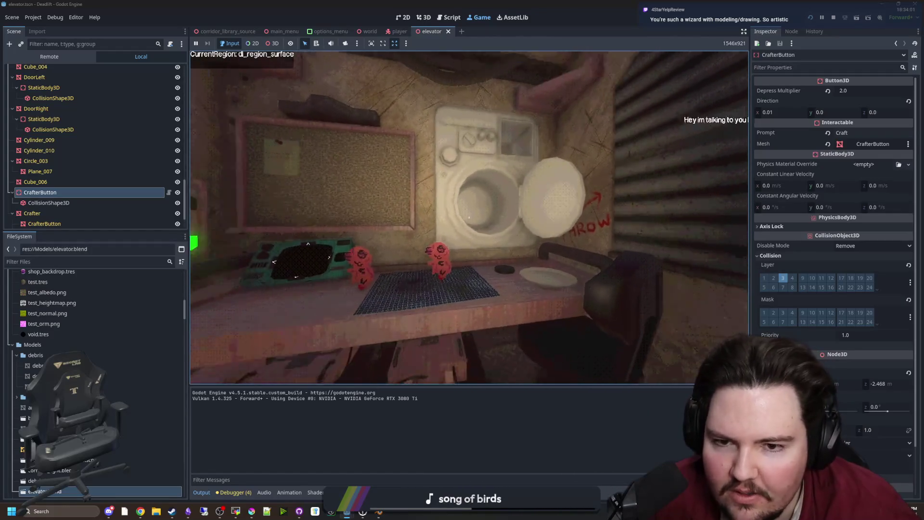
key("w")
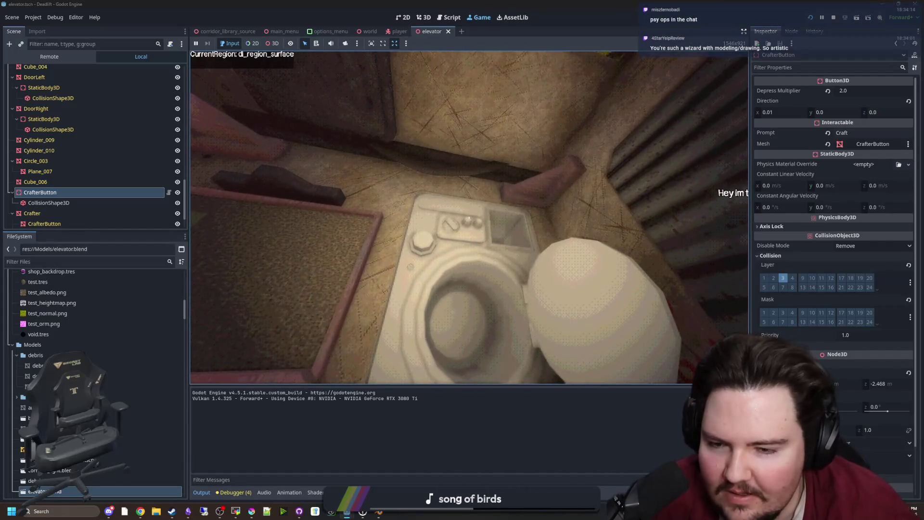
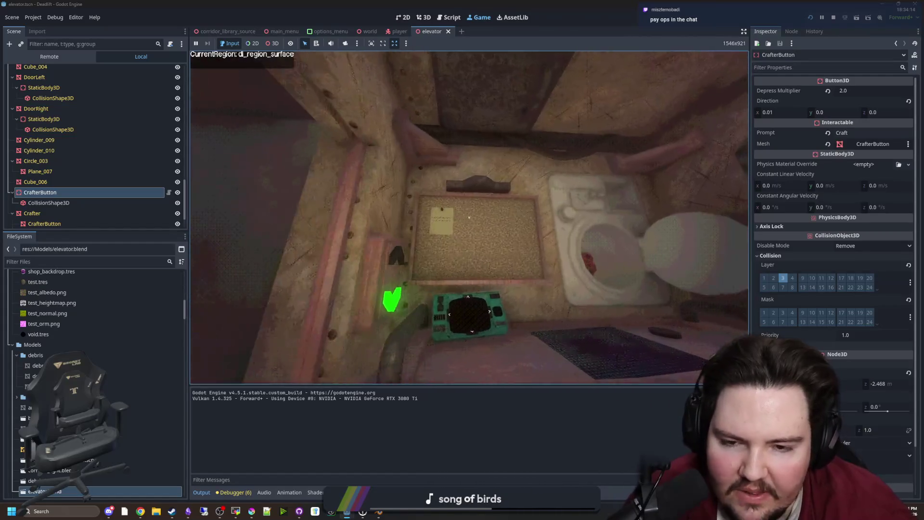
Step: Carry a pink creature around the elevator crafter in the running game, then pause it
key("e")
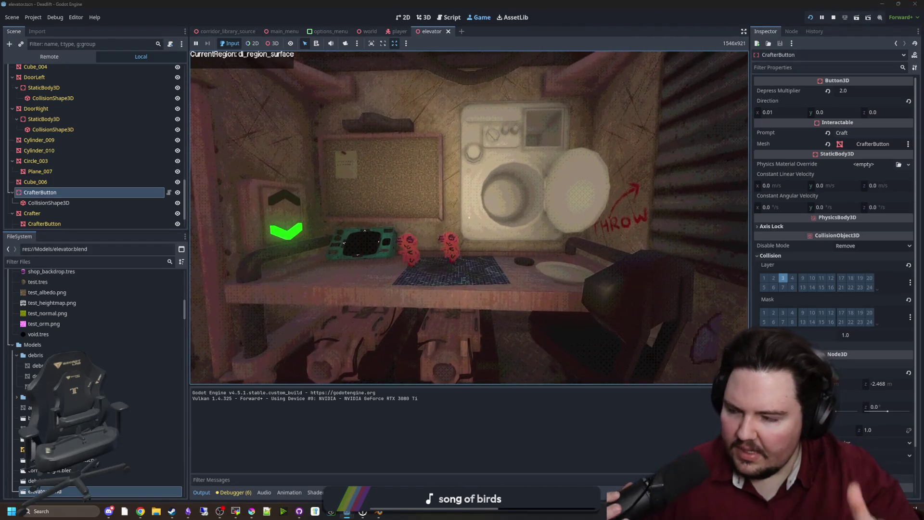
key("w")
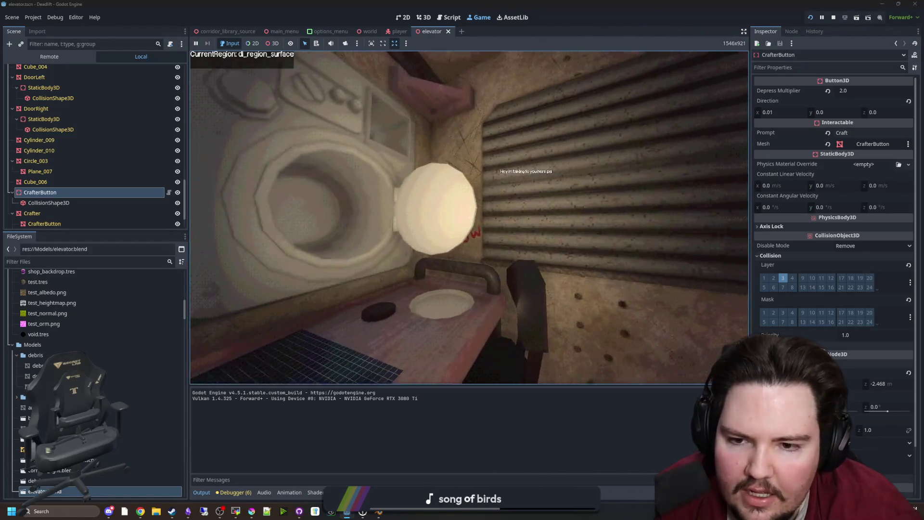
key("s")
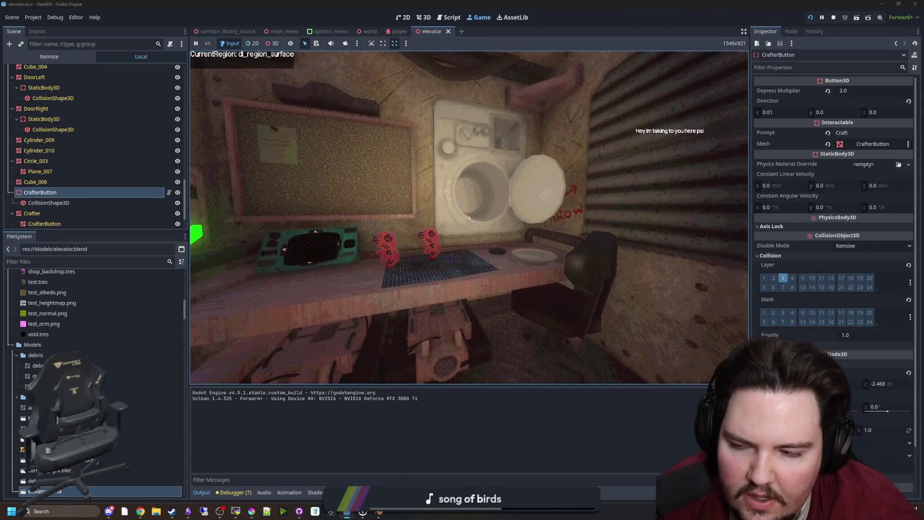
key("super")
key("super")
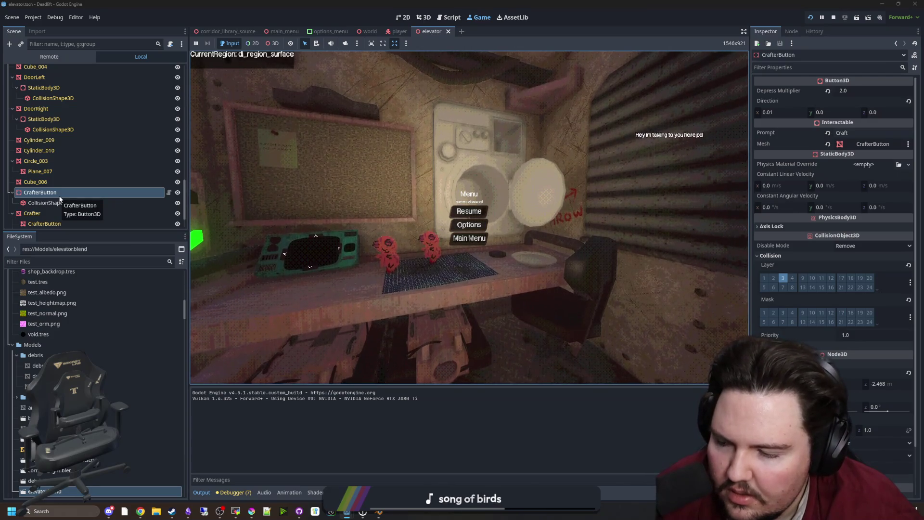
left_click(60, 495)
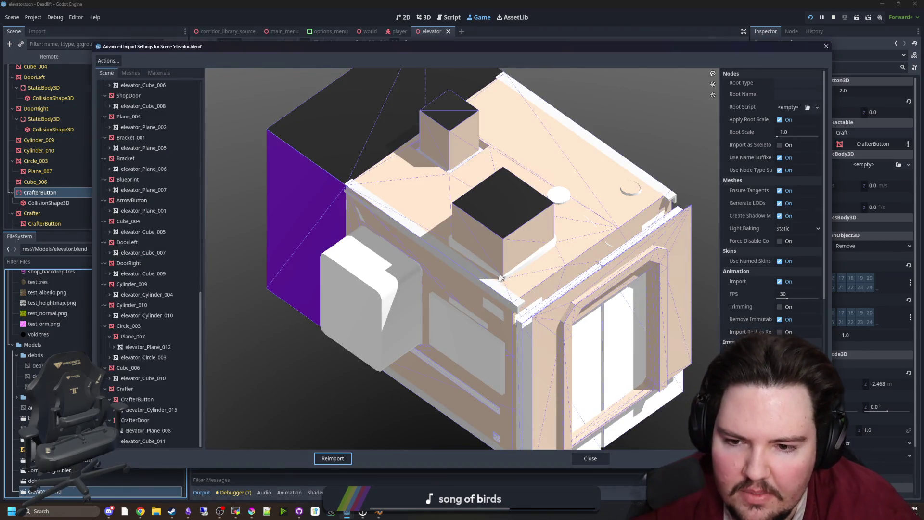
Step: Turn on physics generation for CrafterDoor and reimport elevator.blend
left_click(140, 399)
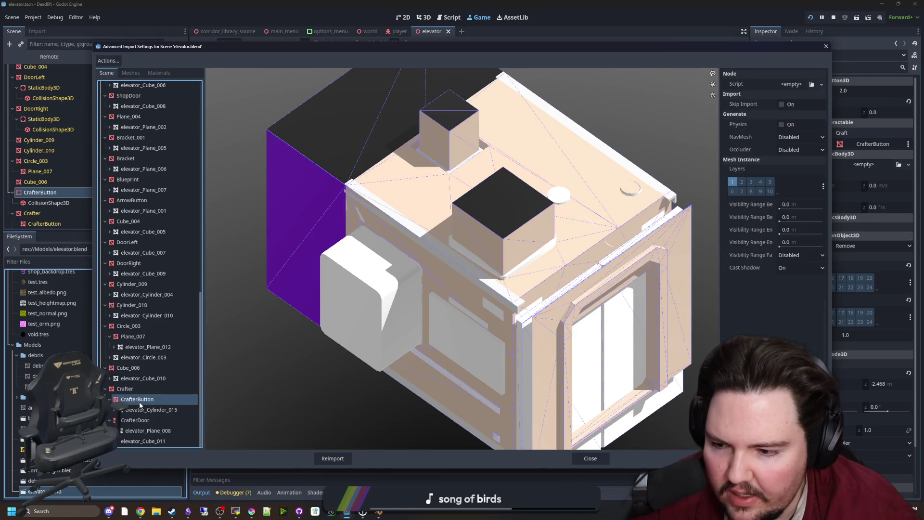
left_click(144, 420)
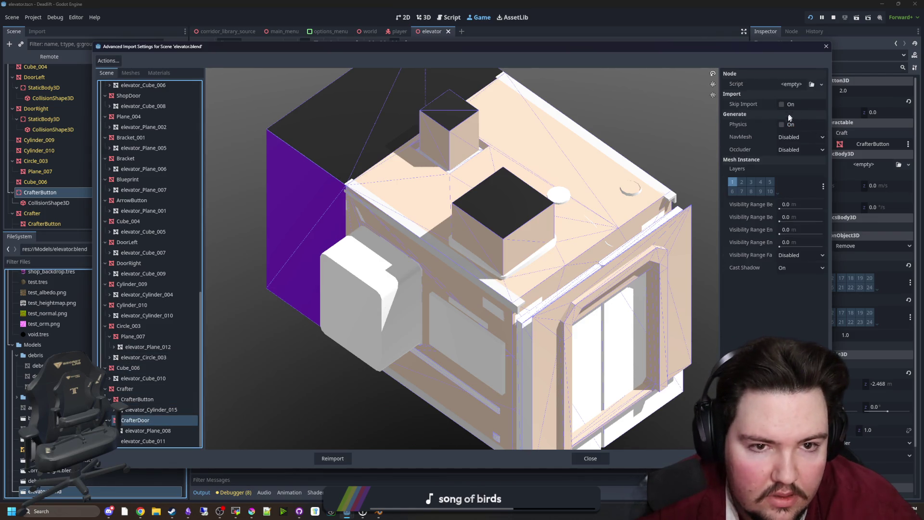
left_click(781, 125)
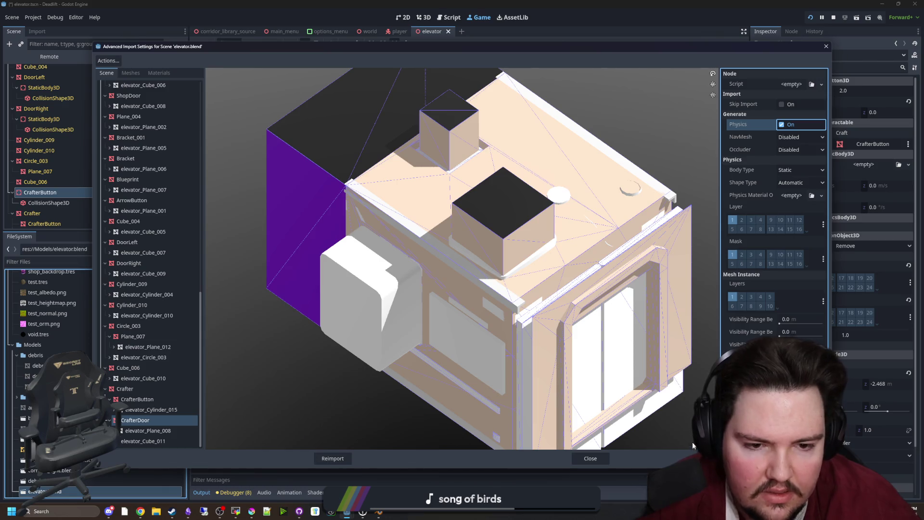
left_click(333, 458)
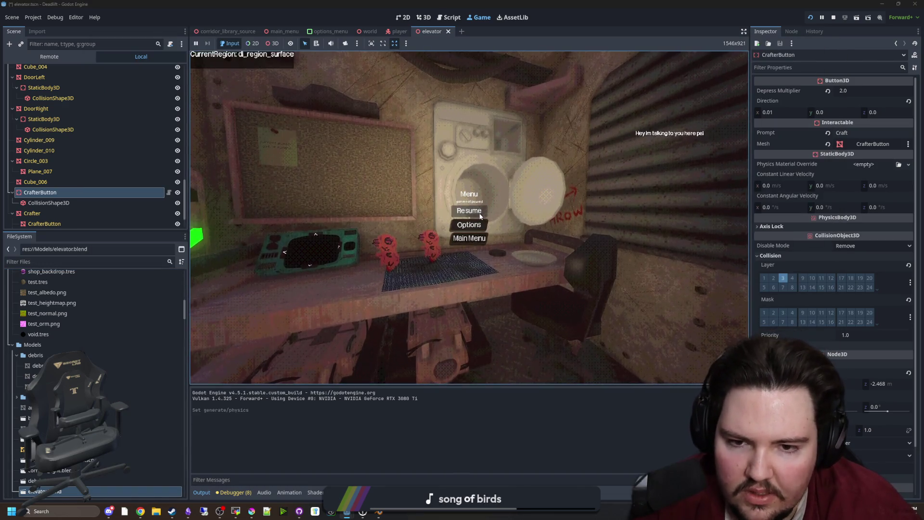
Step: Resume the game to test the door, stop it, and run the project again
left_click(469, 211)
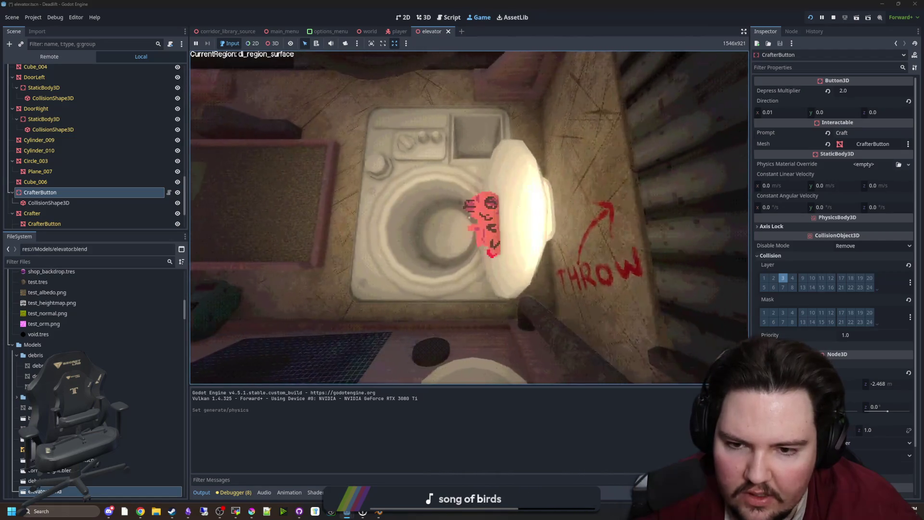
key("super")
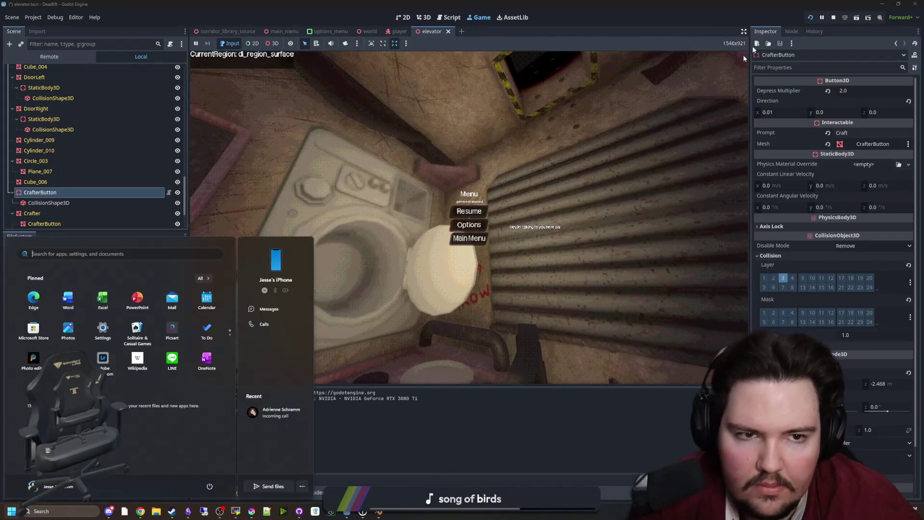
key("F8")
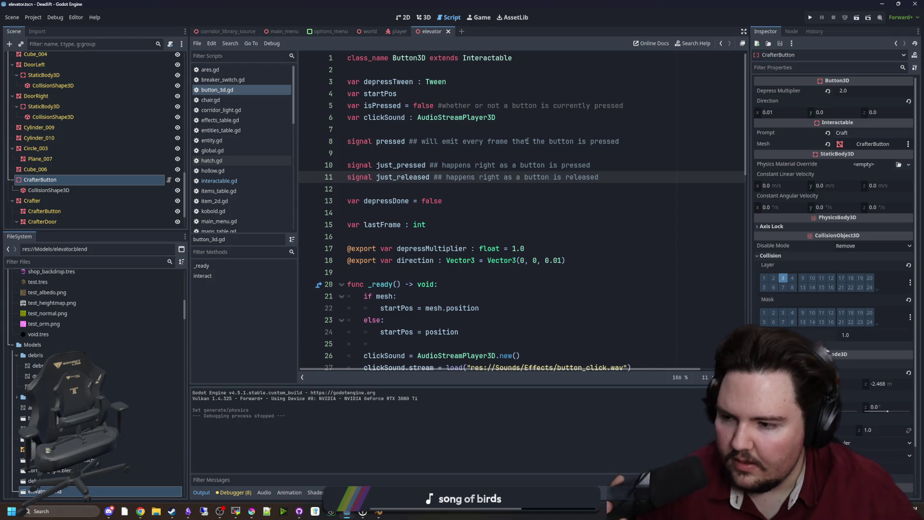
left_click(810, 17)
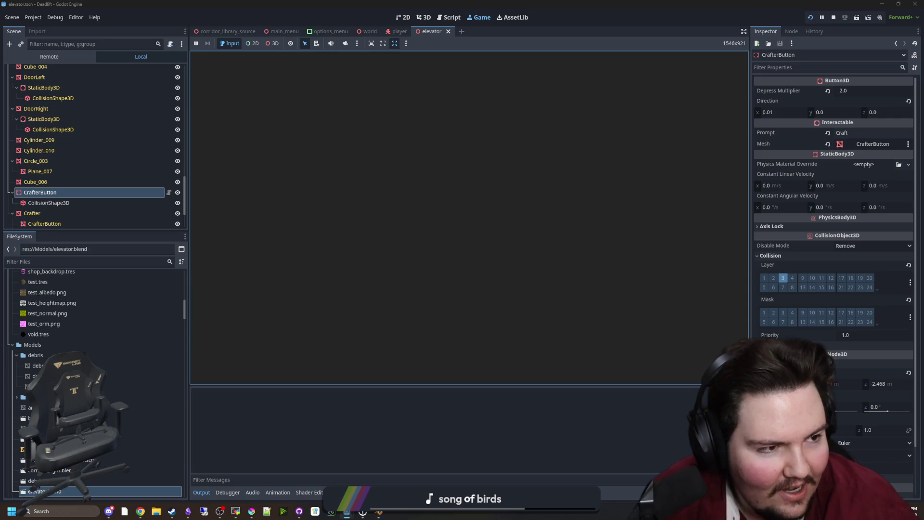
Step: In Blender, frame the CrafterButton knob and select its parent Crafter object
key("alt+Tab")
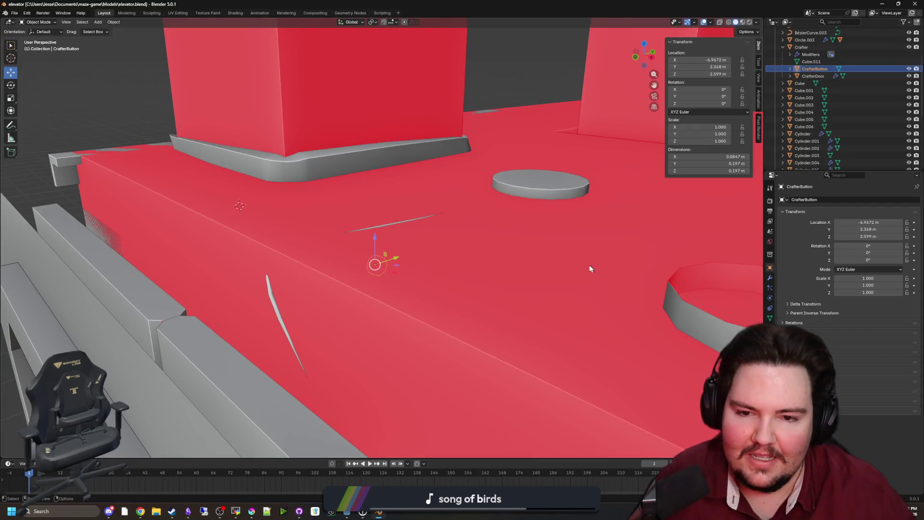
right_click(590, 264)
key("Escape")
key("KP_Decimal")
scroll(440, 273, "up", 3)
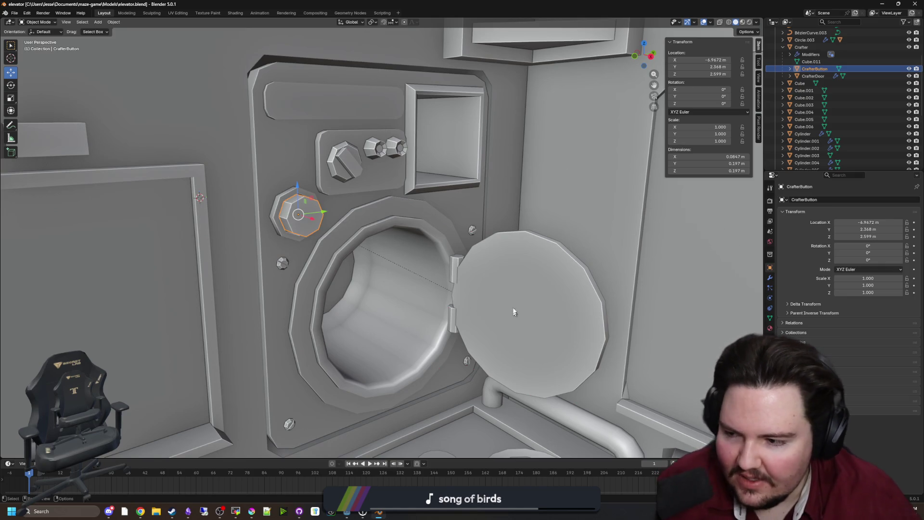
left_click(392, 150)
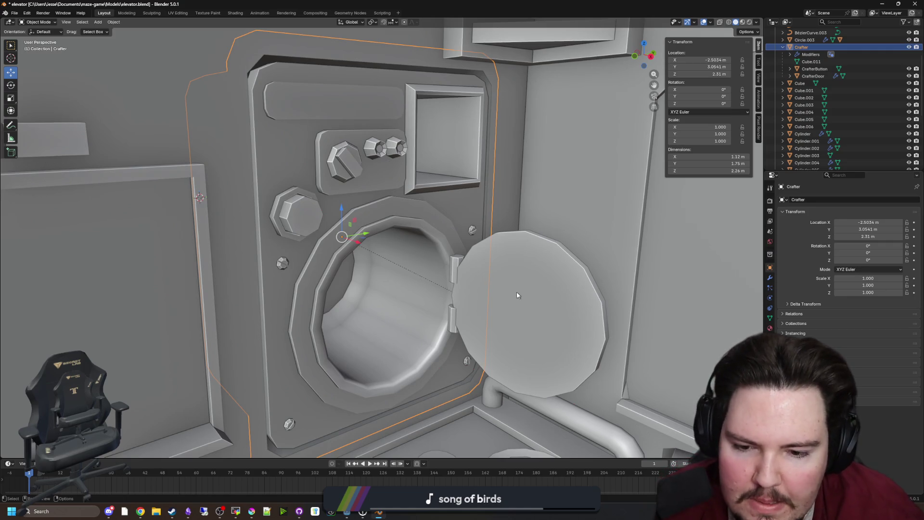
mouse_move(477, 231)
left_mouse_down()
mouse_move(393, 231)
mouse_move(409, 243)
left_mouse_up()
Step: Enter Edit Mode and select the front panel faces, extending along edge loops
scroll(409, 243, "up", 1)
key("Tab")
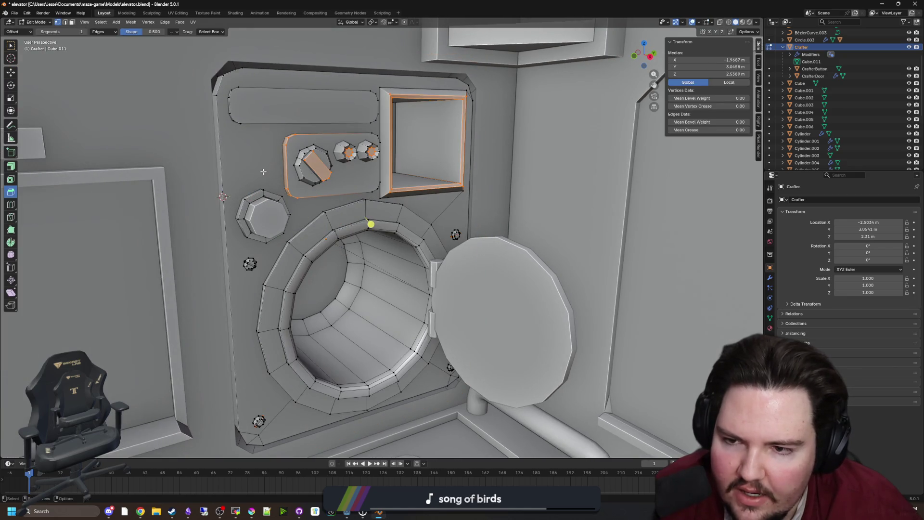
key("alt+a")
left_click(11, 46)
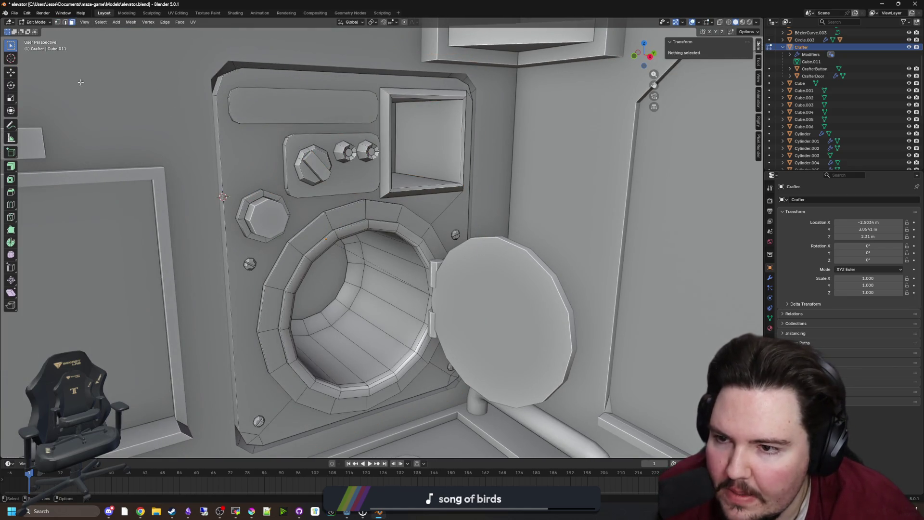
key("ctrl+z")
key("ctrl+z")
key("ctrl+shift+z")
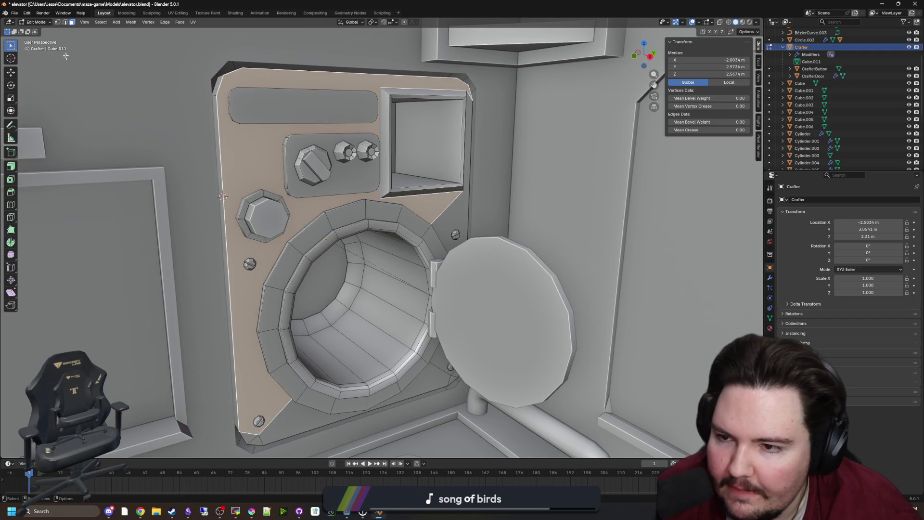
left_click(100, 21)
mouse_move(148, 132)
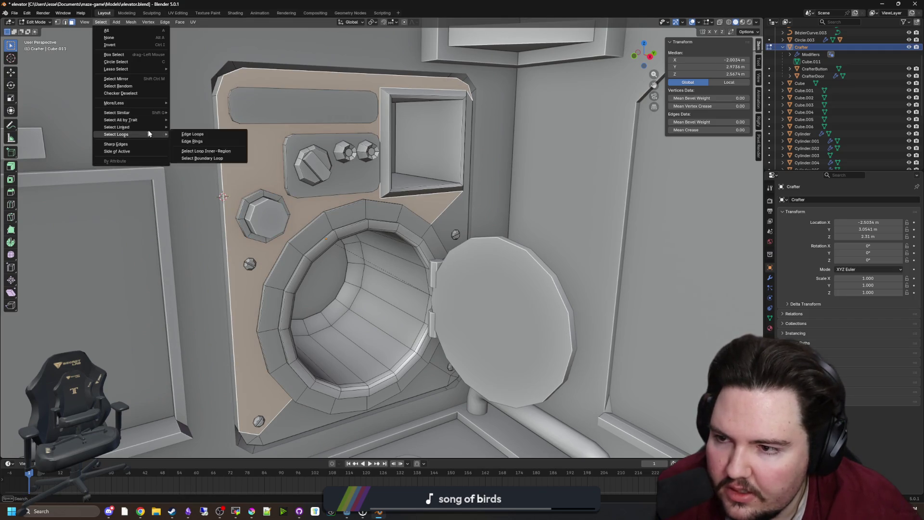
left_click(206, 127)
scroll(232, 173, "left", 3)
Step: Add a material slot to the Crafter mesh and create a new material in it
left_click(769, 327)
left_click(917, 199)
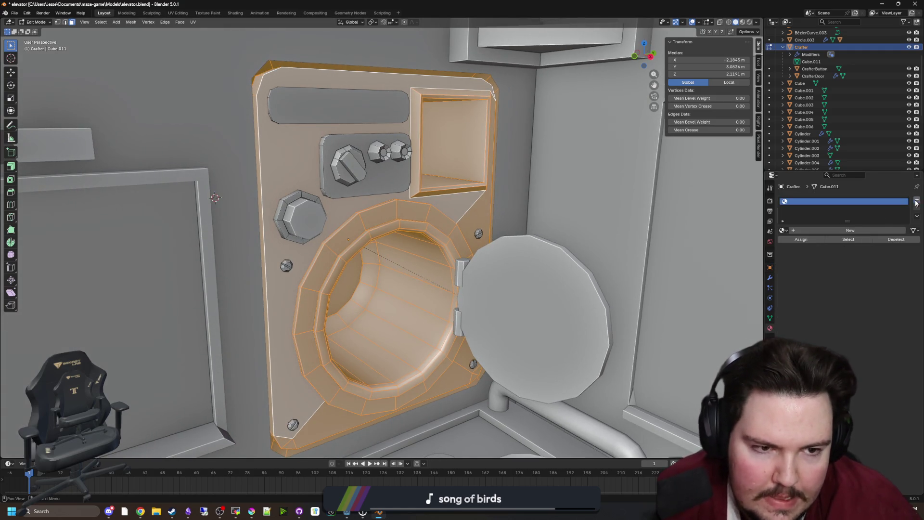
left_click_drag(798, 230, 788, 236)
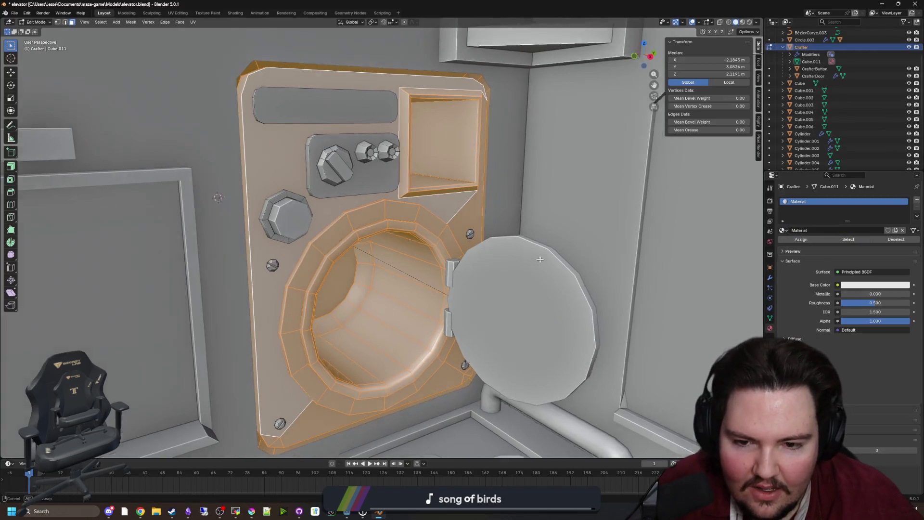
Step: Select a porthole face and extend the selection to the whole connected panel mesh
scroll(541, 259, "up", 1)
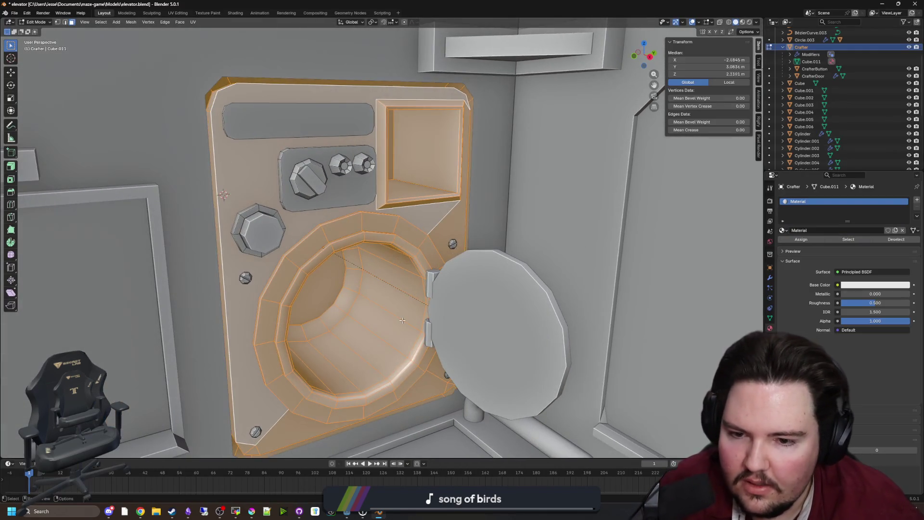
left_click(402, 320)
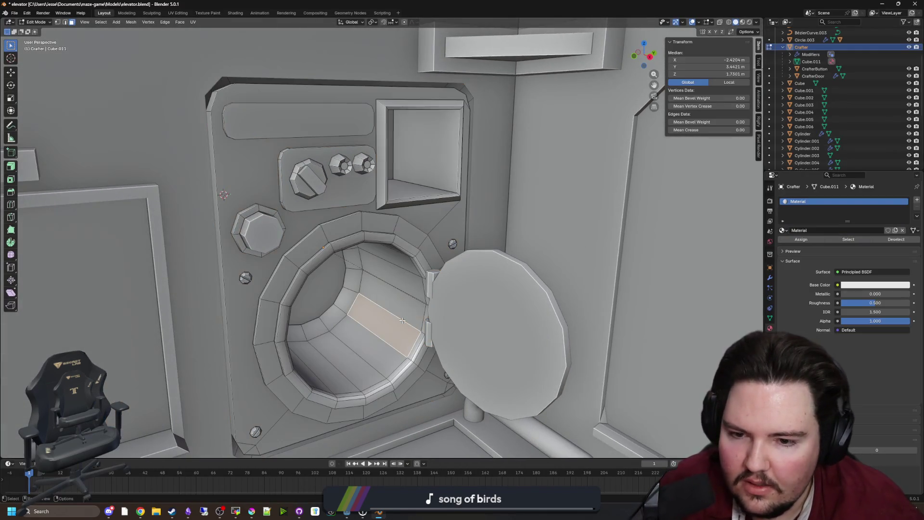
scroll(413, 302, "down", 1)
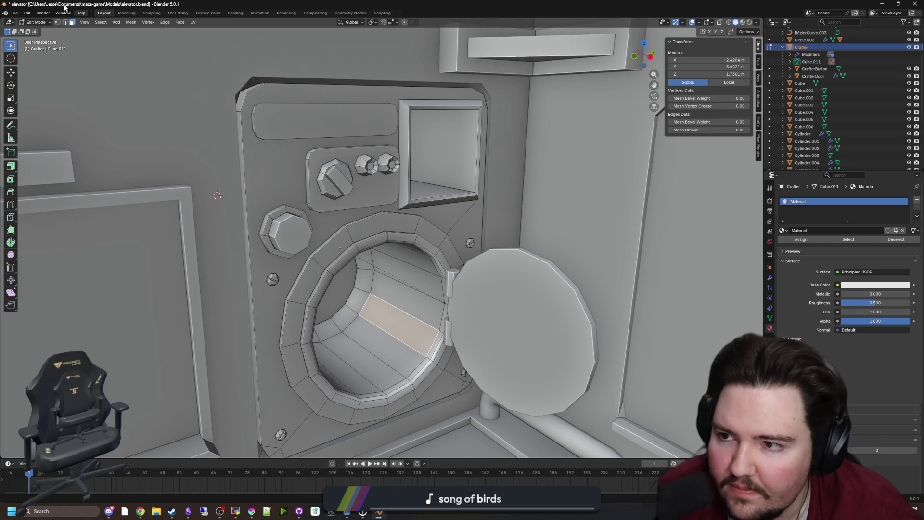
left_click(109, 22)
mouse_move(156, 127)
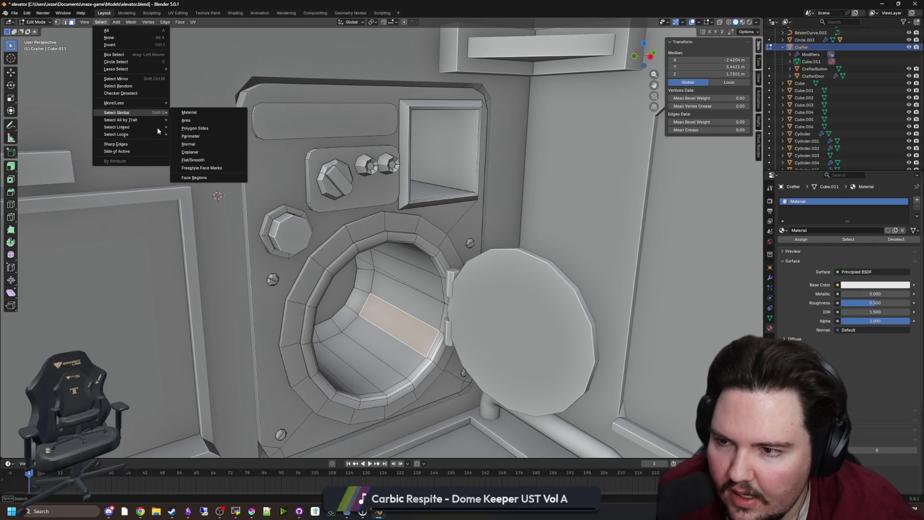
left_click(185, 126)
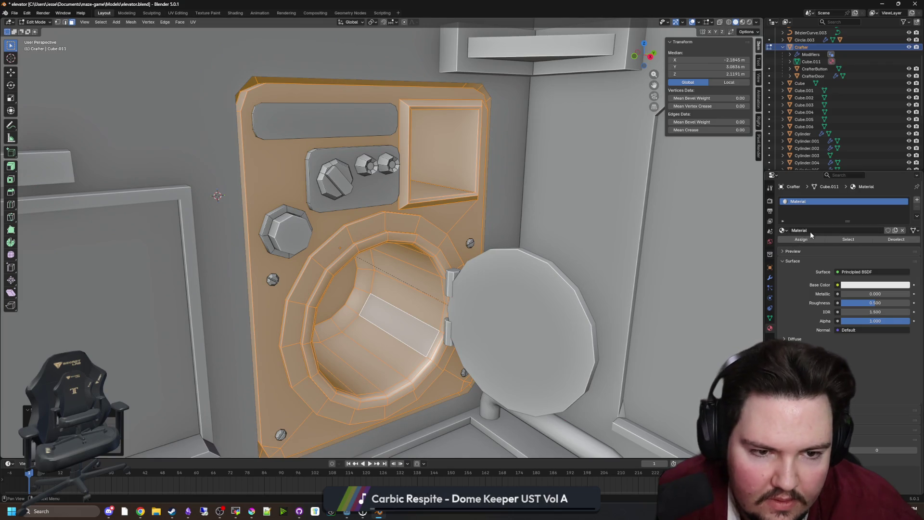
Step: Rename the crafter's material to PaintedMetal
left_click(783, 230)
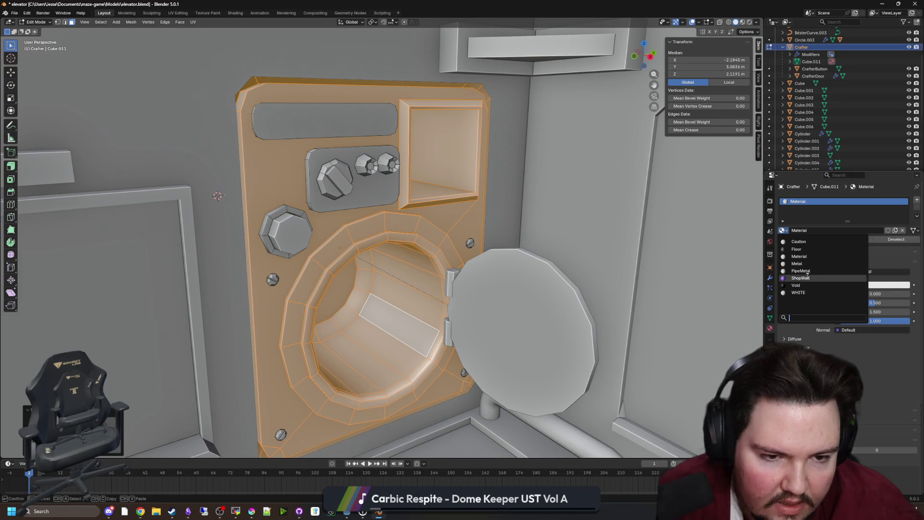
double_click(816, 231)
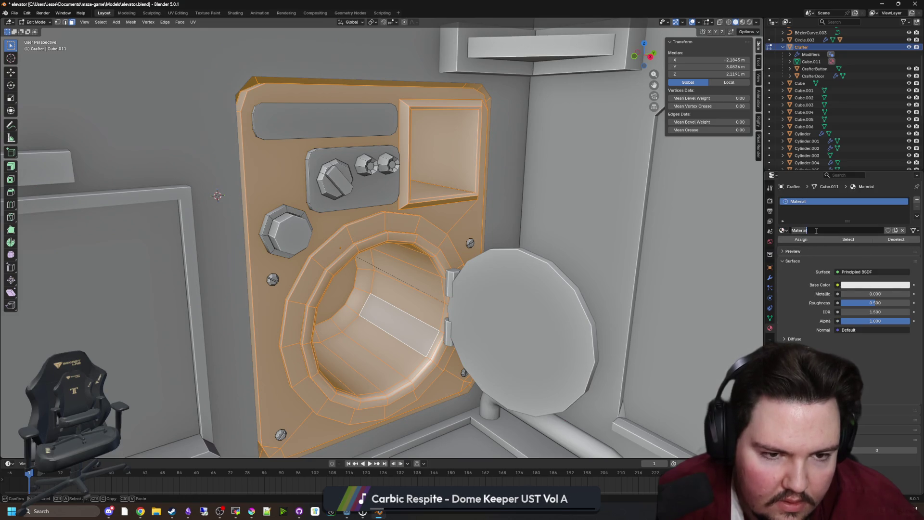
type("PaintedMetal")
key("Return")
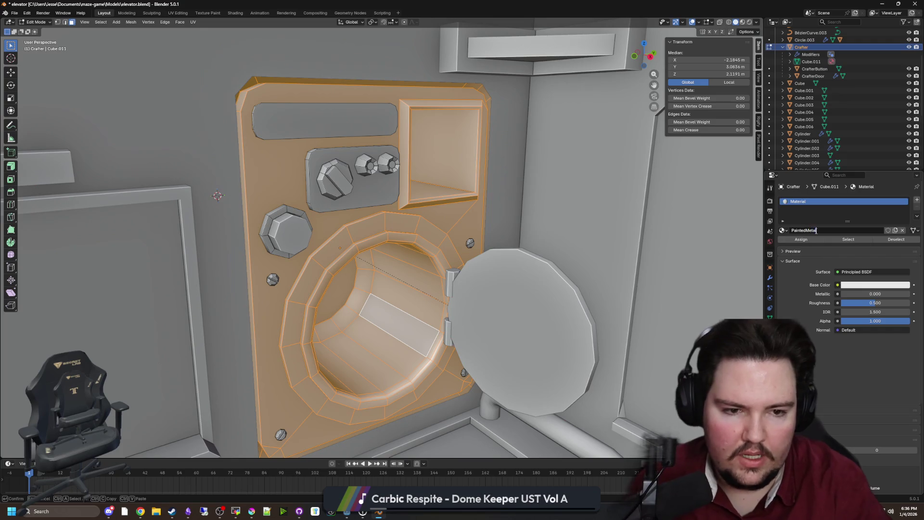
Step: Switch to Material Preview and set PaintedMetal's base colour to bright cyan
left_click_drag(655, 116, 641, 107)
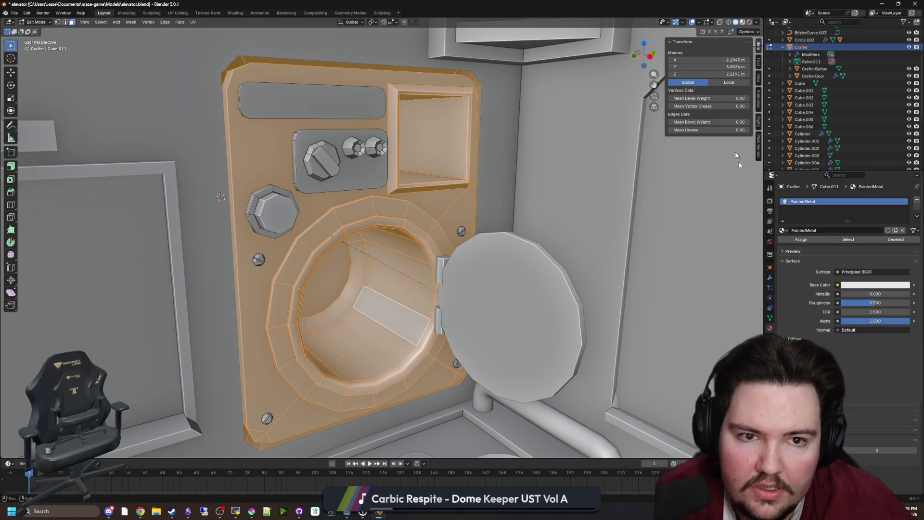
left_click(742, 21)
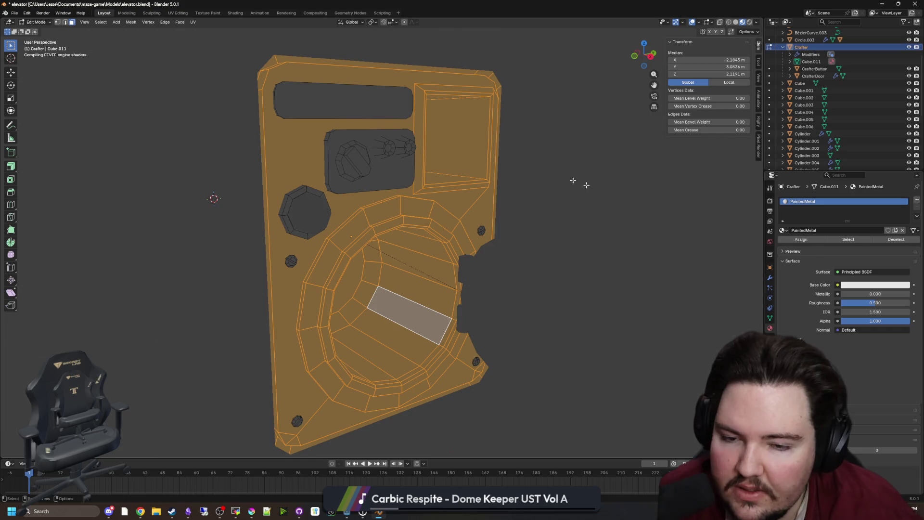
left_click(875, 285)
left_click_drag(877, 190, 882, 160)
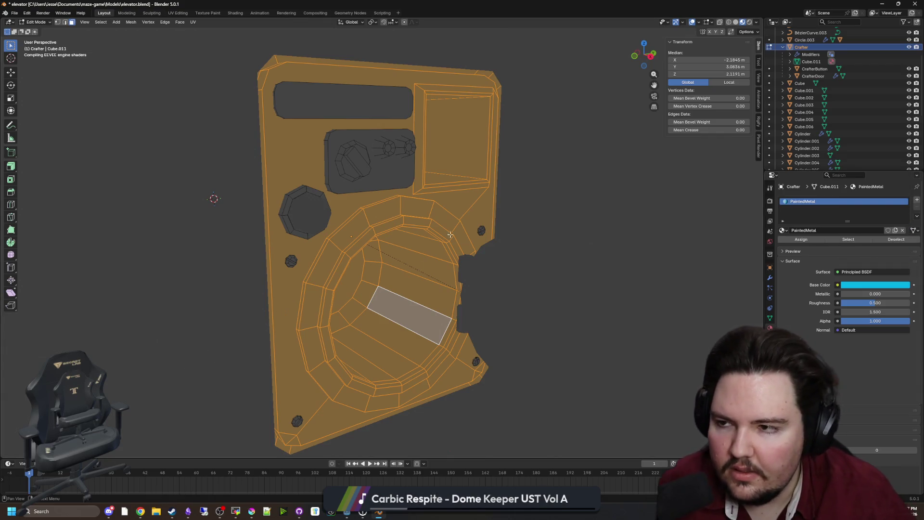
left_click_drag(526, 206, 556, 232)
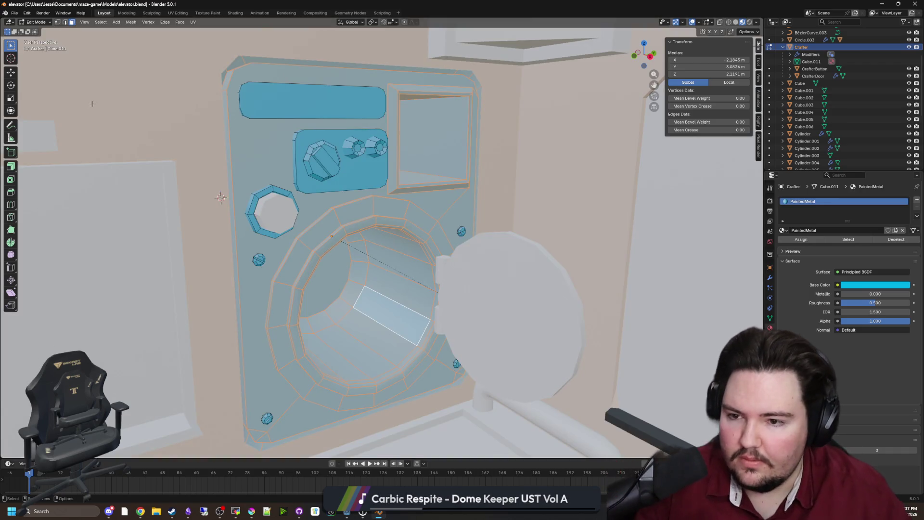
Step: Select the hexagon hole's whole rim using Select Linked
left_click(325, 223)
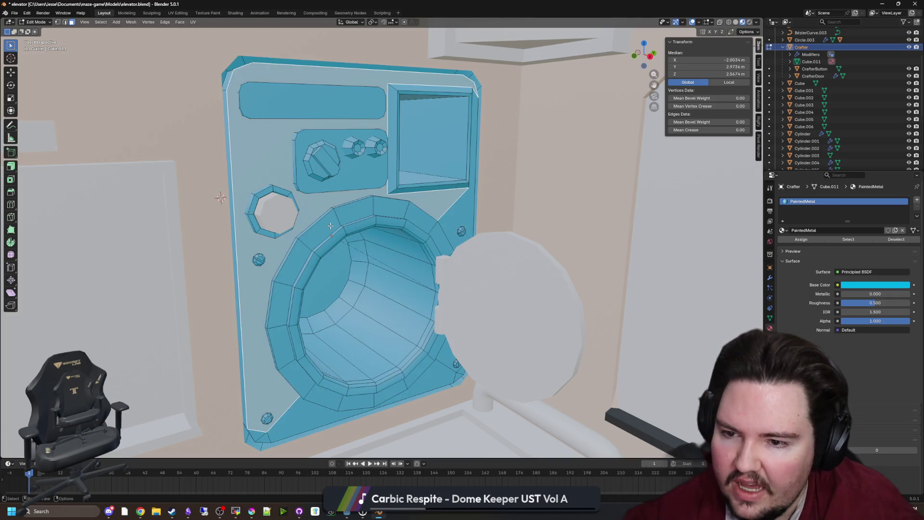
left_click(381, 210)
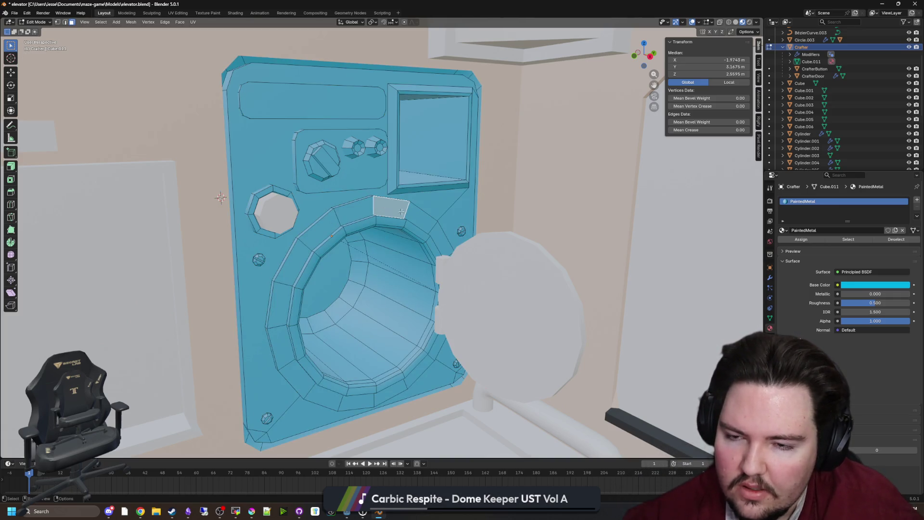
left_click(266, 214)
left_click(286, 217)
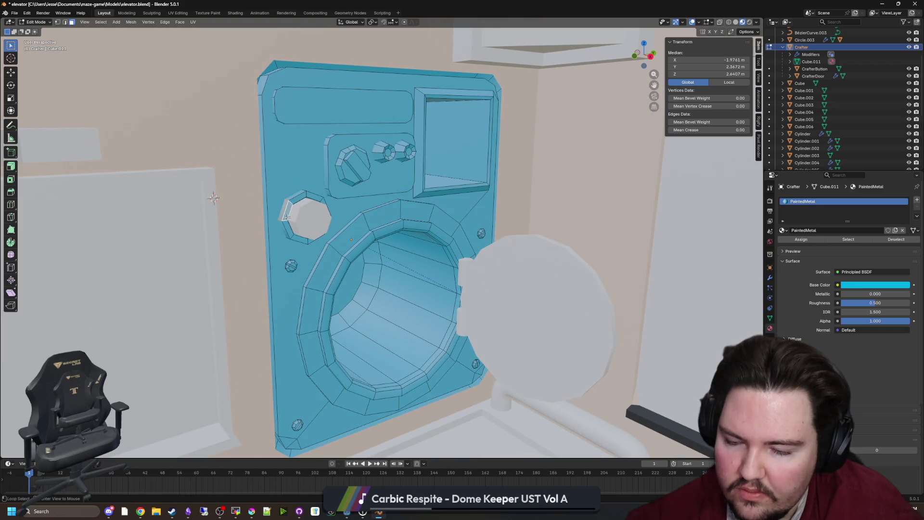
left_click(101, 21)
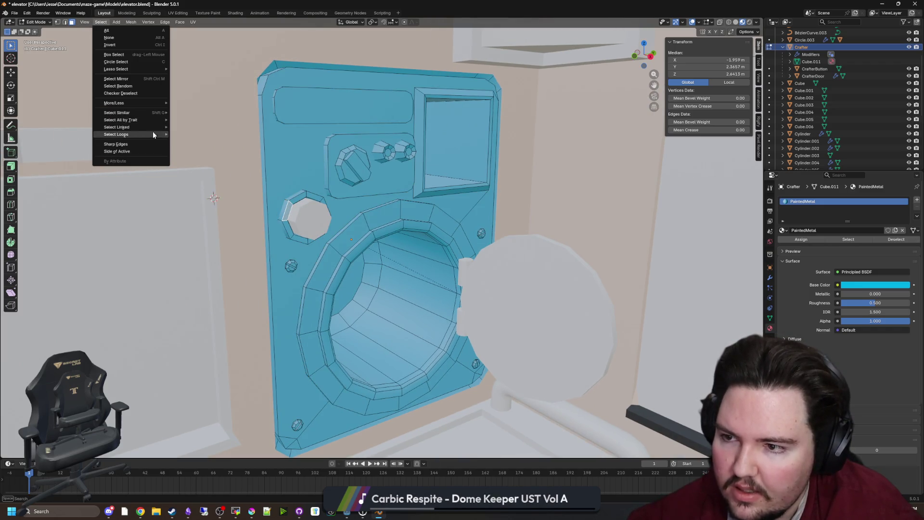
mouse_move(147, 127)
left_click(190, 127)
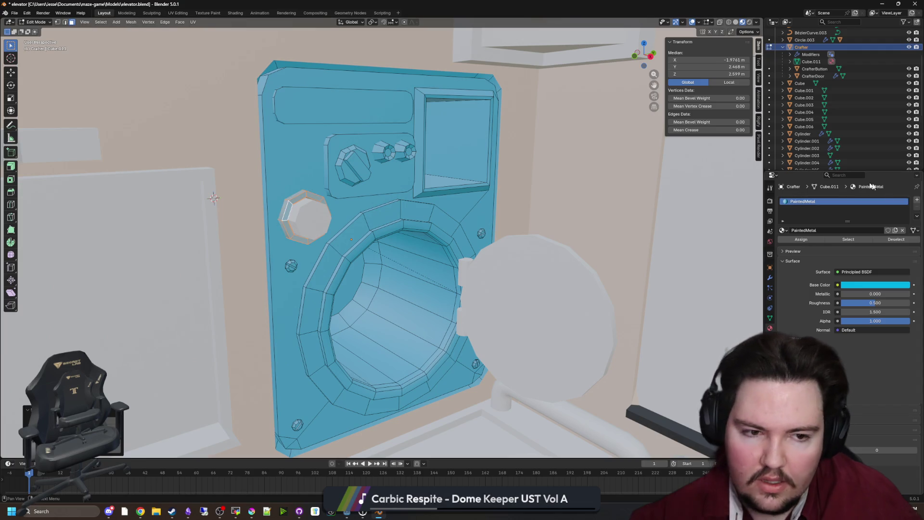
Step: Add a PipeMetal material slot, assign it to the rim, and darken its base colour
left_click(917, 199)
left_click(815, 244)
left_click(782, 244)
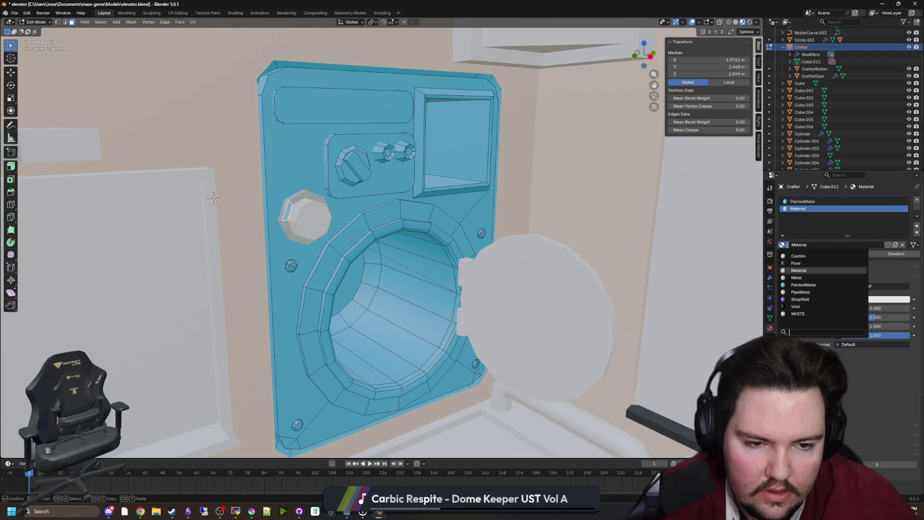
left_click(803, 292)
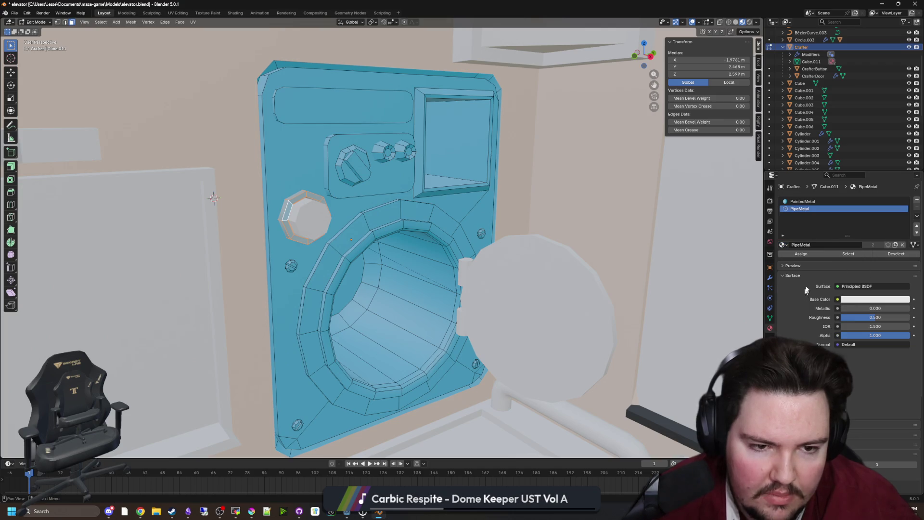
left_click(807, 258)
left_click(850, 301)
left_click_drag(904, 198, 907, 208)
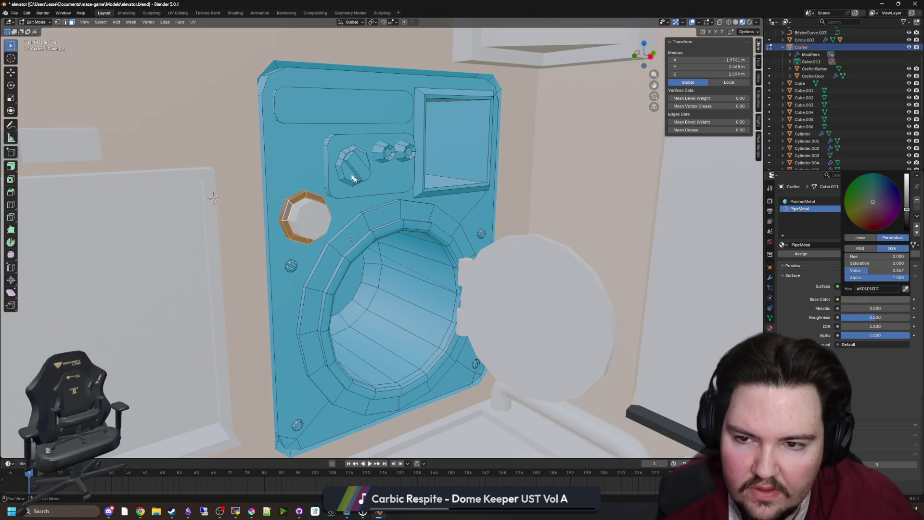
Step: Select all the panel bolts and assign PipeMetal to them
key("Tab")
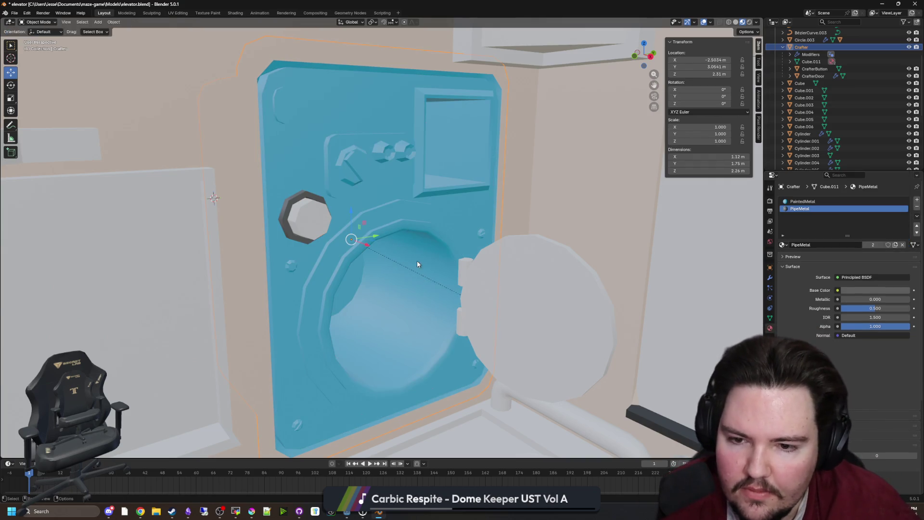
key("Tab")
left_click(302, 278)
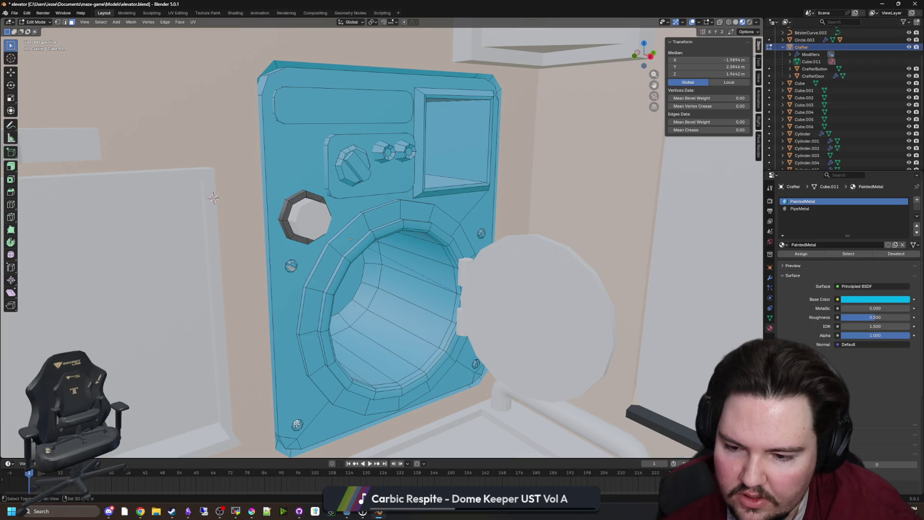
key("l")
key("l")
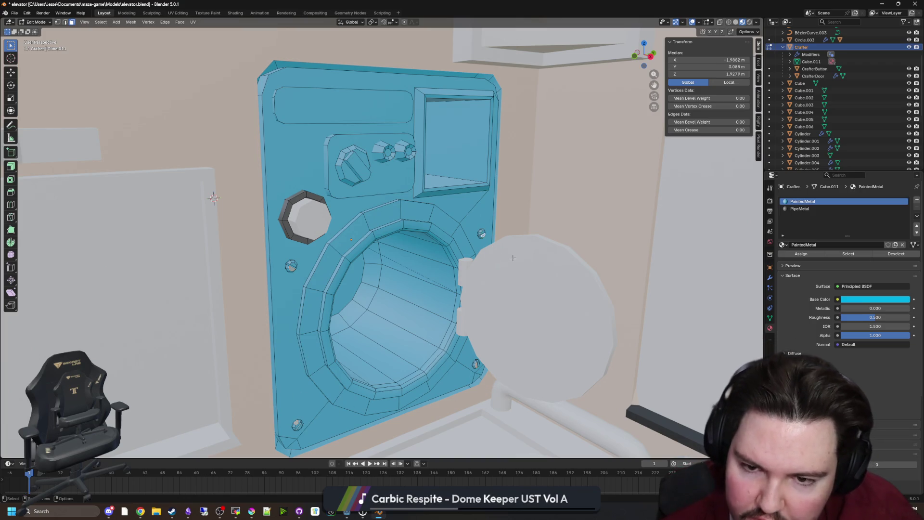
left_click(101, 22)
mouse_move(153, 130)
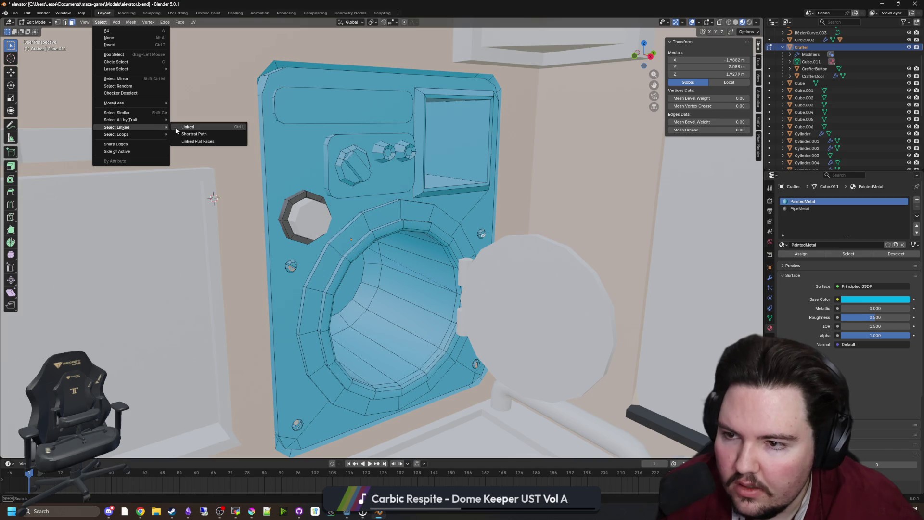
left_click(192, 128)
left_click(808, 210)
left_click(809, 252)
Step: Select the loop of faces around the door opening and assign PipeMetal
left_click(385, 203)
left_click(391, 213)
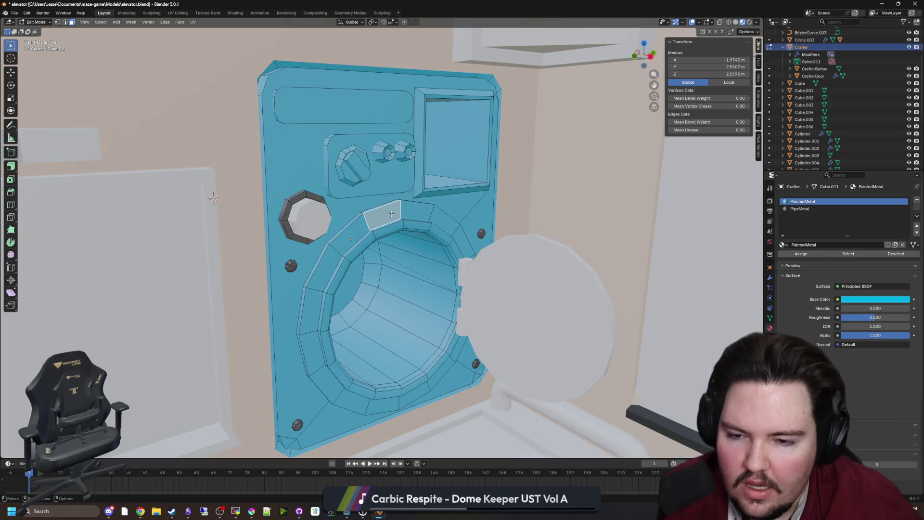
scroll(390, 214, "up", 3)
left_click(336, 235)
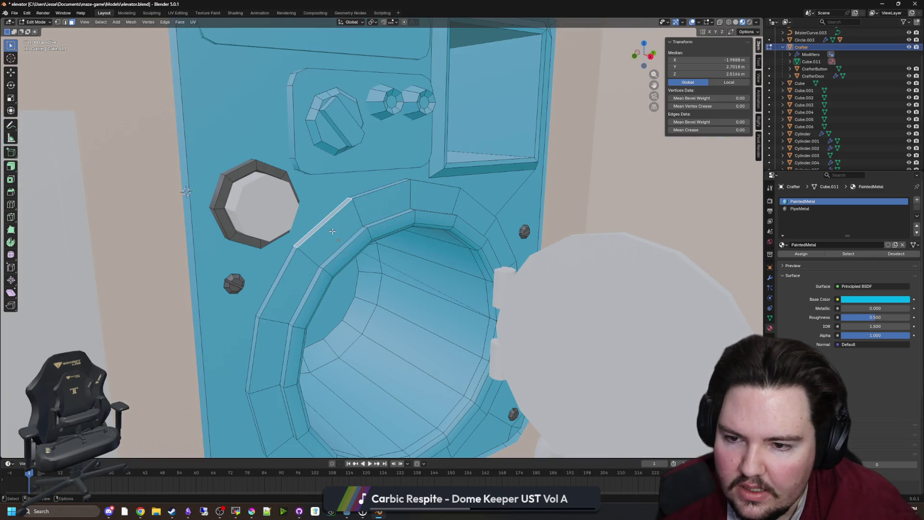
left_click(354, 215, "alt")
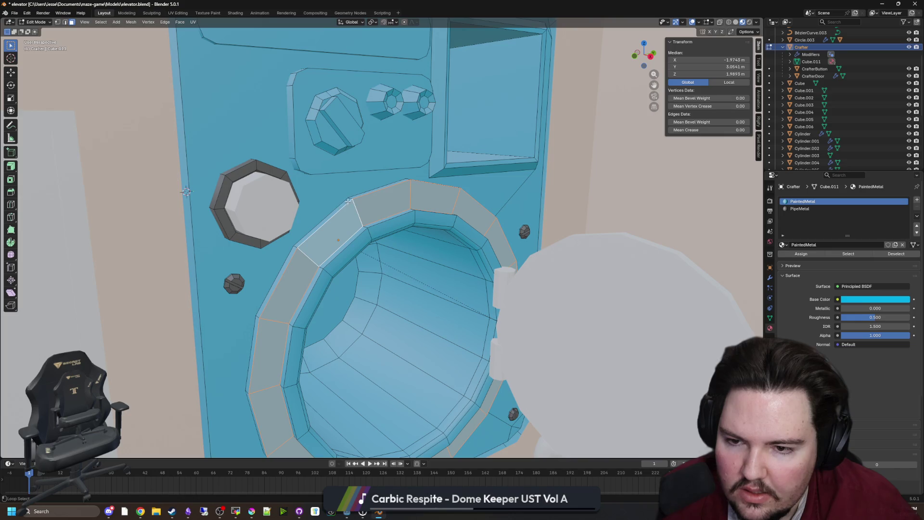
left_click(349, 200, "alt")
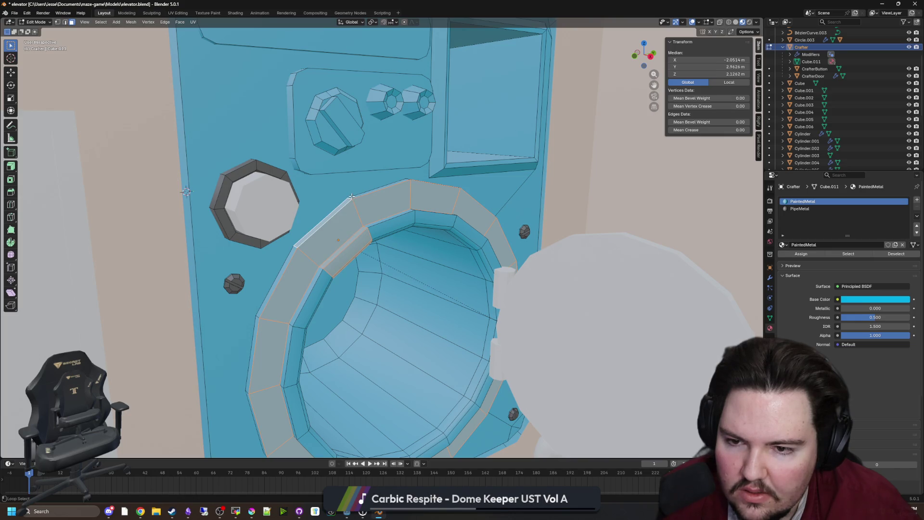
left_click(353, 197, "shift")
left_click(352, 197, "shift")
left_click(352, 198, "shift")
left_click(352, 197, "shift")
left_click(356, 204, "shift")
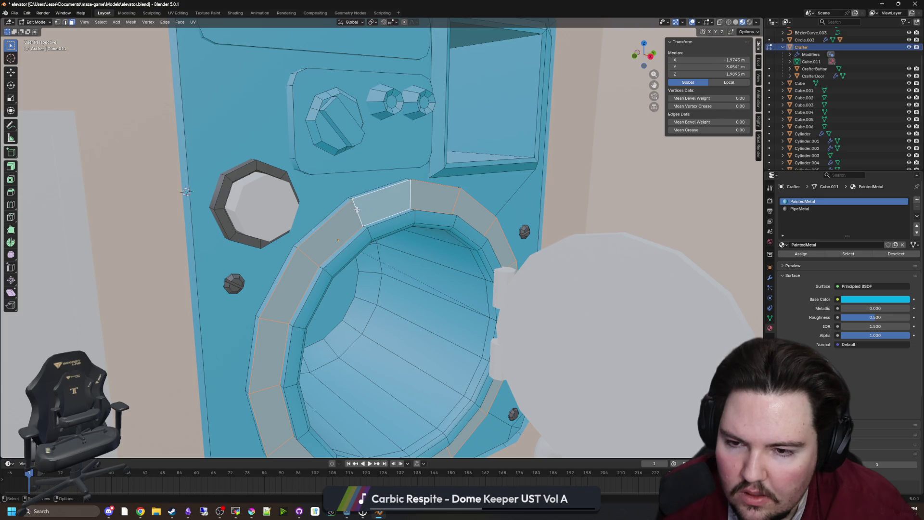
left_click(800, 209)
left_click(801, 254)
Step: Check the door opening's inner faces, then select a short corner edge of the panel
left_click(487, 218, "alt")
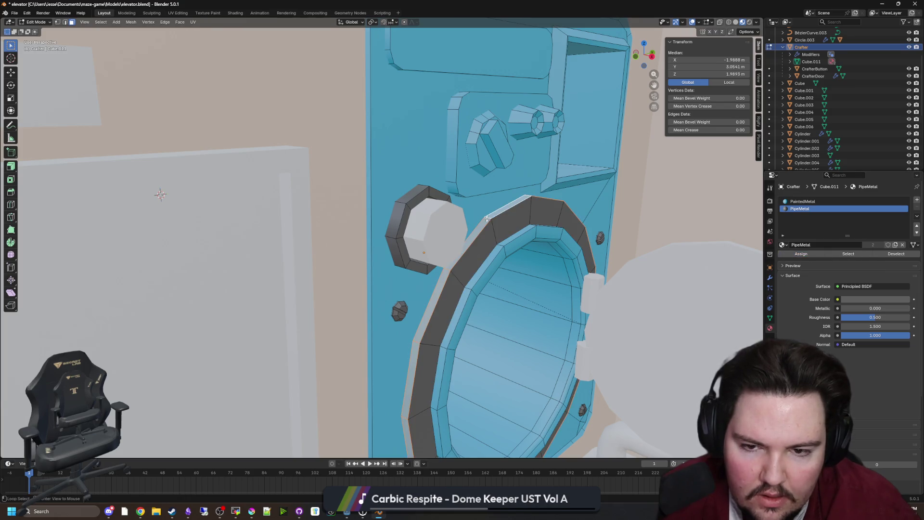
scroll(402, 287, "up", 4)
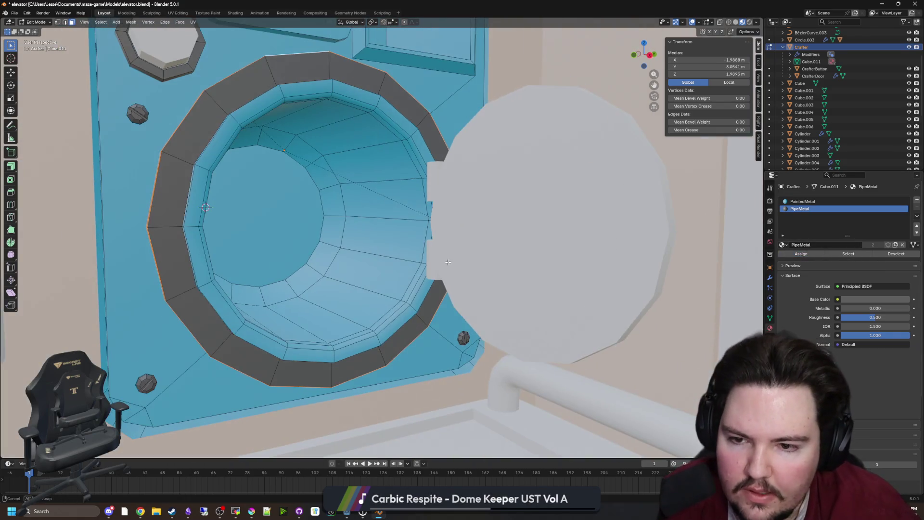
scroll(402, 286, "up", 2)
left_click(414, 291)
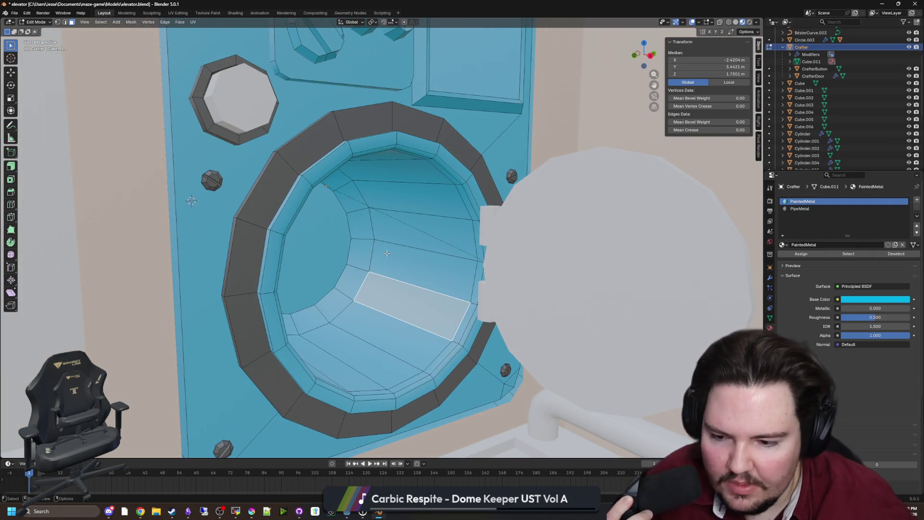
left_click(581, 261)
scroll(581, 261, "down", 5)
scroll(392, 200, "up", 4)
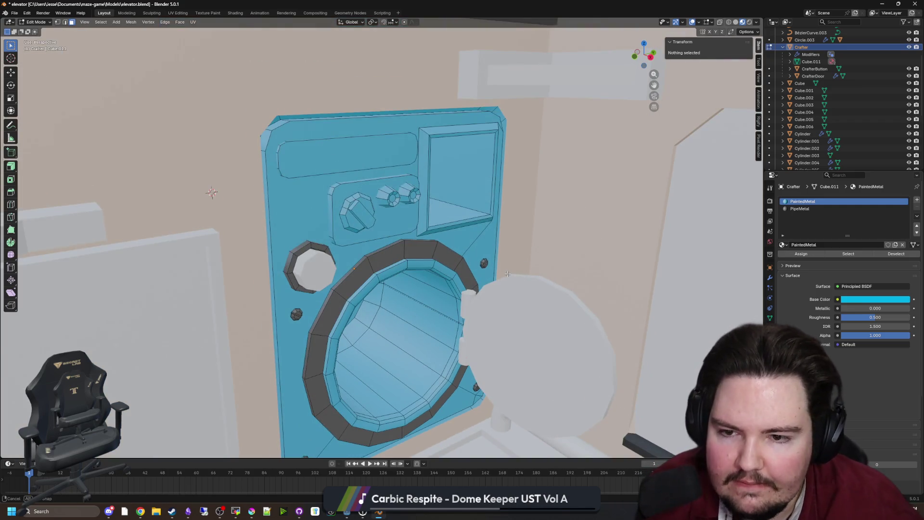
scroll(385, 188, "down", 4)
scroll(268, 125, "up", 2)
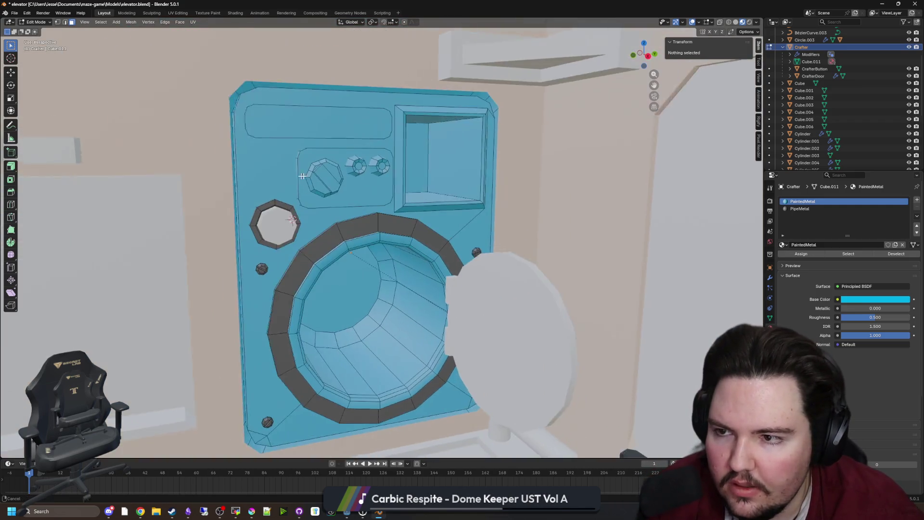
left_click(223, 79, "alt")
Step: Put Void in a new material slot and assign it to the selected panel corner edges
left_click(225, 78, "alt+shift")
left_click(917, 199)
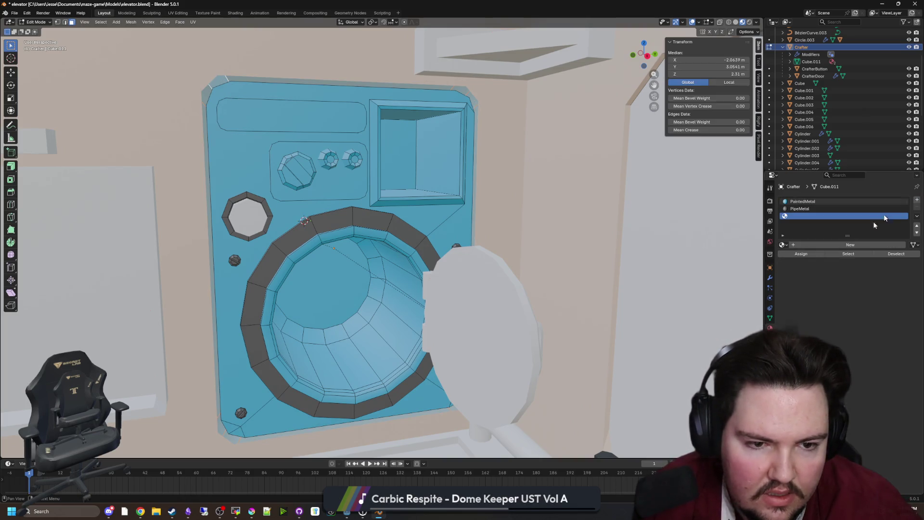
left_click(783, 244)
left_click(818, 301)
left_click(807, 254)
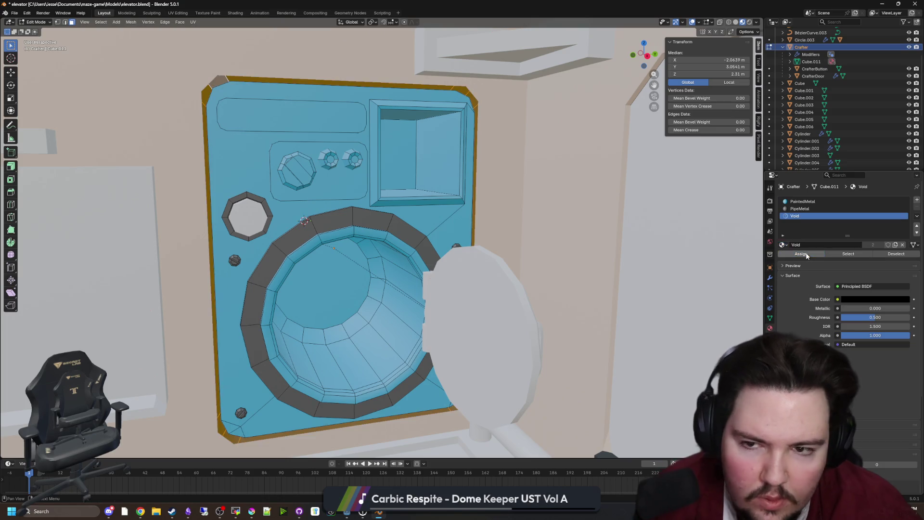
key("alt+a")
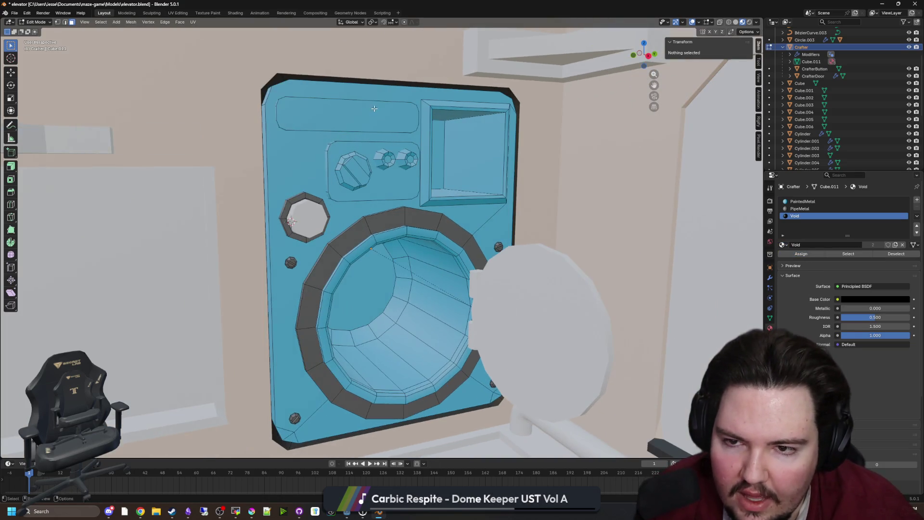
Step: Select the top nameplate and button panel along with all their linked geometry
left_click(379, 143)
left_click(334, 120)
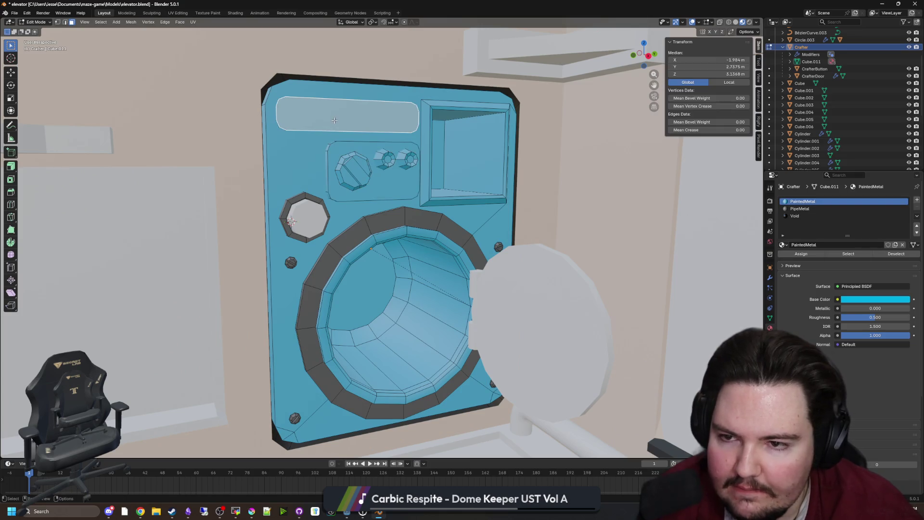
left_click(387, 181, "shift")
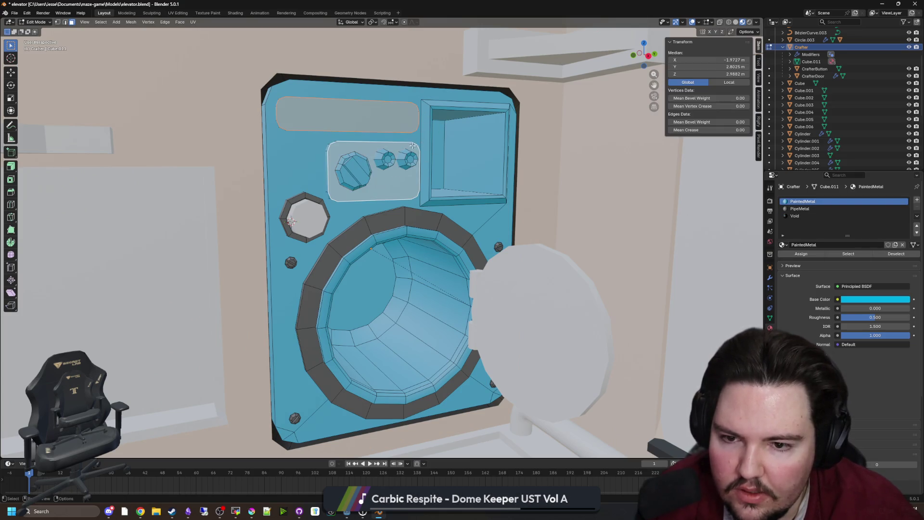
left_click(107, 22)
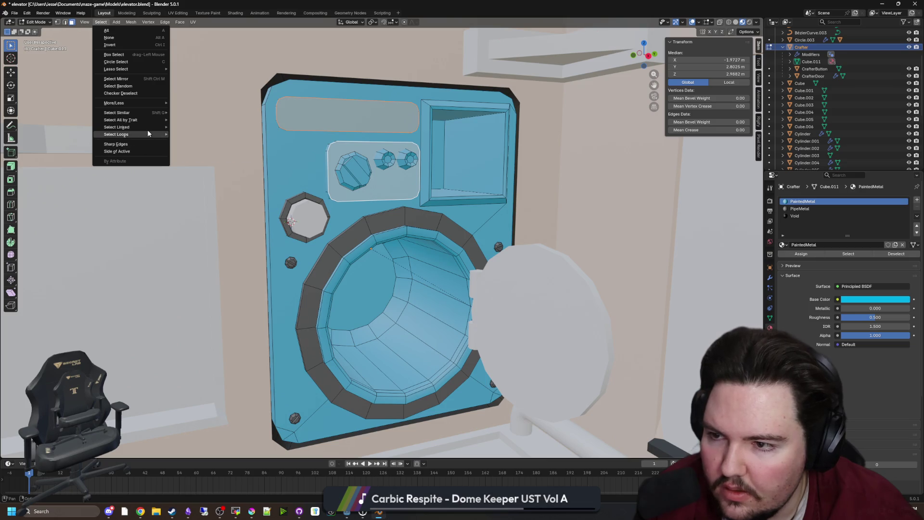
mouse_move(142, 128)
left_click(187, 127)
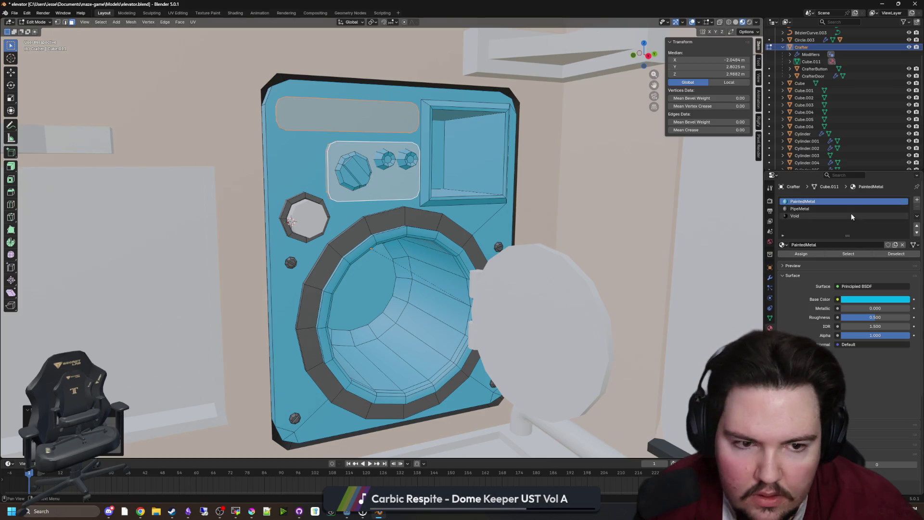
Step: Create an orange BrushedMetal material in a new slot and assign it to those faces
left_click(916, 200)
left_click(783, 245)
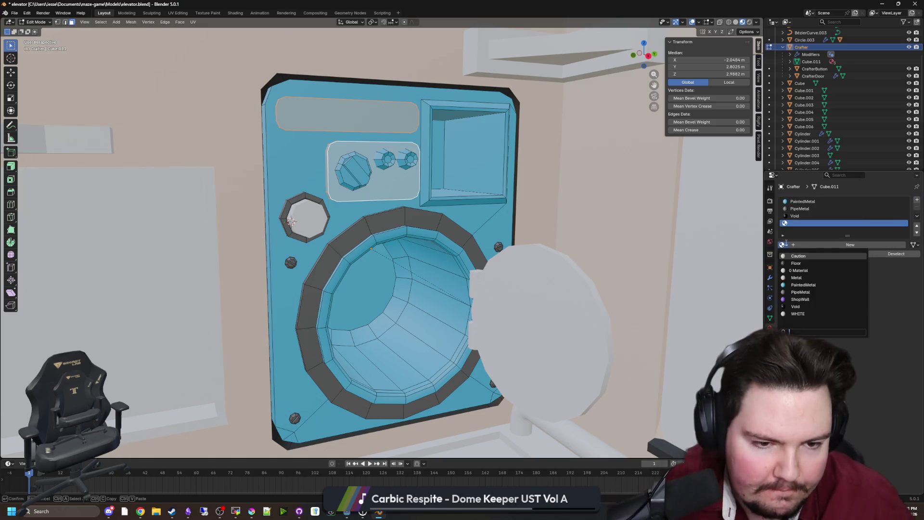
key("Escape")
left_click(803, 244)
left_click(875, 299)
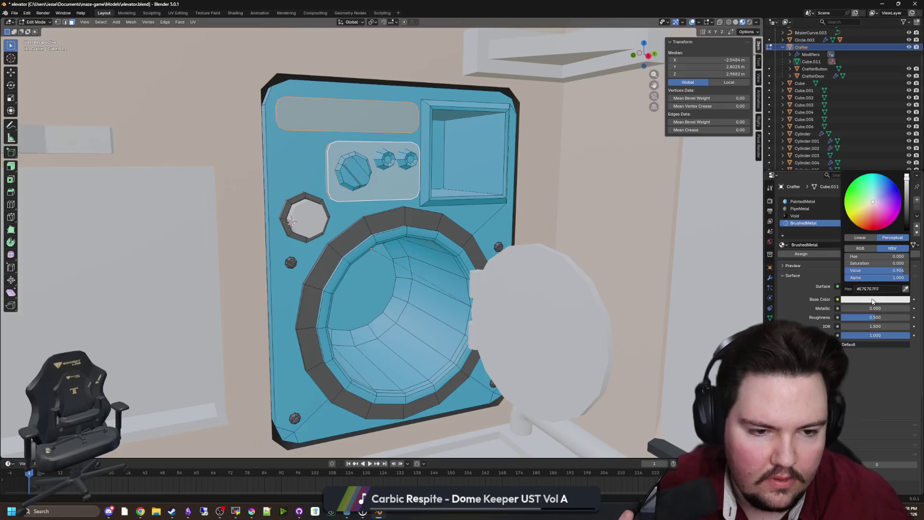
mouse_move(888, 215)
left_mouse_down()
mouse_move(851, 222)
mouse_move(862, 215)
left_mouse_up()
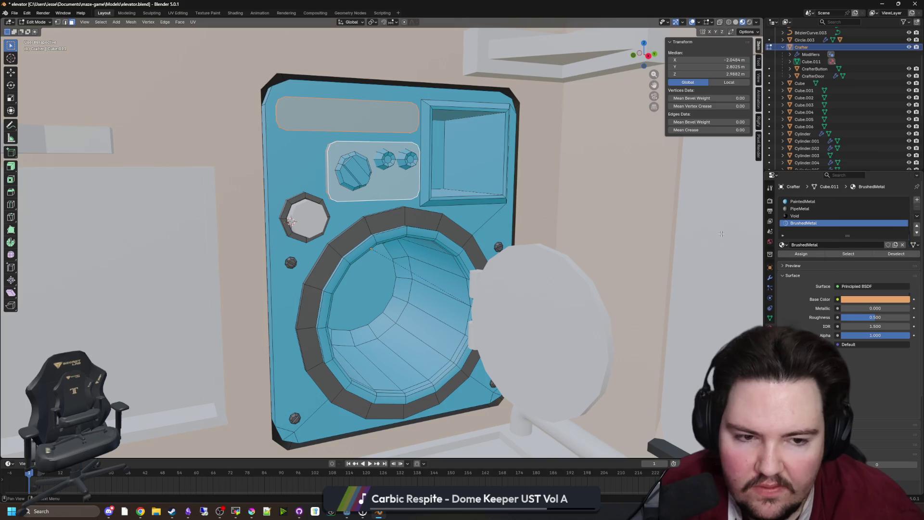
left_click(813, 255)
left_click(547, 246)
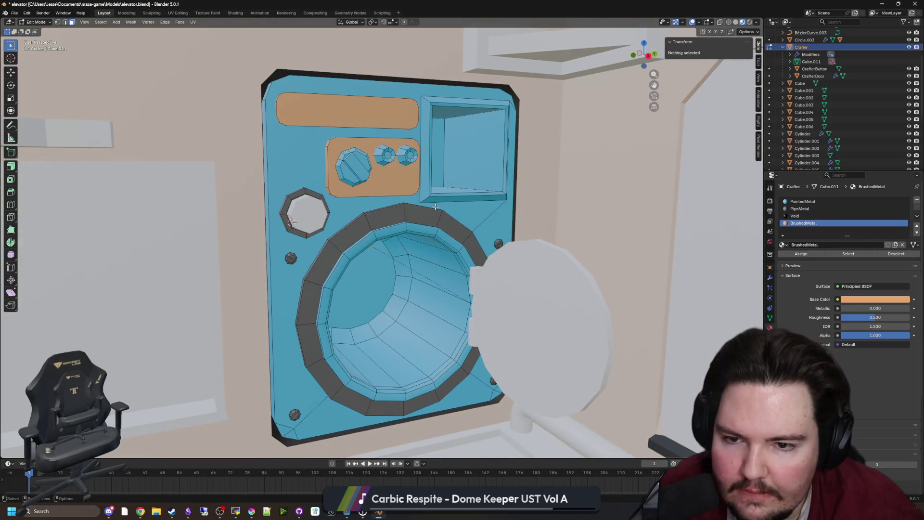
left_click(435, 207)
Step: Select the recess's bottom face and frame strips and assign BrushedMetal to them
scroll(421, 227, "up", 2)
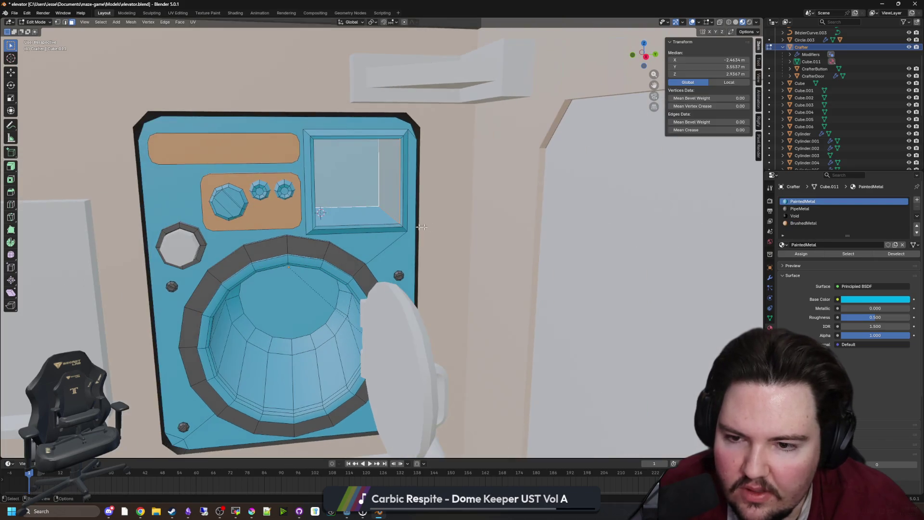
scroll(421, 227, "up", 2)
left_click(323, 212)
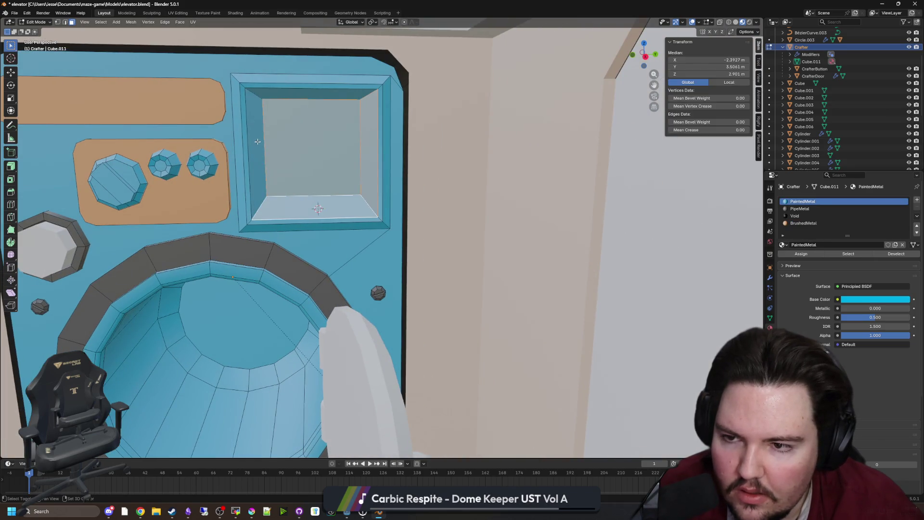
left_click(240, 88, "shift")
left_click(239, 96, "shift")
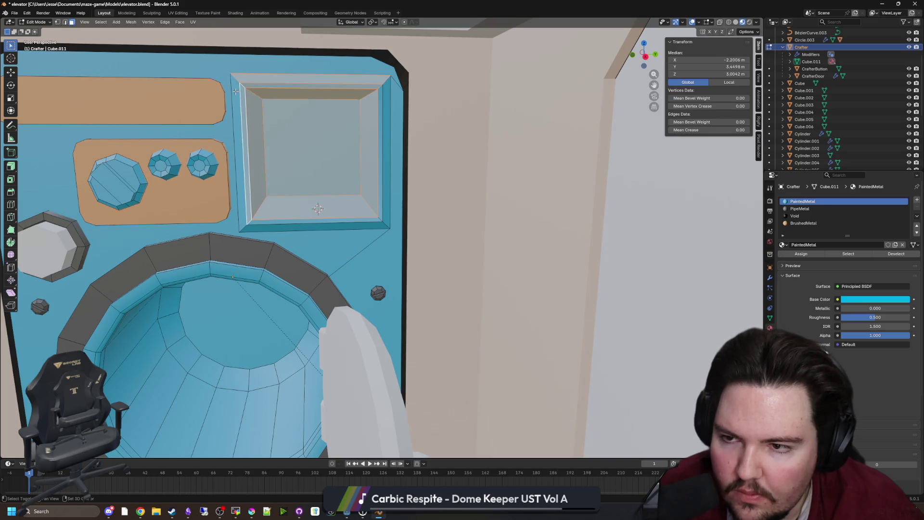
left_click(324, 220, "shift")
left_click(387, 189, "shift")
scroll(387, 190, "up", 3)
left_click(803, 223)
left_click(814, 255)
Step: Select the loop of faces around the inner drum on the front panel
left_click(445, 306)
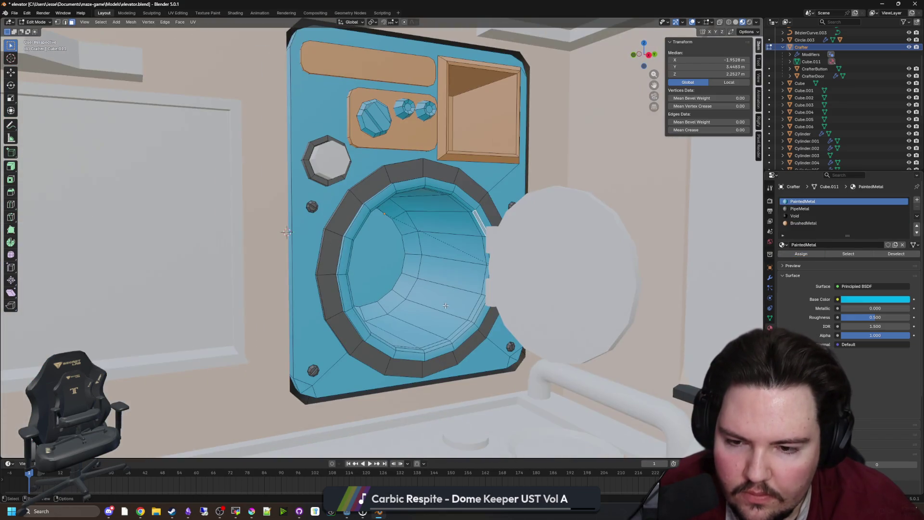
left_click(437, 280, "alt")
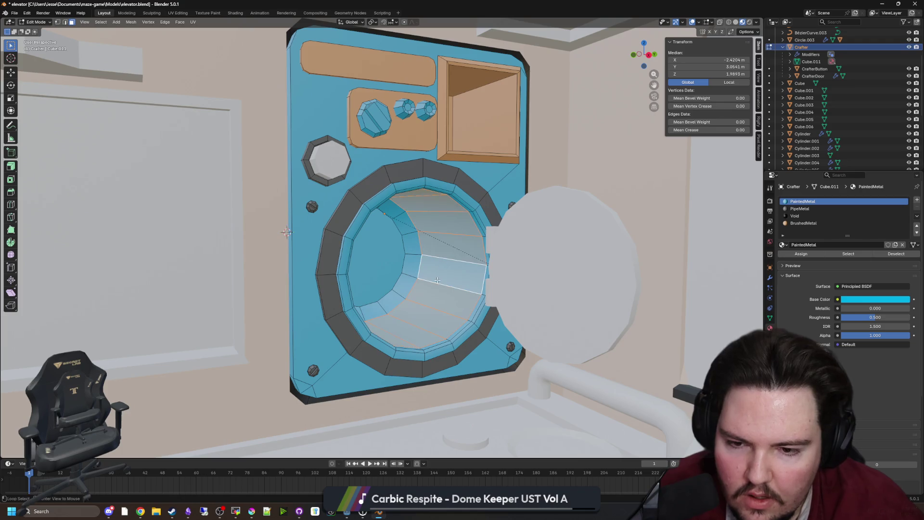
left_click(408, 273, "shift")
left_click(406, 277, "shift")
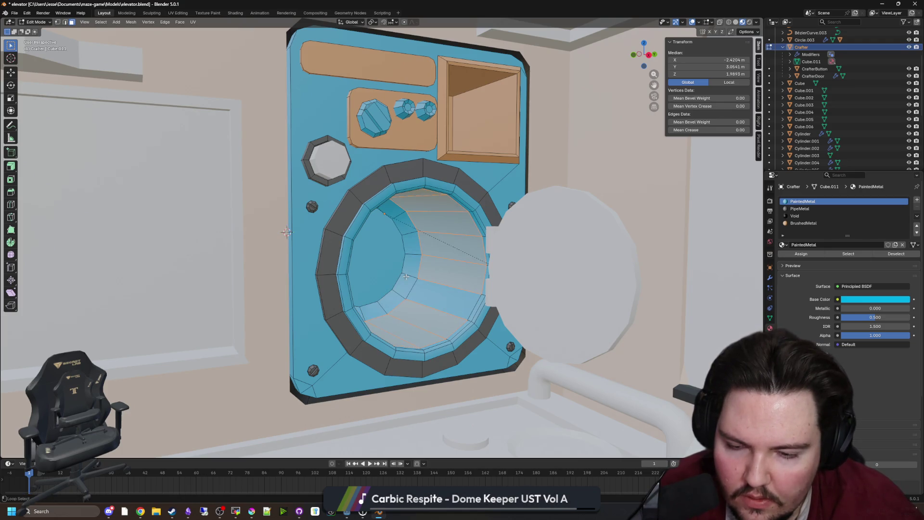
scroll(451, 296, "up", 3)
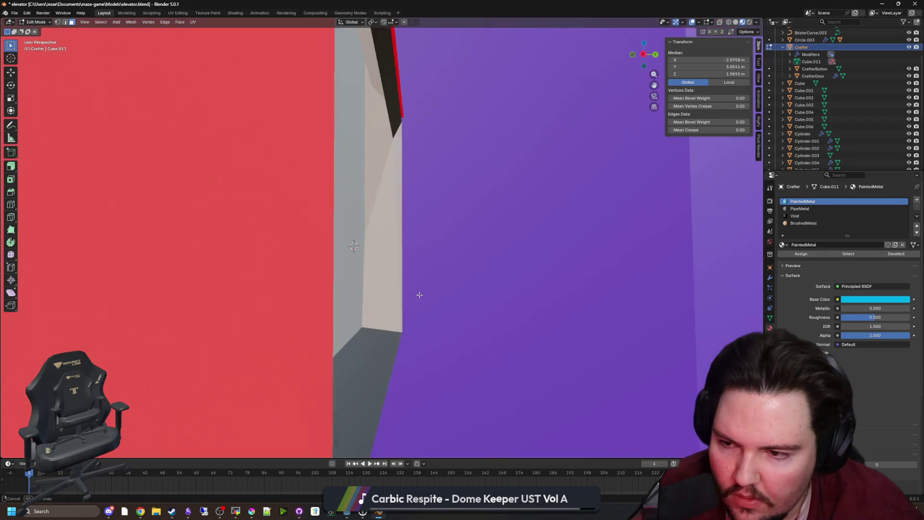
Step: Assign the PipeMetal material to the selected ring faces
left_click(800, 209)
left_click(800, 254)
scroll(508, 247, "up", 3)
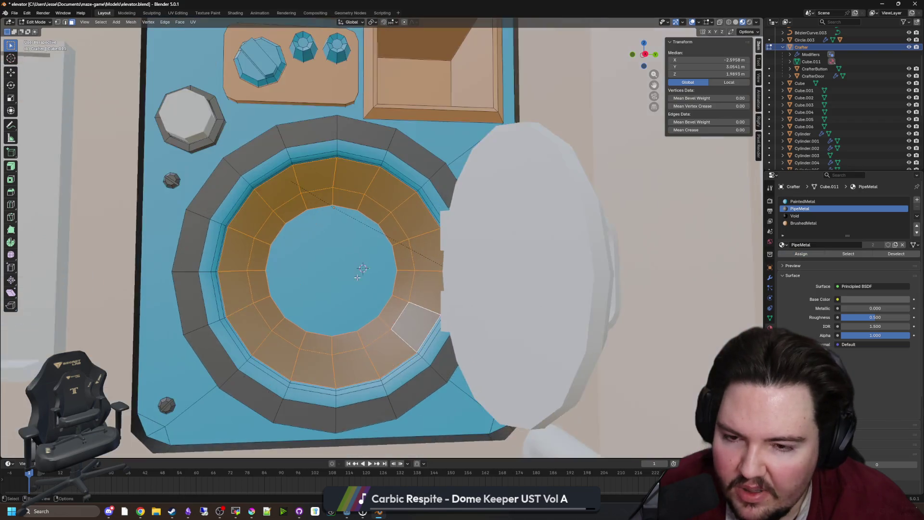
Step: Loop-select faces around the drum opening's inner lip
left_click(476, 193)
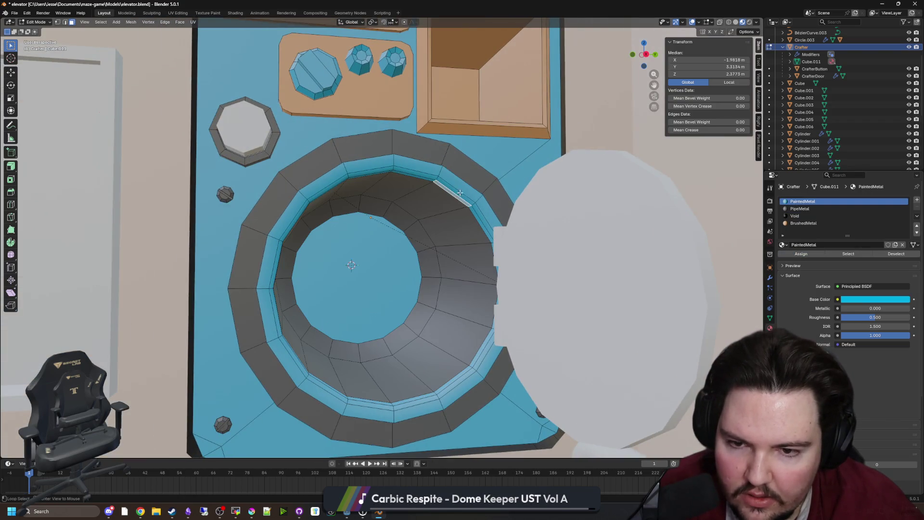
left_click(459, 190, "alt")
left_click(438, 179, "alt")
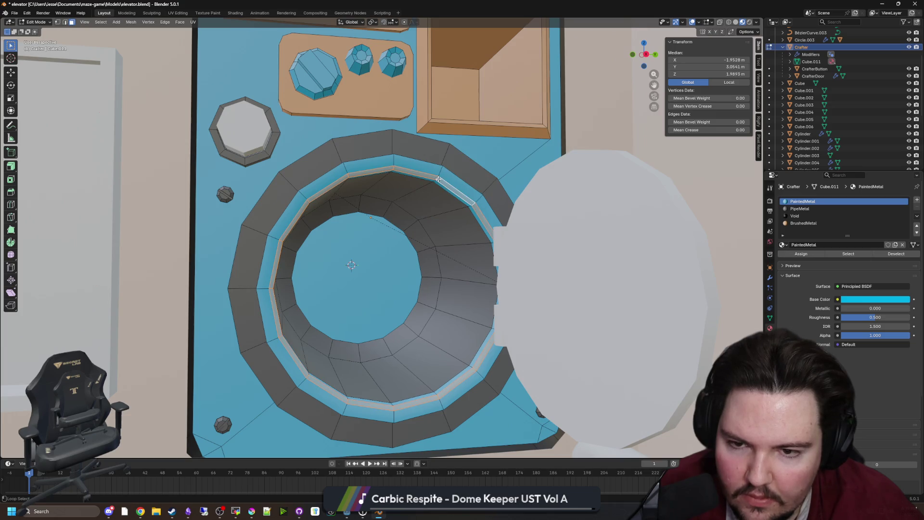
left_click(439, 172, "alt+shift")
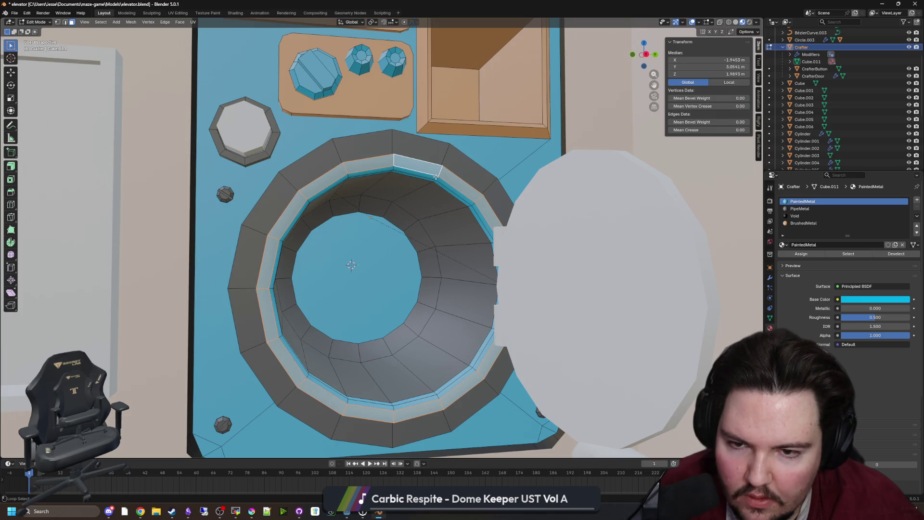
left_click(437, 178, "alt+shift")
left_click(438, 178, "alt+shift")
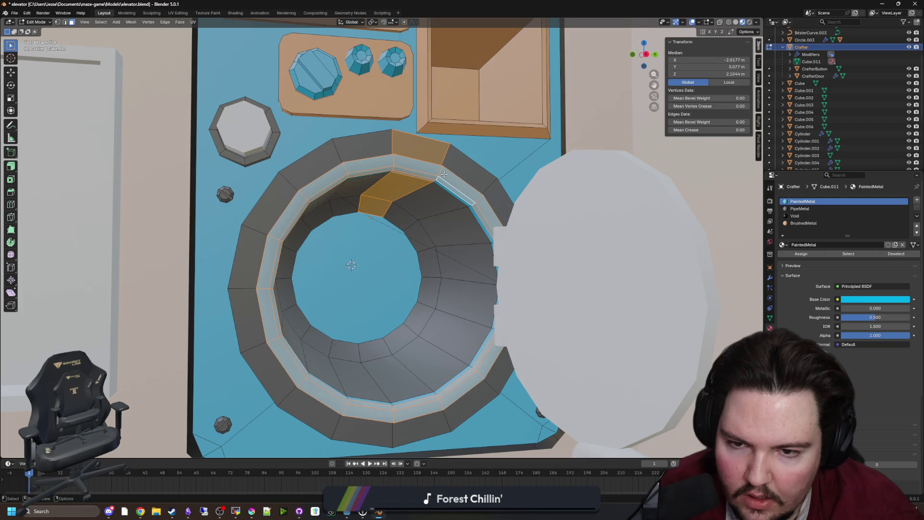
left_click(438, 170)
scroll(459, 170, "up", 3)
left_click(472, 143, "alt")
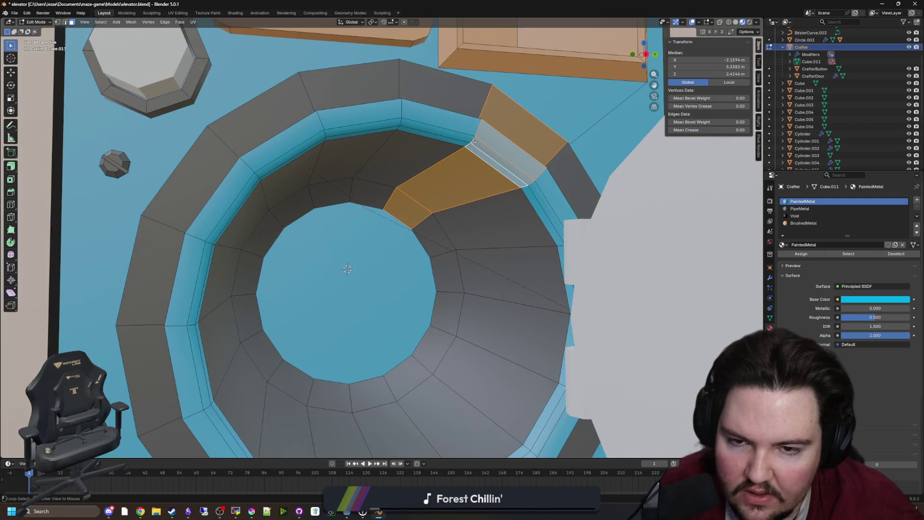
left_click(473, 142, "alt")
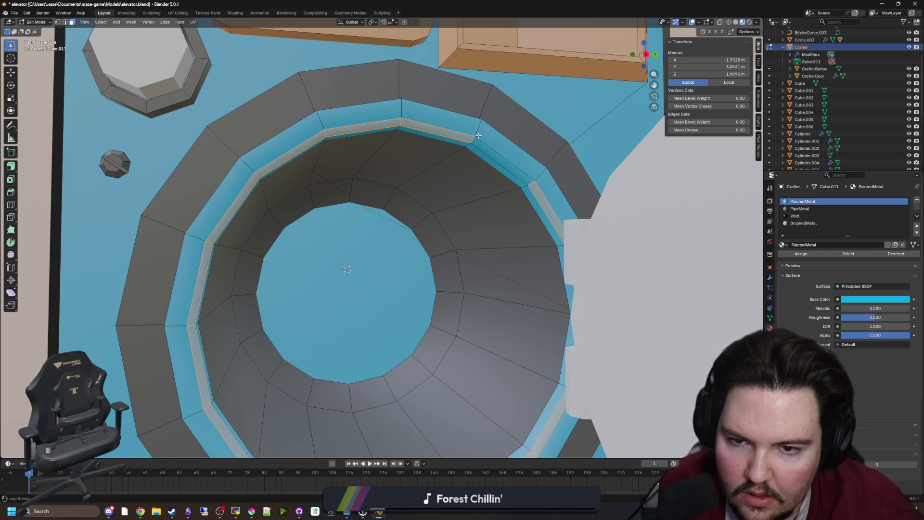
left_click(478, 136, "alt+shift")
Step: Select the thin inner-lip ring and assign it the BrushedMetal material
left_click(475, 139)
left_click(474, 140, "alt")
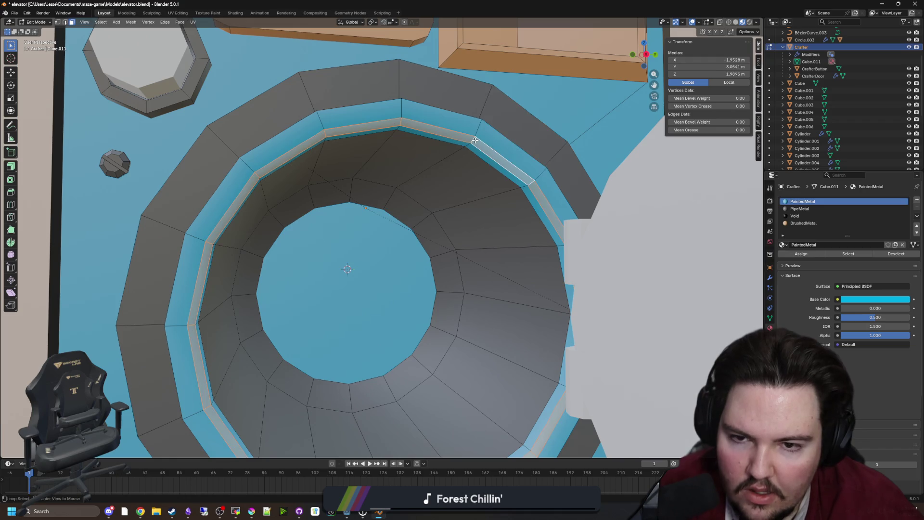
left_click(476, 135)
left_click(475, 139, "alt")
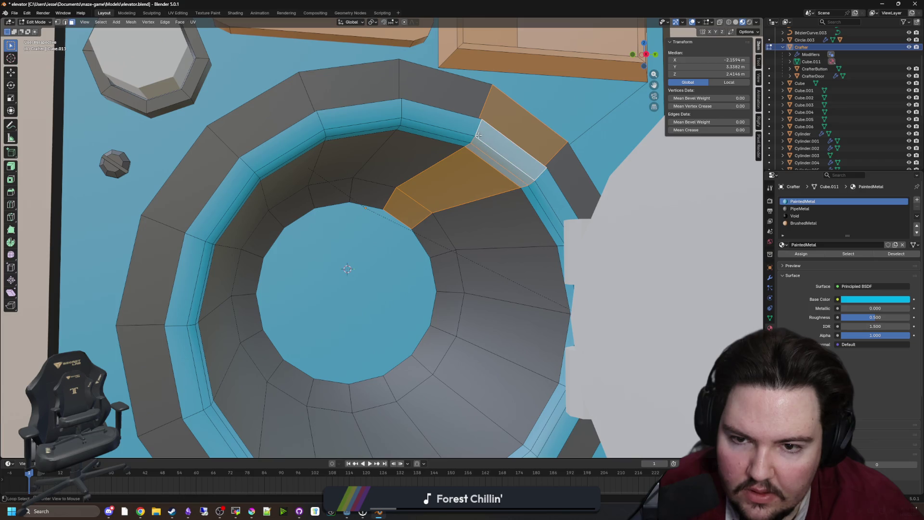
left_click(469, 142, "alt")
left_click(475, 131, "alt")
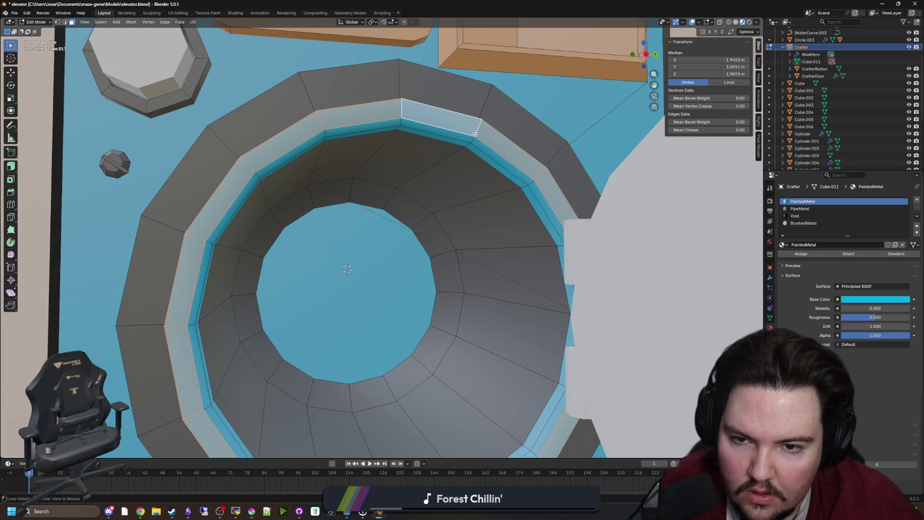
left_click(803, 223)
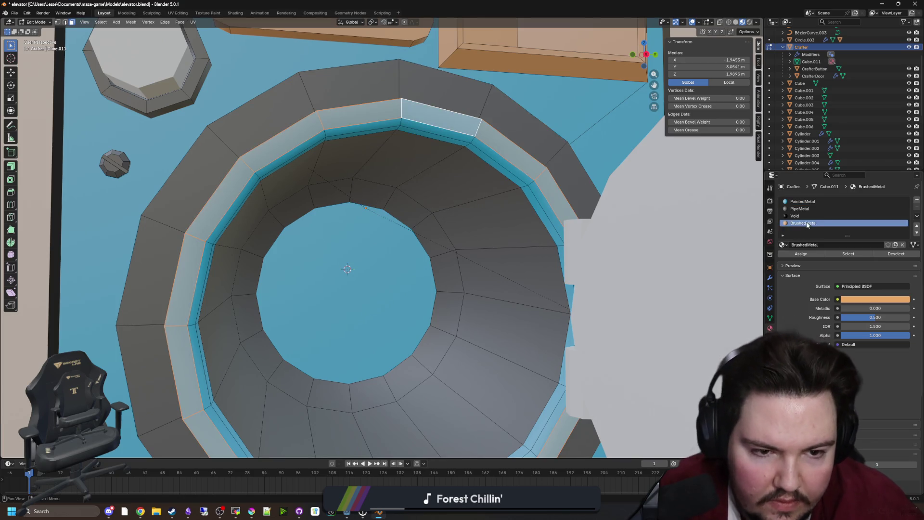
left_click(523, 189)
left_click(435, 131, "alt")
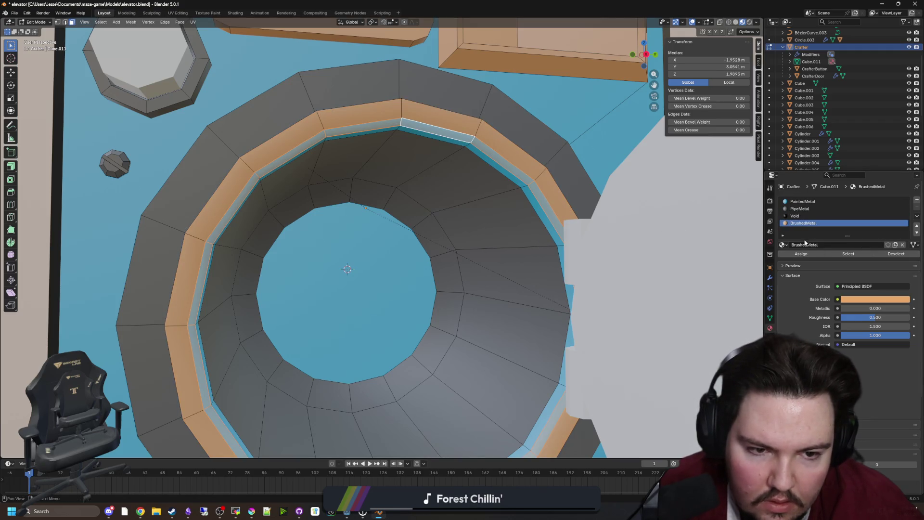
left_click(801, 254)
Step: Give the drum's inner circular cap face the PipeMetal material
left_click(527, 178)
left_click(470, 145, "alt")
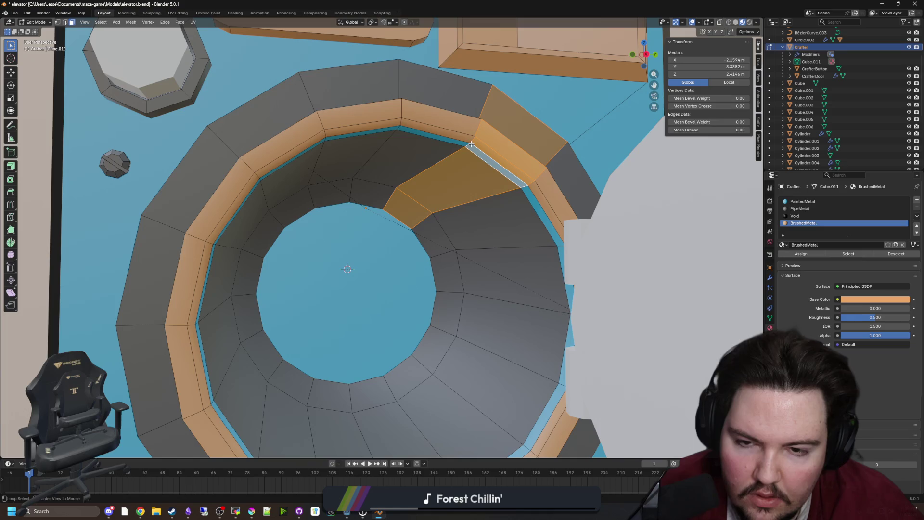
left_click(471, 144)
left_click(470, 146, "alt")
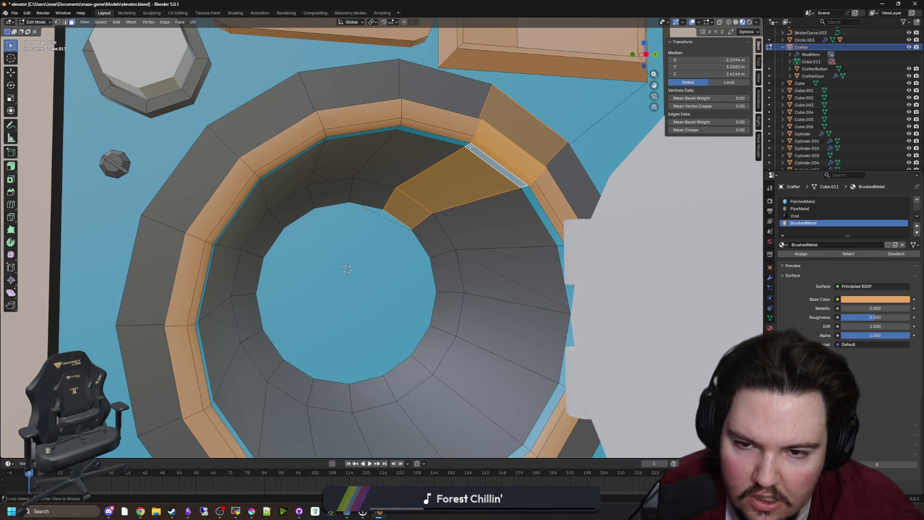
left_click(470, 146, "alt")
scroll(604, 279, "down", 3)
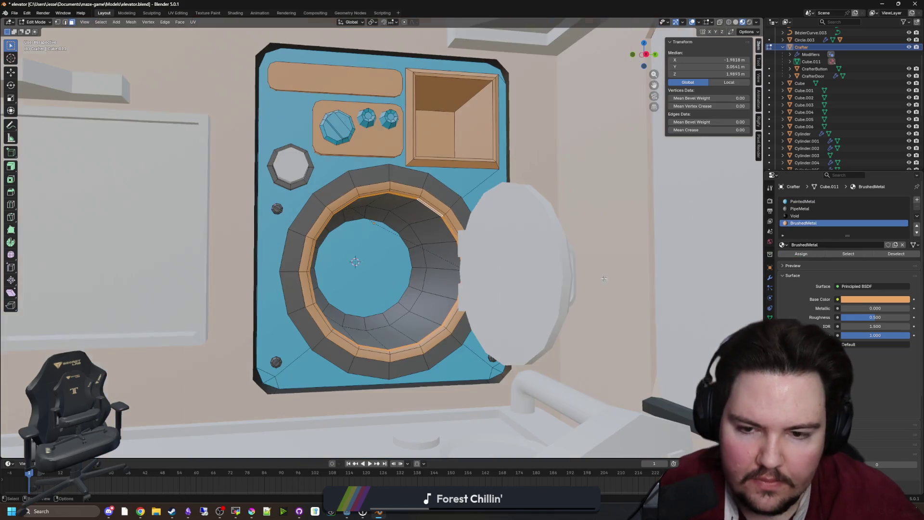
left_click(363, 269)
left_click(808, 210)
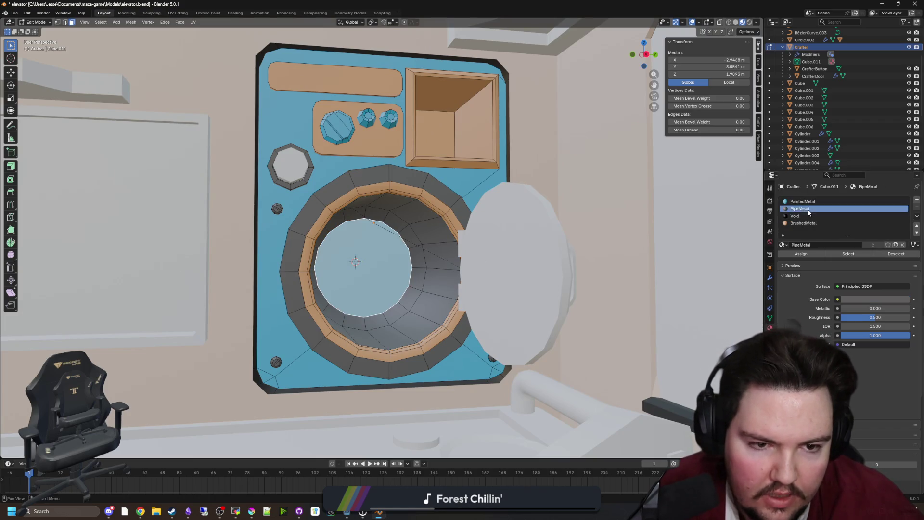
left_click(801, 254)
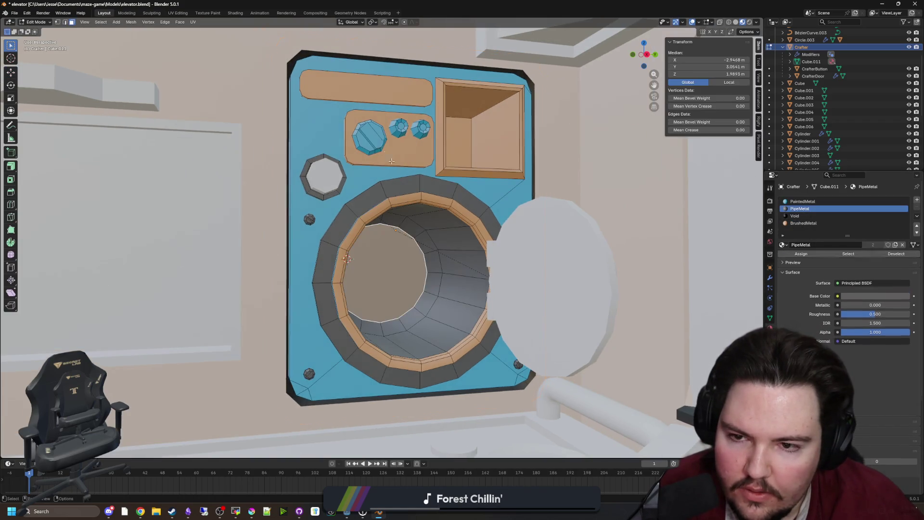
Step: Select all three knobs' face loops, assign PipeMetal, and return to Object Mode
left_click(368, 136)
scroll(368, 136, "up", 5)
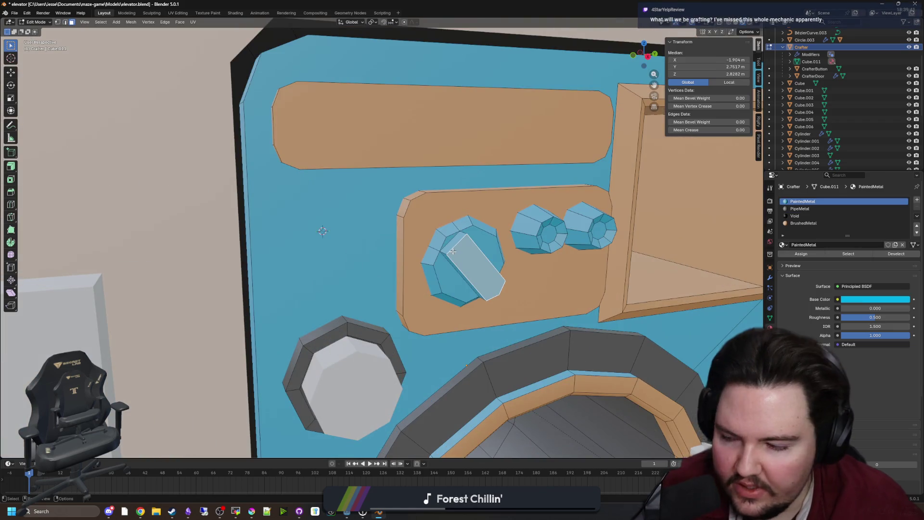
scroll(452, 250, "down", 3)
scroll(366, 231, "up", 3)
left_click(355, 232)
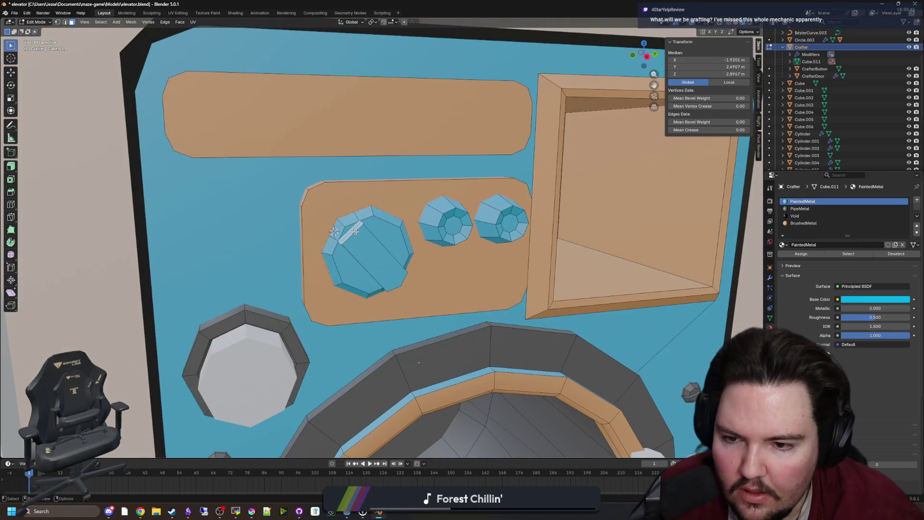
left_click(432, 216, "shift")
left_click(488, 213, "shift")
left_click(101, 22)
mouse_move(125, 134)
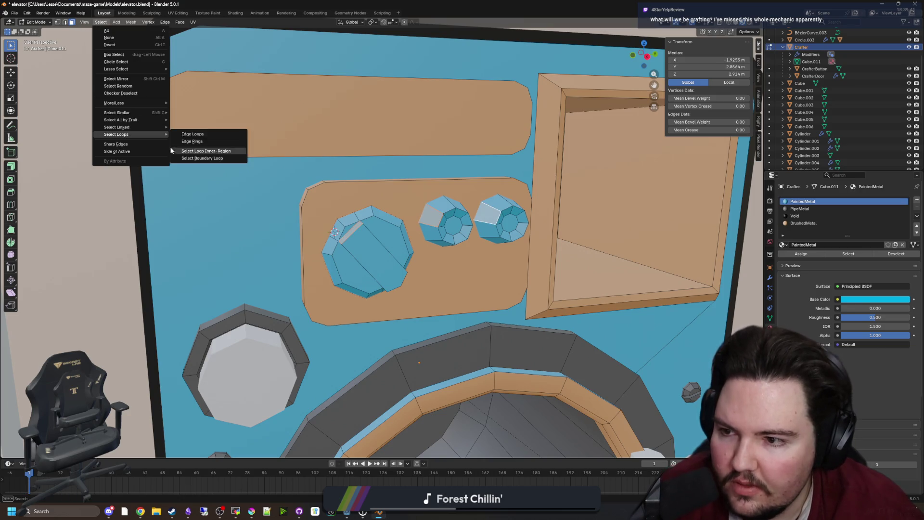
left_click(188, 134)
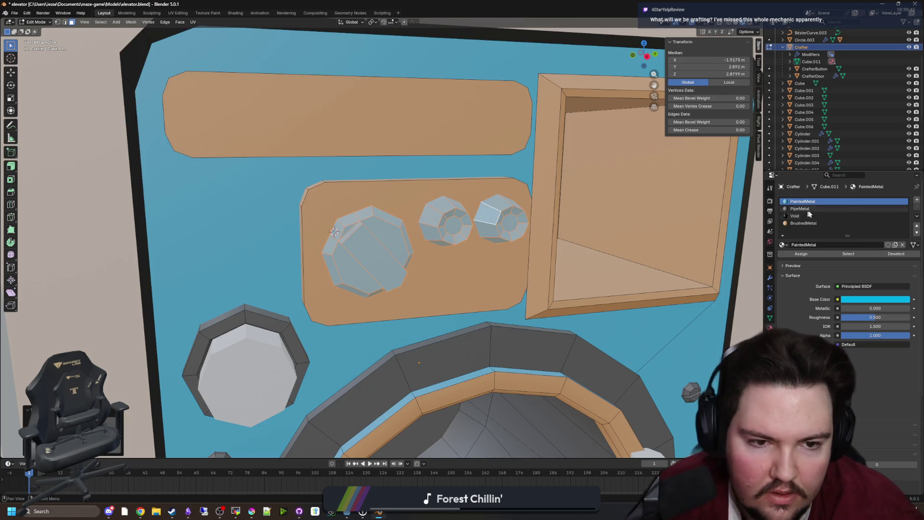
left_click(807, 209)
left_click(806, 251)
key("Tab")
key("KP_Decimal")
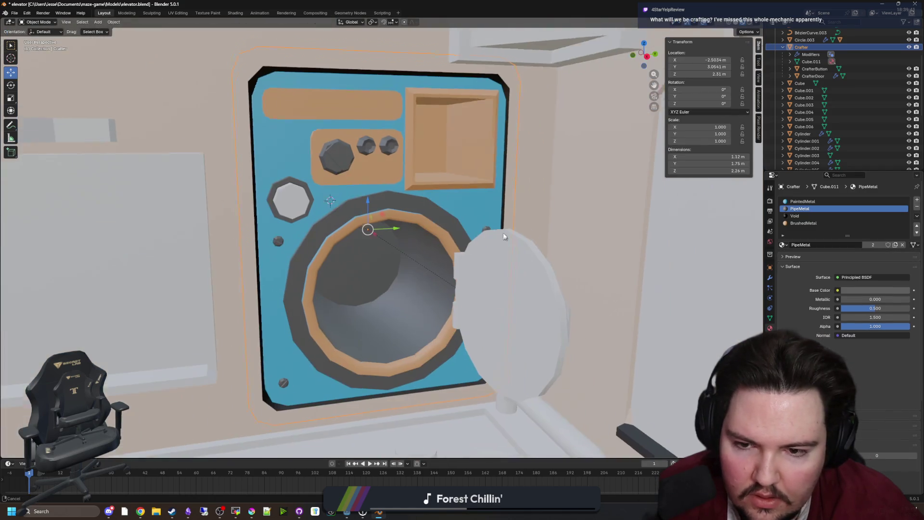
Step: Select the CrafterDoor object in Object Mode
left_click(528, 278)
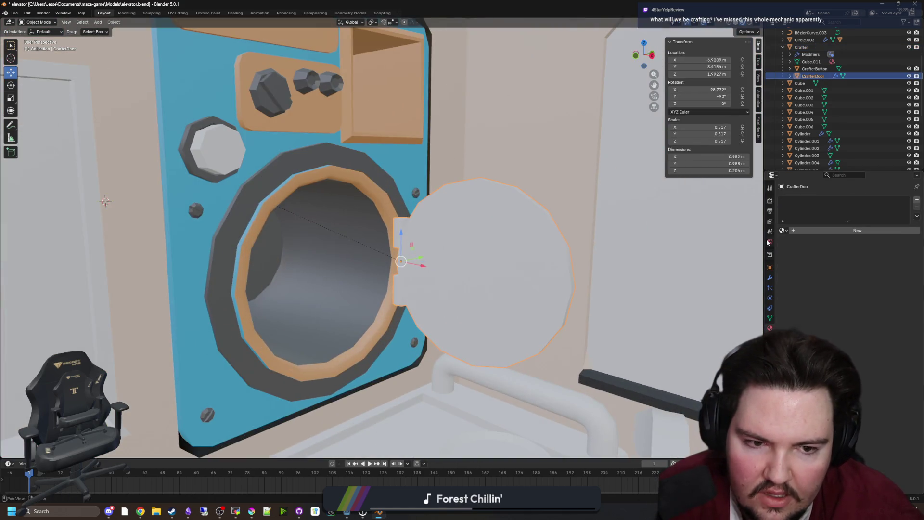
left_click(269, 204)
key("KP_Decimal")
left_click(341, 212)
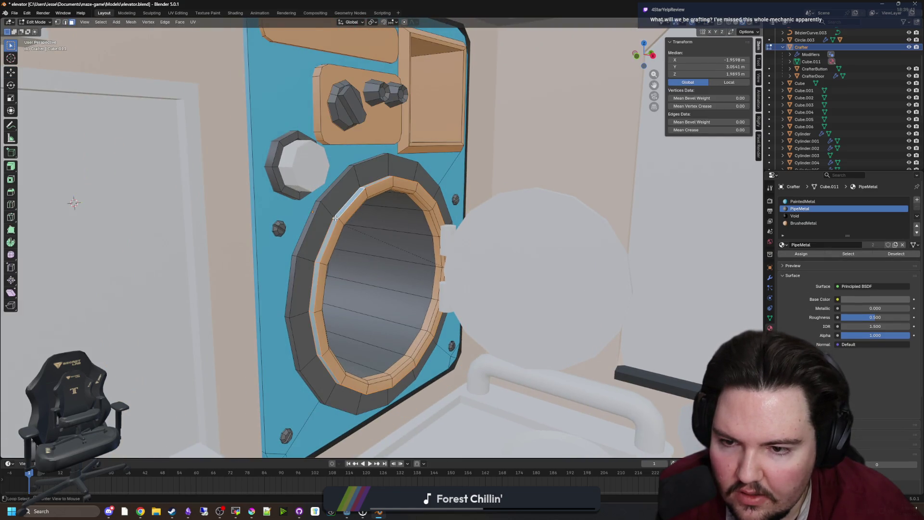
left_click(796, 254)
key("Tab")
left_click(523, 260)
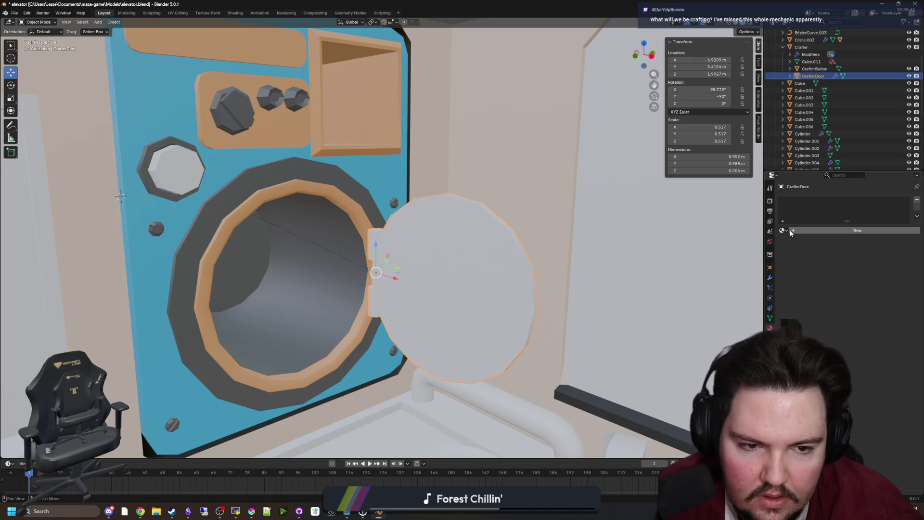
Step: Give the door the PipeMetal material and save the elevator .blend file
left_click(783, 230)
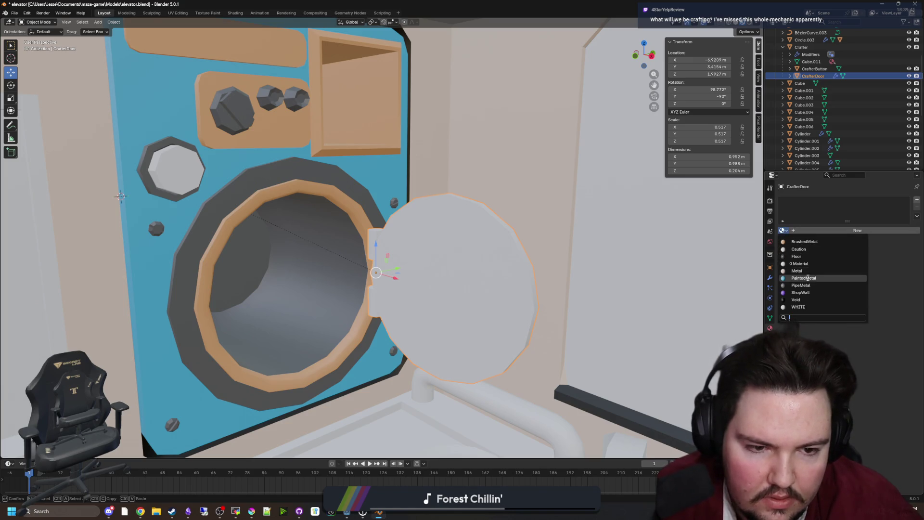
left_click(801, 285)
scroll(500, 245, "up", 3)
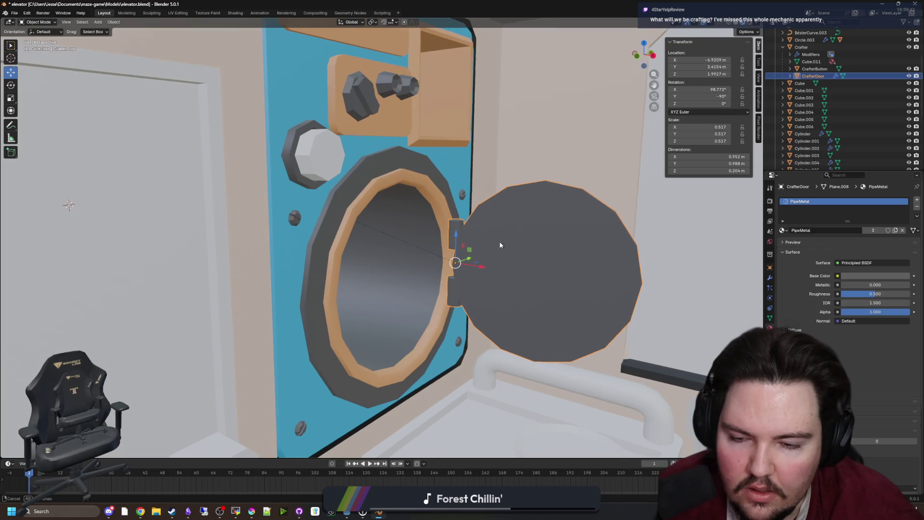
scroll(500, 245, "right", 5)
left_click(347, 128)
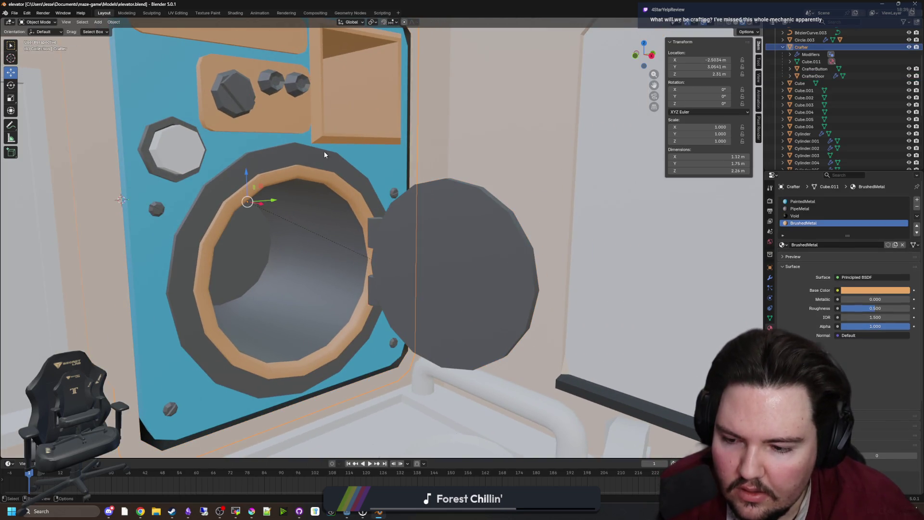
scroll(383, 220, "down", 10)
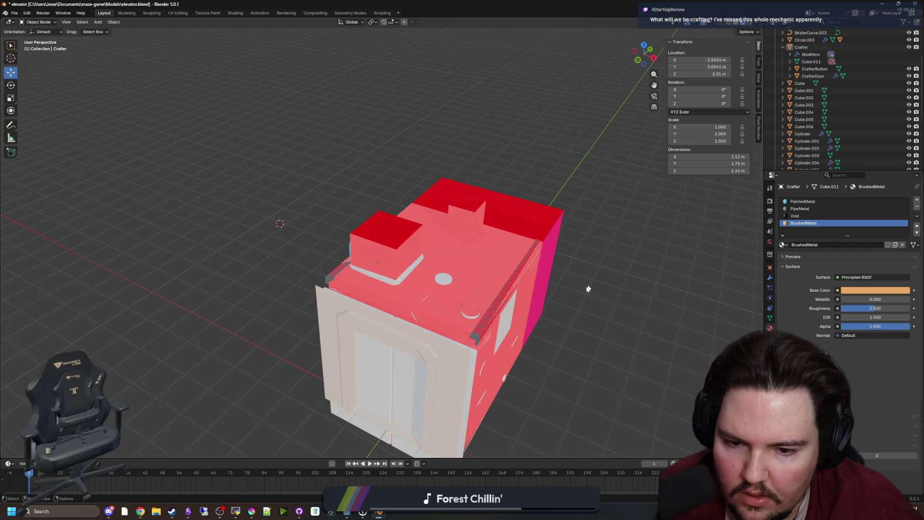
scroll(587, 288, "up", 10)
key("ctrl+s")
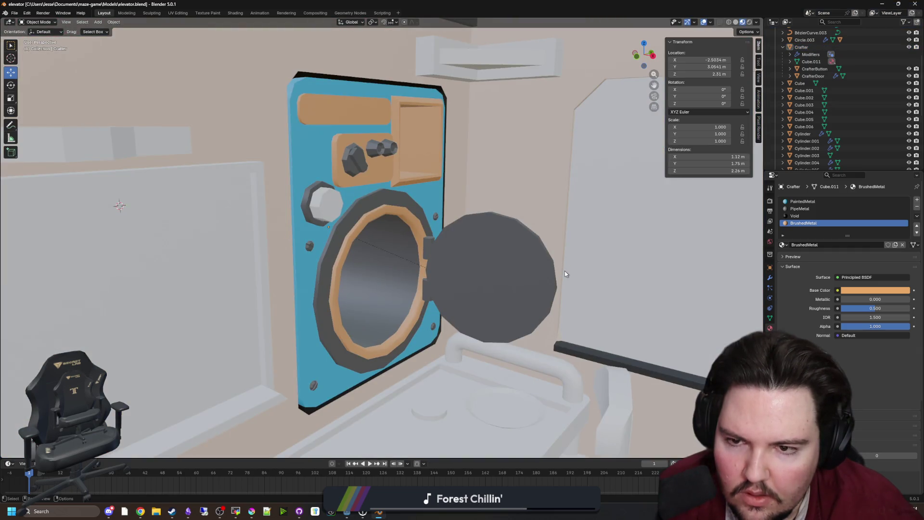
key("alt+Tab")
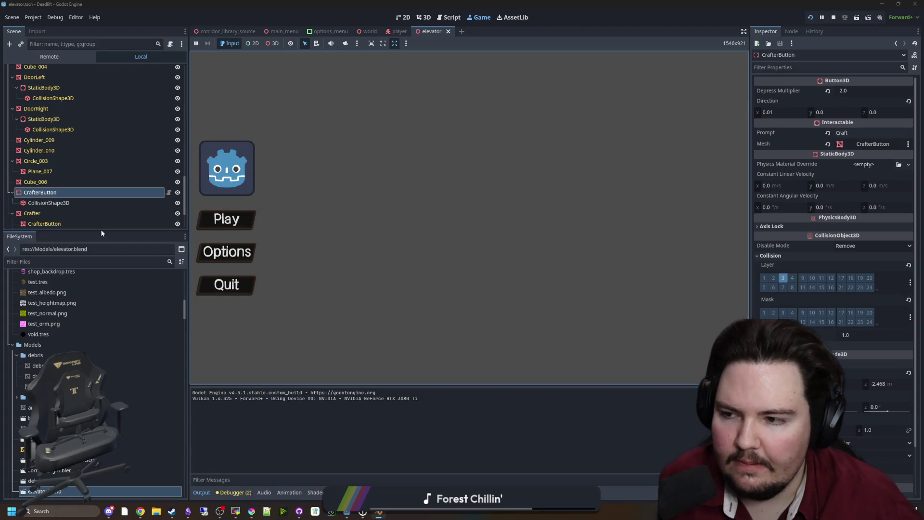
Step: Stop the running game and view the reimported crafter in the 3D workspace
left_click(833, 17)
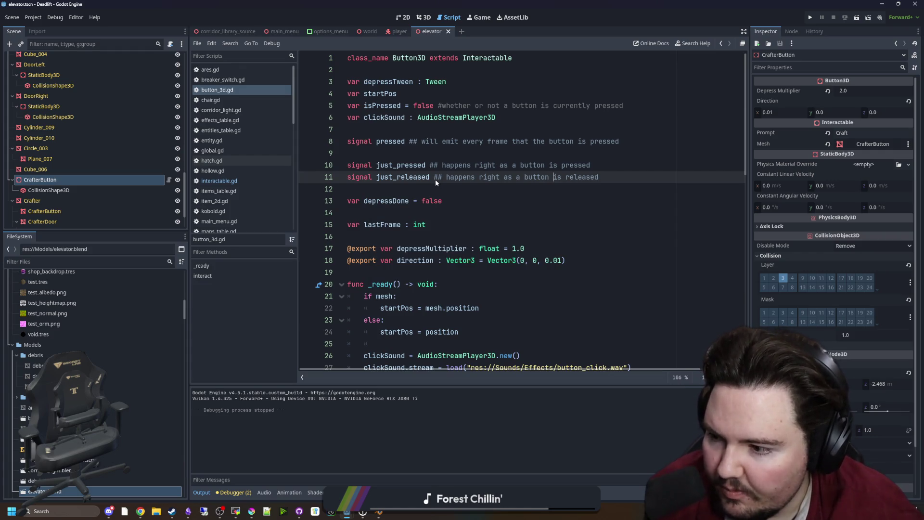
key("Down")
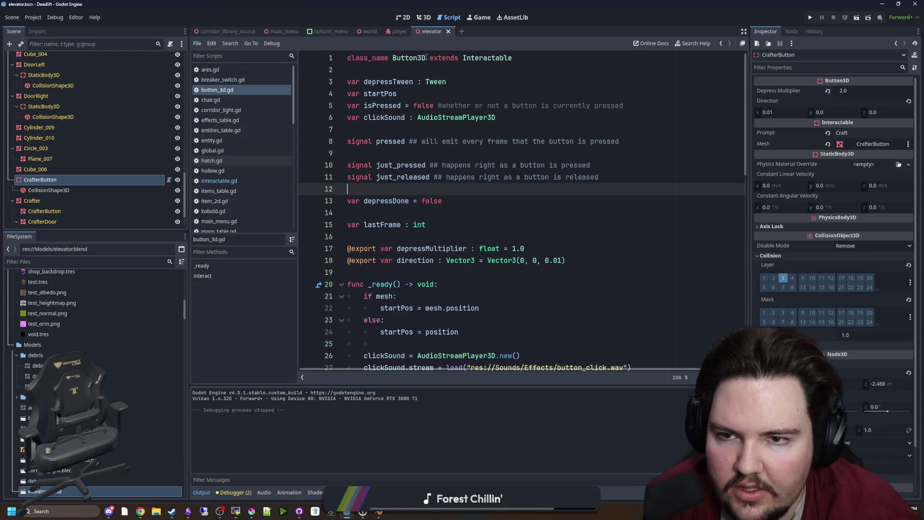
left_click(424, 18)
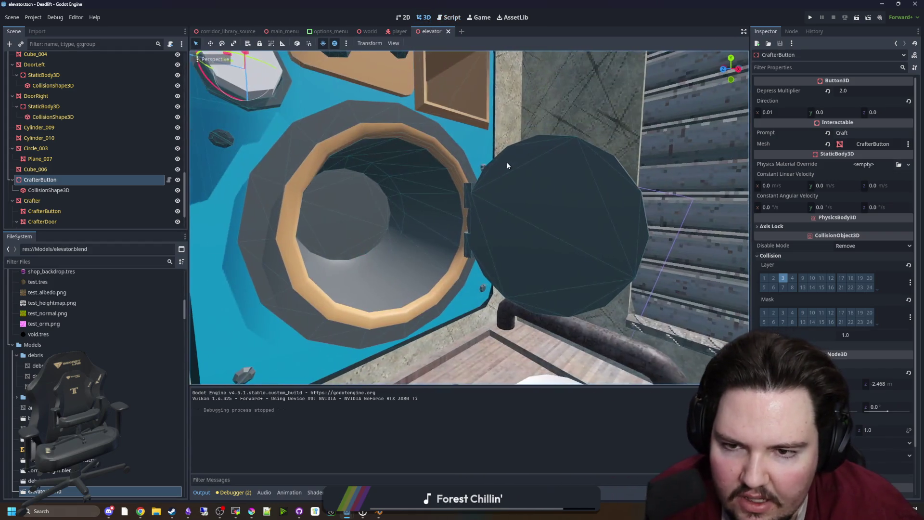
scroll(508, 164, "down", 5)
scroll(506, 175, "up", 5)
scroll(506, 175, "down", 5)
left_click(506, 175)
scroll(84, 158, "down", 1)
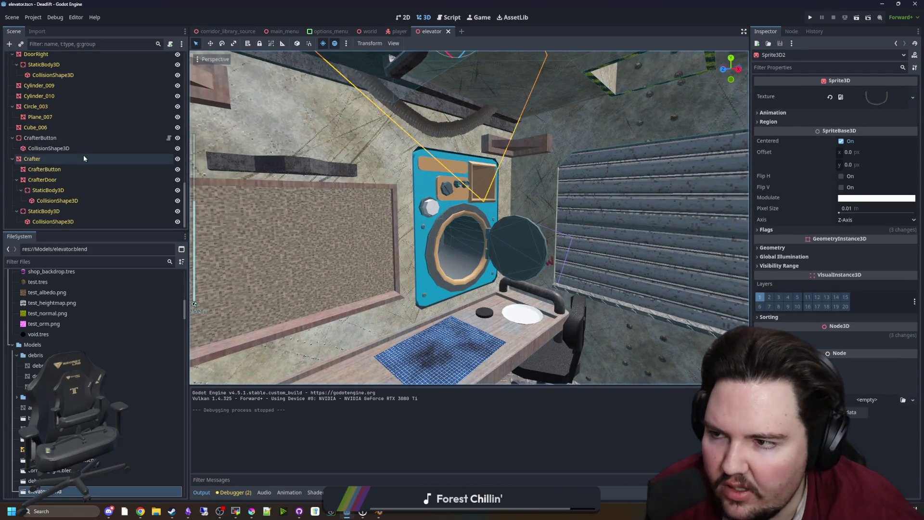
Step: On the Crafter node, expand Surface Material Override and drop blue_paint.tres into slot 0
left_click(63, 157)
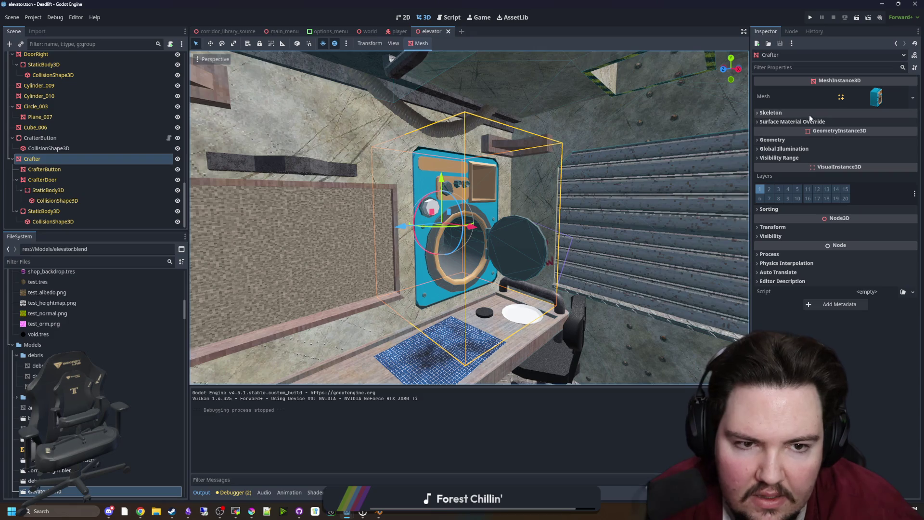
left_click(795, 122)
left_click_drag(553, 193, 253, 180)
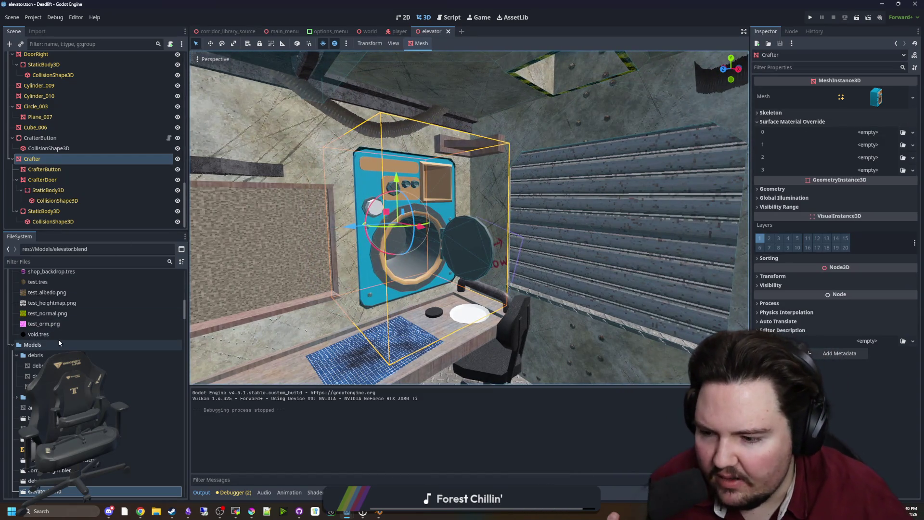
scroll(59, 343, "down", 15)
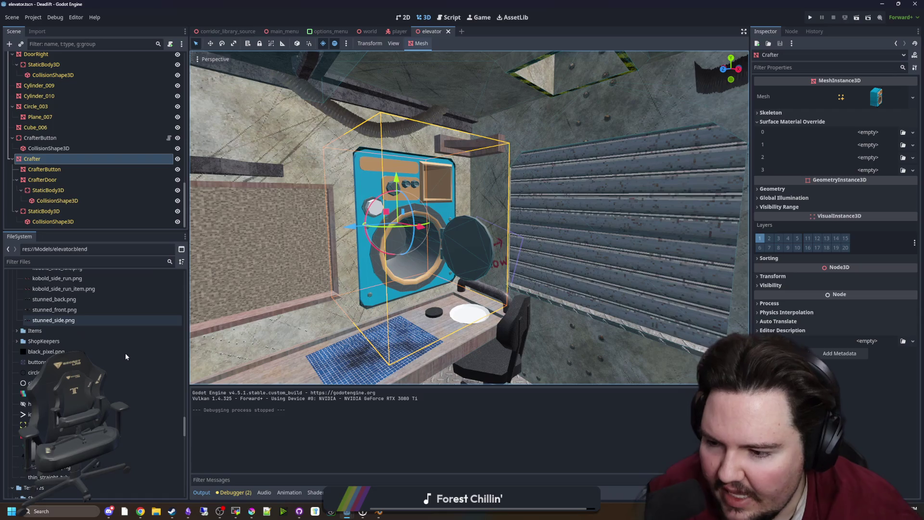
scroll(125, 356, "up", 5)
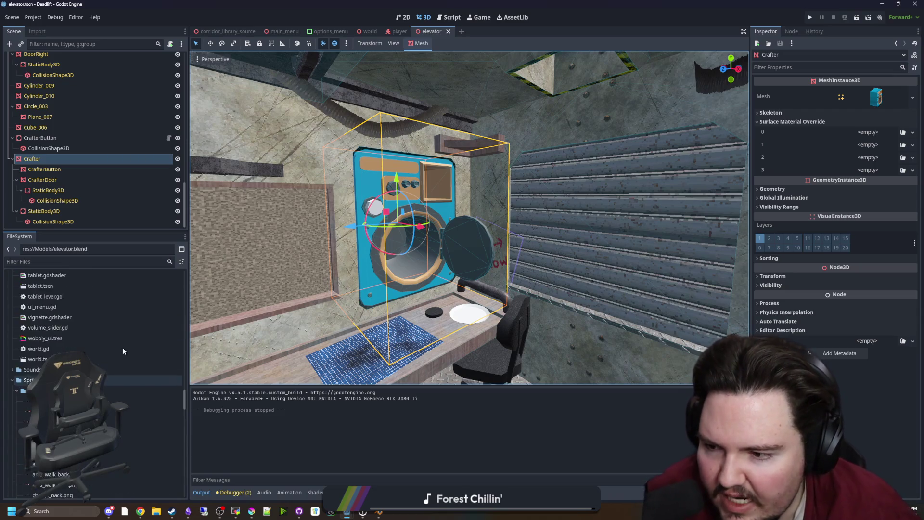
scroll(122, 351, "up", 5)
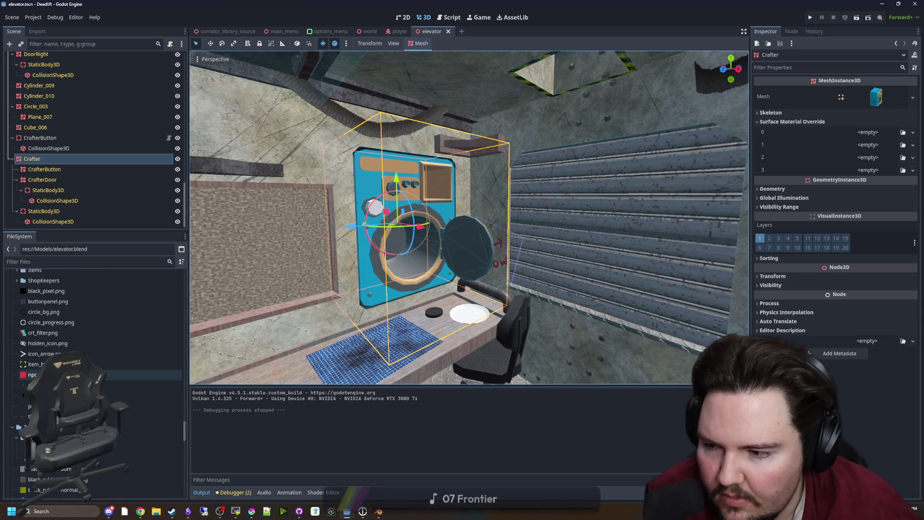
scroll(89, 358, "up", 5)
scroll(102, 353, "up", 5)
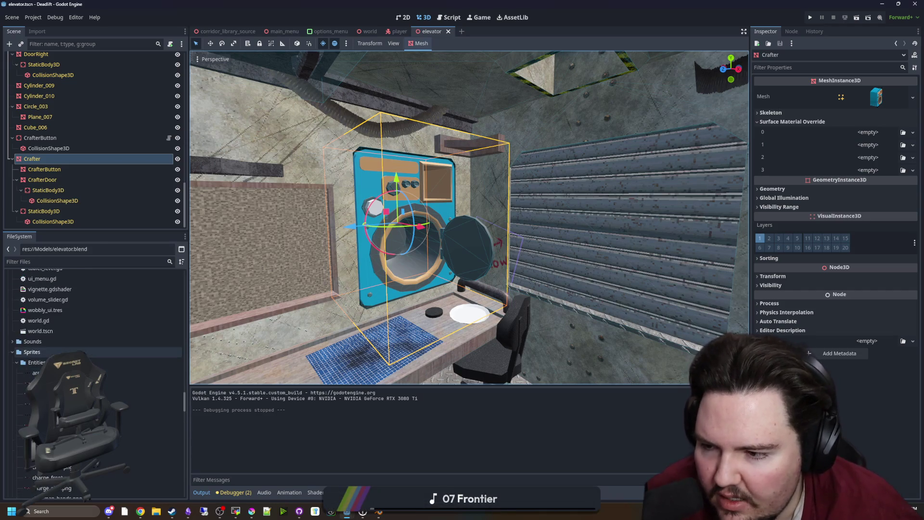
scroll(96, 337, "up", 5)
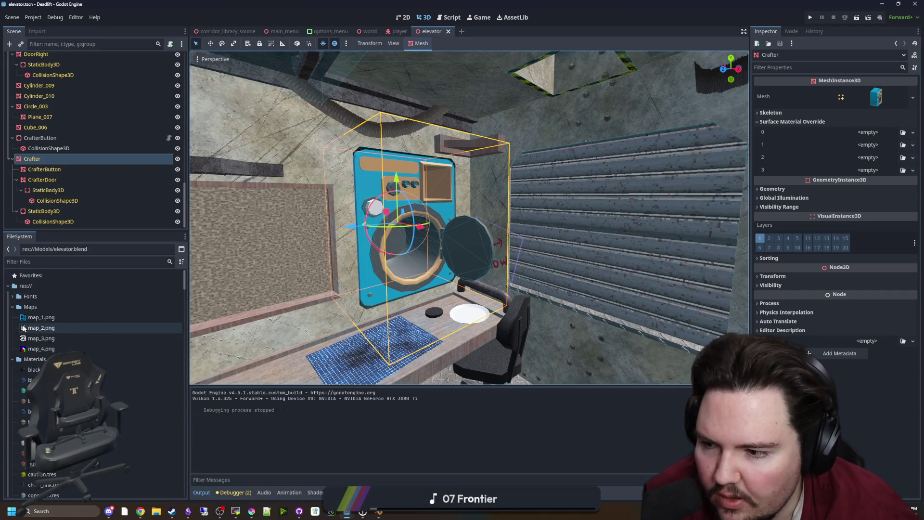
scroll(14, 361, "down", 3)
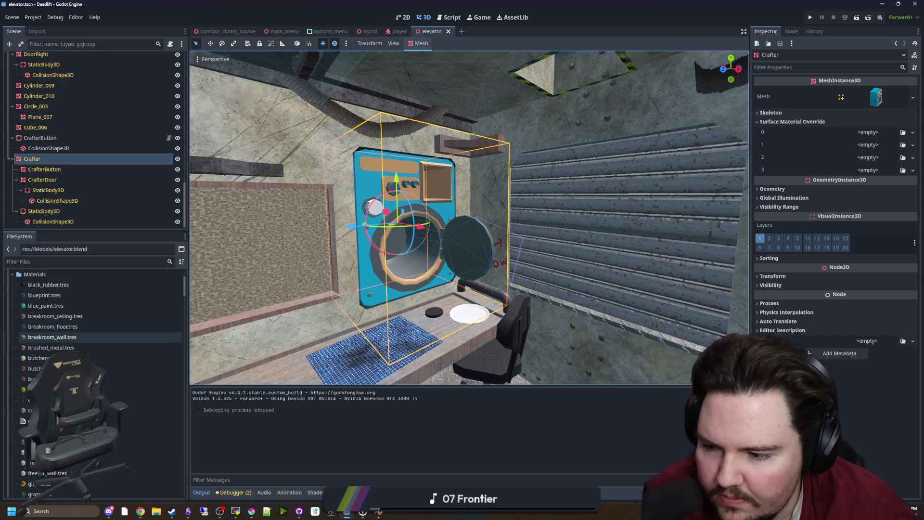
mouse_move(60, 308)
left_mouse_down()
mouse_move(464, 245)
mouse_move(867, 137)
left_mouse_up()
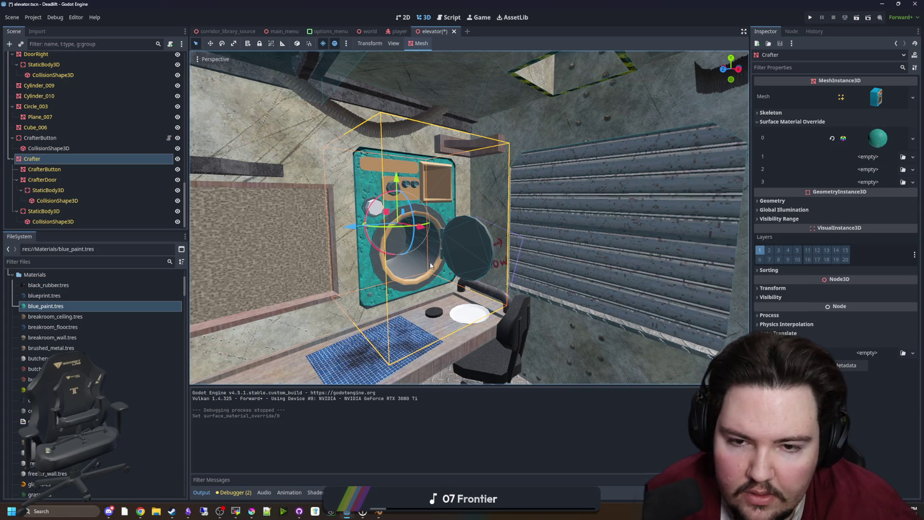
Step: Fill override slots 1–3 with pipe_metal, void and brushed_metal .tres
scroll(48, 369, "down", 2)
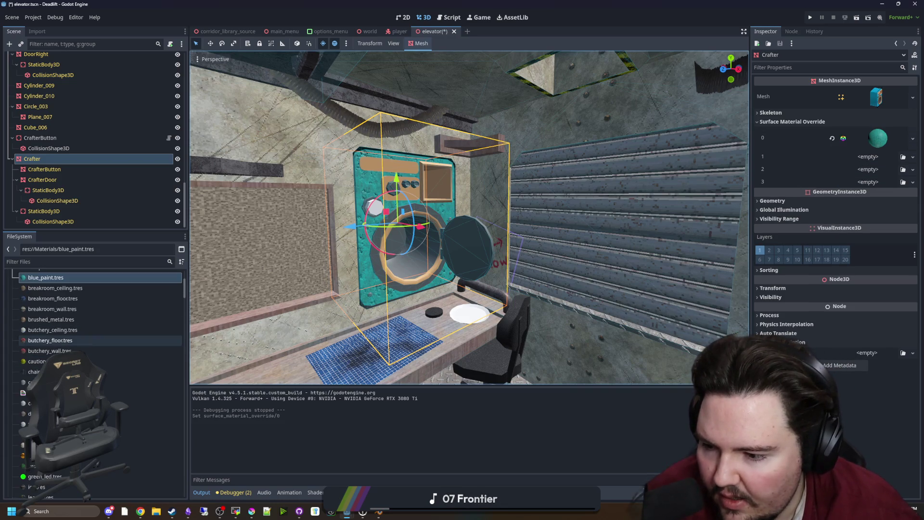
scroll(48, 369, "down", 5)
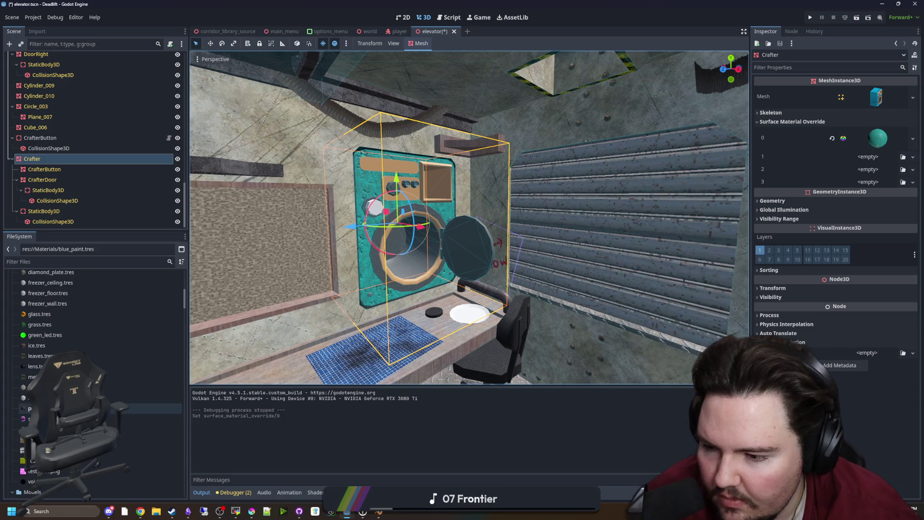
left_click_drag(29, 408, 796, 195)
left_click_drag(856, 155, 857, 154)
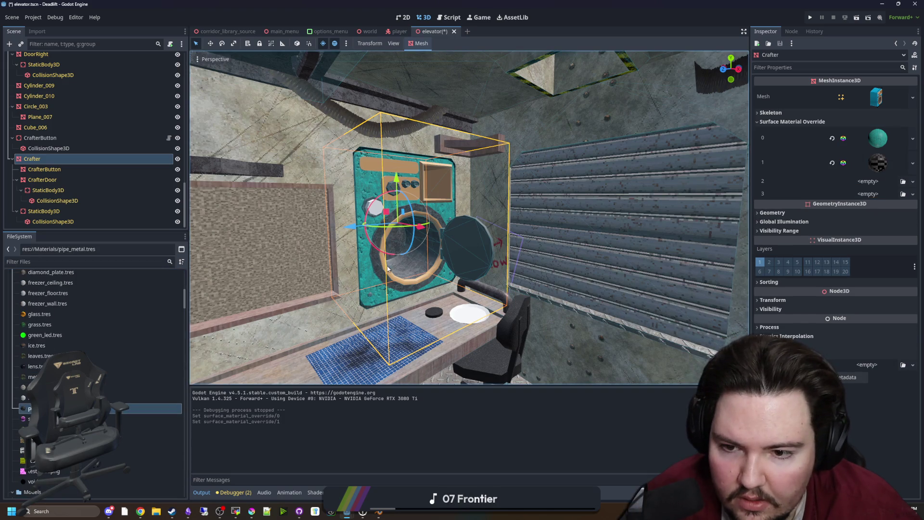
scroll(387, 266, "up", 5)
scroll(386, 264, "down", 5)
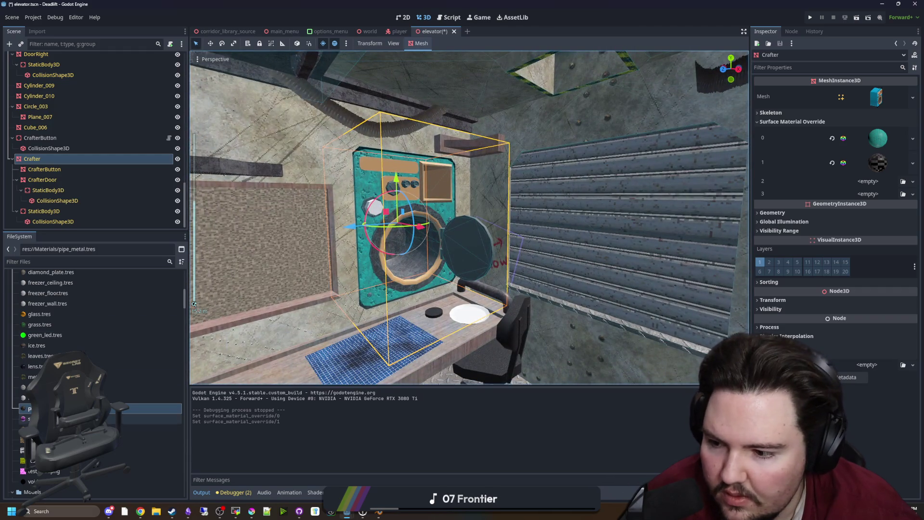
mouse_move(30, 481)
left_mouse_down()
mouse_move(577, 217)
mouse_move(882, 173)
mouse_move(870, 185)
left_mouse_up()
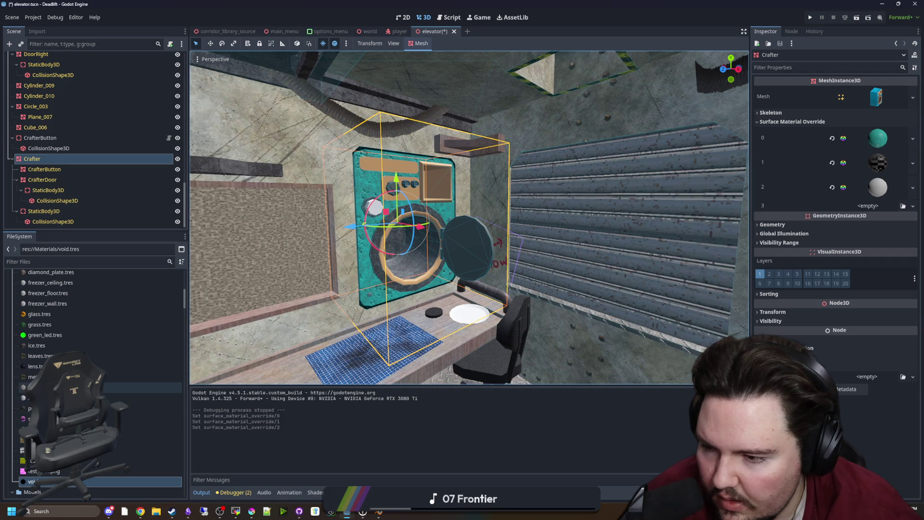
scroll(96, 385, "up", 4)
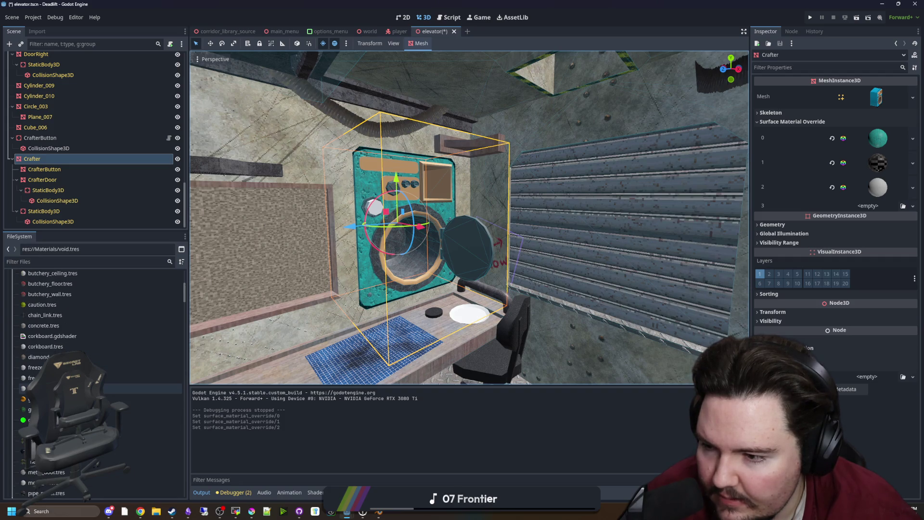
scroll(89, 282, "up", 4)
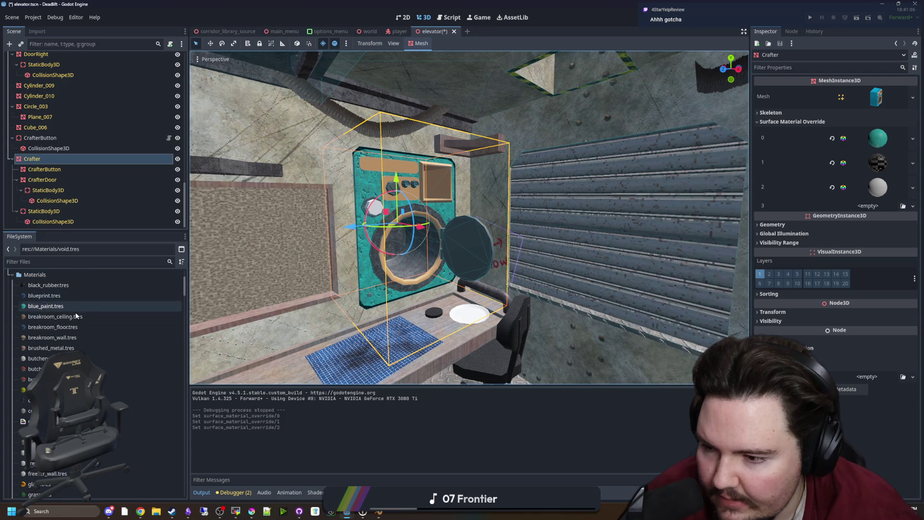
mouse_move(71, 348)
left_mouse_down()
mouse_move(608, 284)
mouse_move(866, 207)
left_mouse_up()
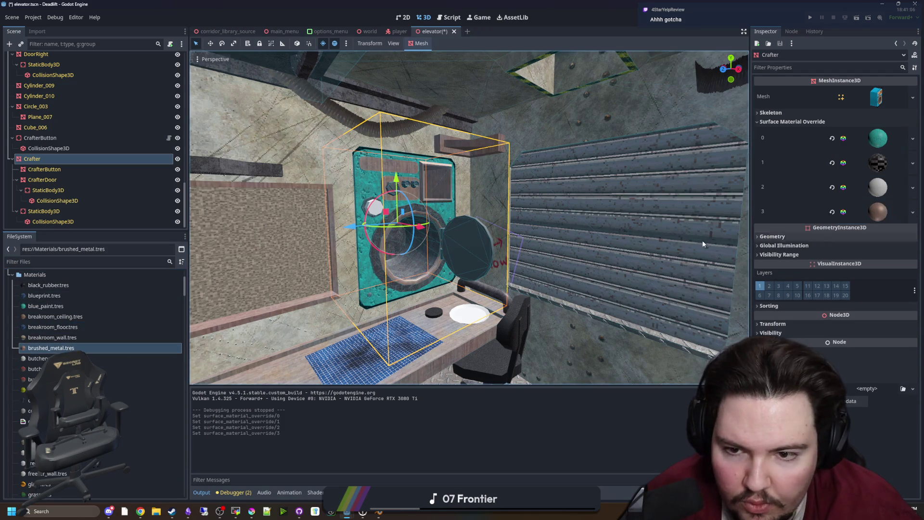
Step: Inspect the textured crafter from around the elevator and save the scene
left_click(607, 263)
scroll(607, 258, "up", 10)
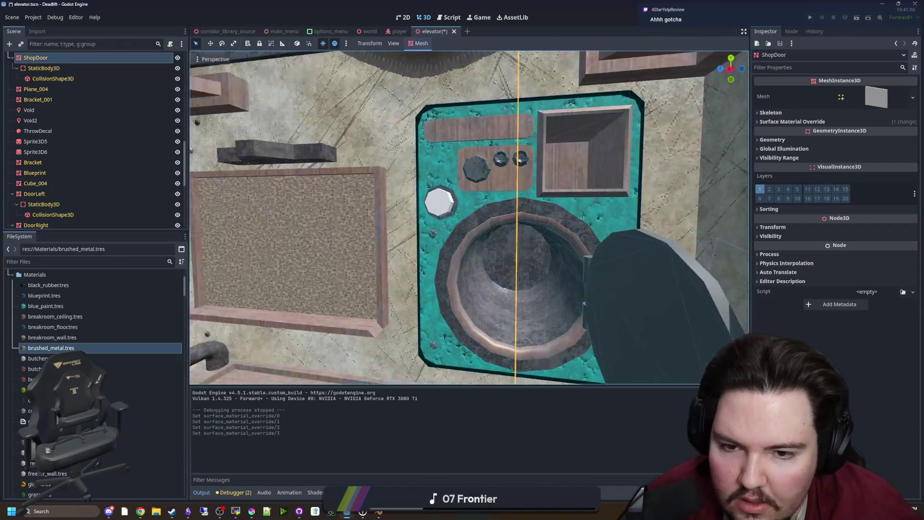
mouse_move(607, 259)
left_mouse_down()
mouse_move(568, 221)
mouse_move(500, 193)
mouse_move(431, 245)
mouse_move(414, 241)
mouse_move(462, 222)
mouse_move(452, 226)
mouse_move(452, 207)
mouse_move(433, 216)
mouse_move(447, 246)
mouse_move(438, 236)
mouse_move(433, 250)
mouse_move(423, 241)
mouse_move(433, 212)
mouse_move(433, 226)
mouse_move(426, 214)
mouse_move(416, 222)
left_mouse_up()
left_click(587, 186)
left_click(431, 244)
key("ctrl+s")
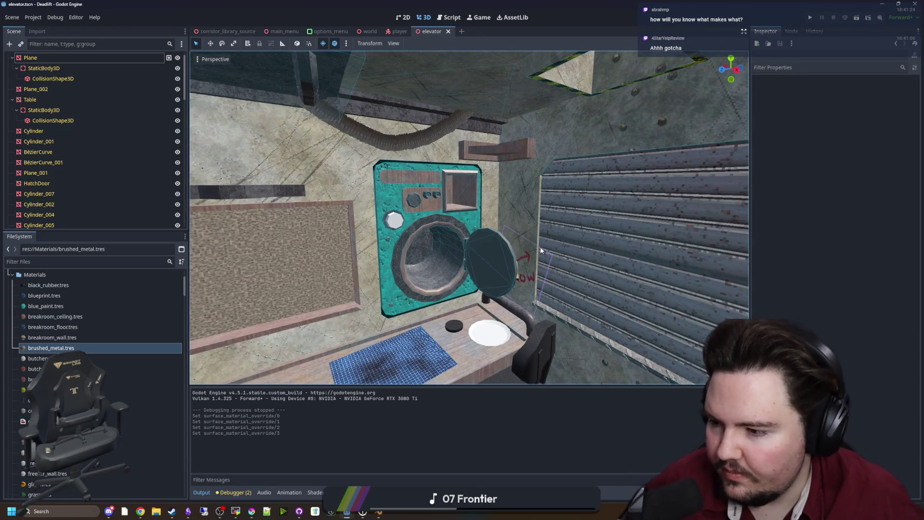
scroll(540, 246, "down", 8)
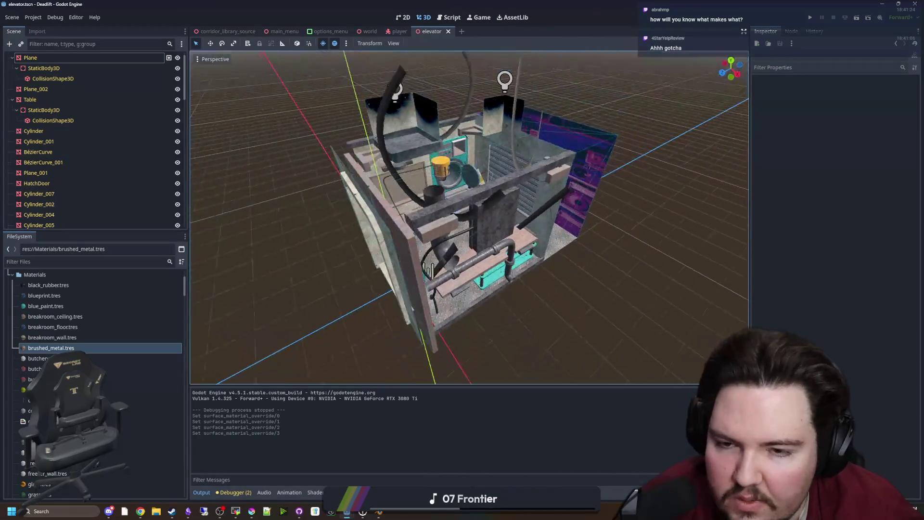
key("ctrl+s")
left_click_drag(500, 195, 513, 126)
scroll(513, 127, "up", 3)
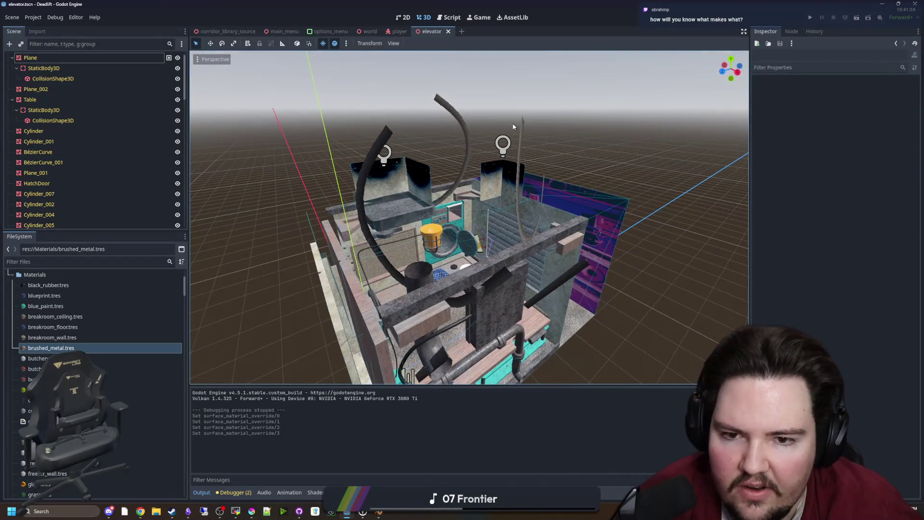
left_click(502, 145)
Step: Duplicate Void2 as Void3 and move it into the crafter's square opening
scroll(501, 145, "up", 2)
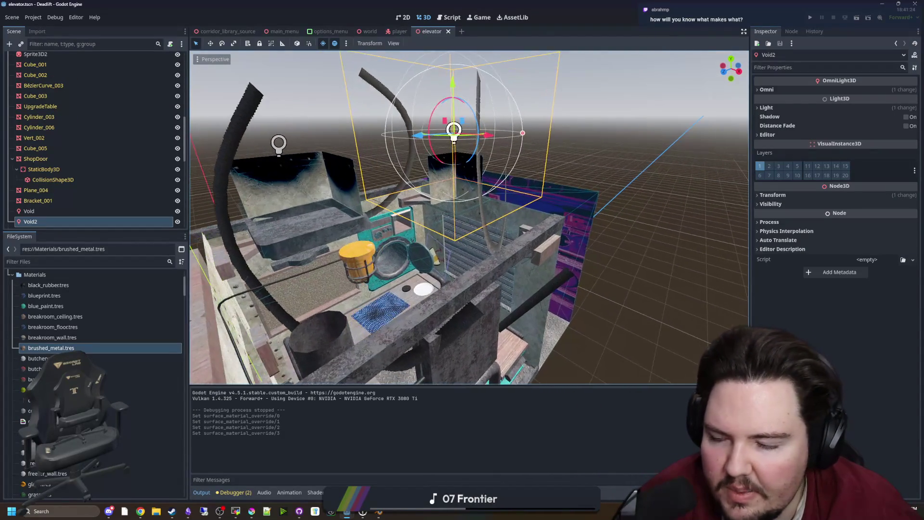
scroll(100, 199, "down", 2)
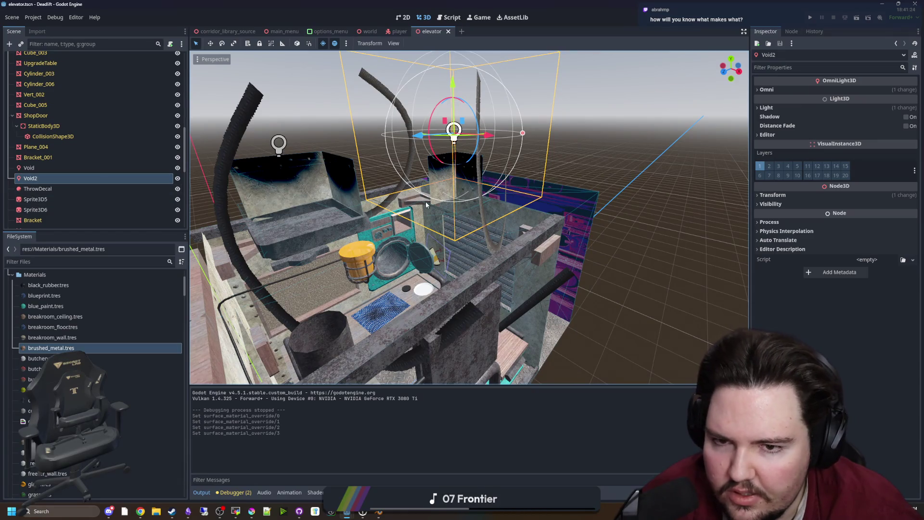
key("ctrl+d")
mouse_move(468, 104)
left_mouse_down()
mouse_move(474, 238)
mouse_move(342, 207)
left_mouse_up()
scroll(484, 237, "up", 5)
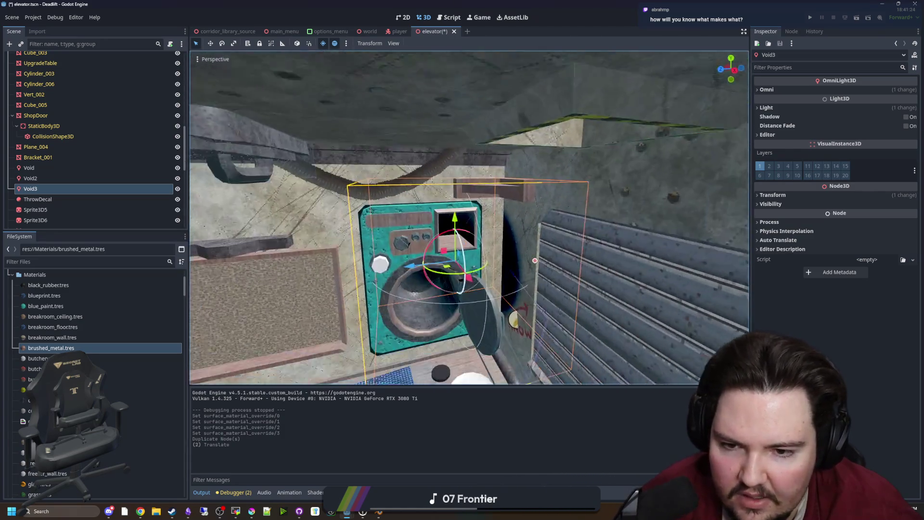
scroll(484, 230, "up", 3)
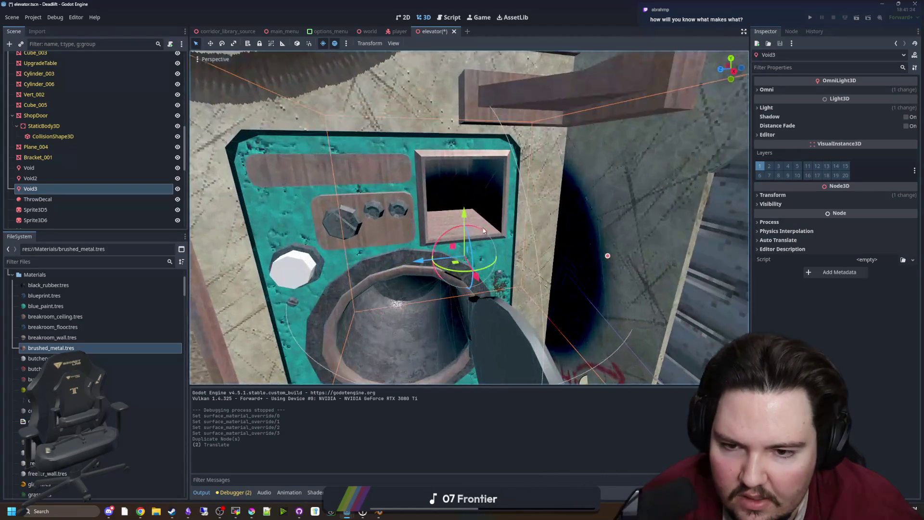
left_click_drag(466, 213, 458, 145)
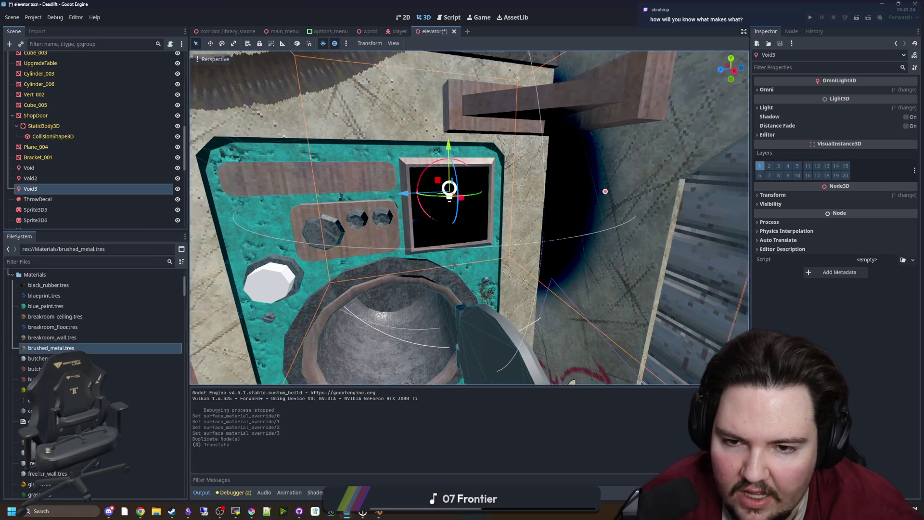
left_click_drag(434, 264, 346, 267)
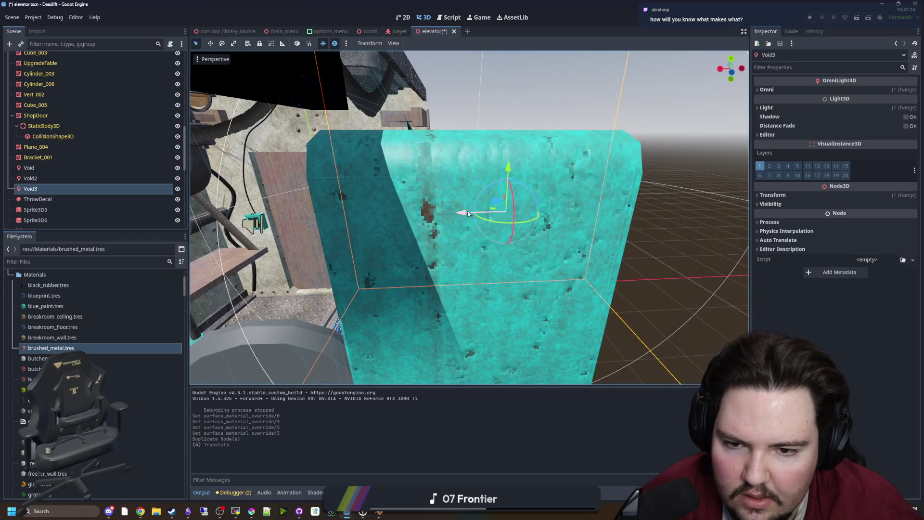
left_click_drag(467, 214, 424, 207)
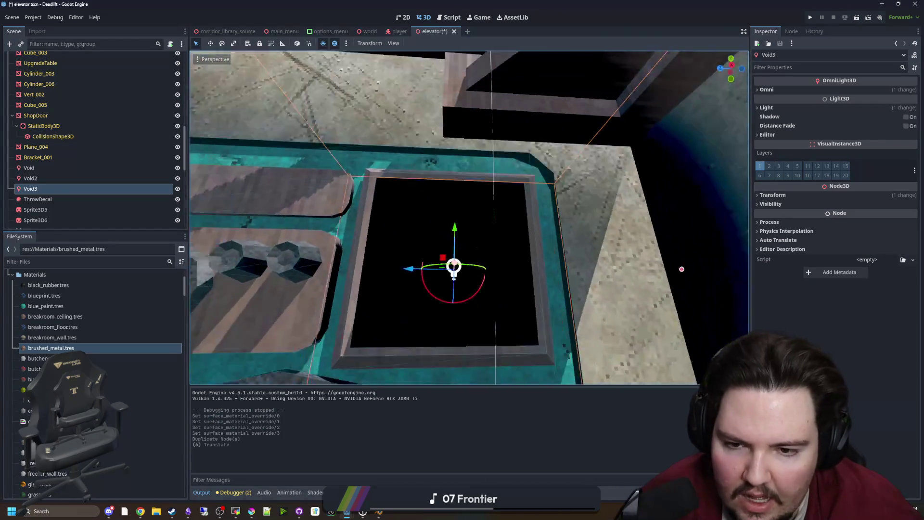
scroll(459, 216, "down", 3)
left_click_drag(461, 217, 461, 218)
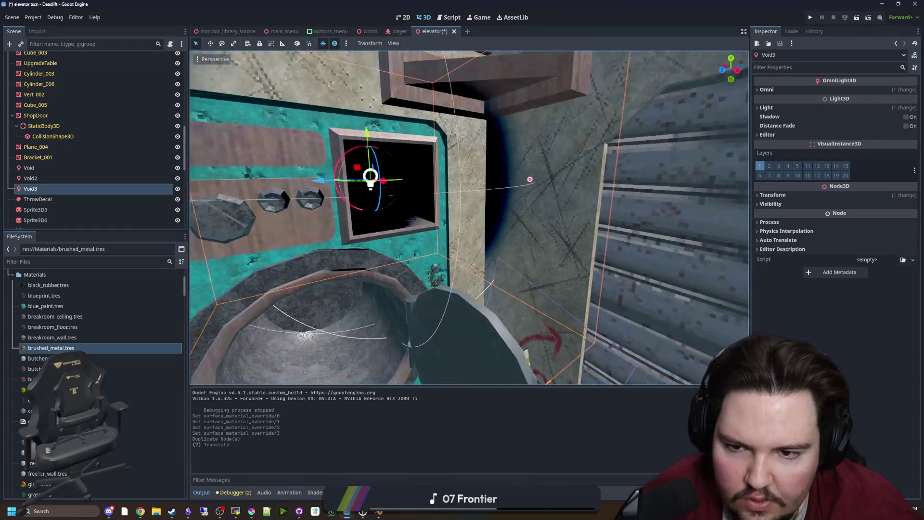
Step: Set Void3's omni range to 0.7 and save the elevator scene
left_click(797, 91)
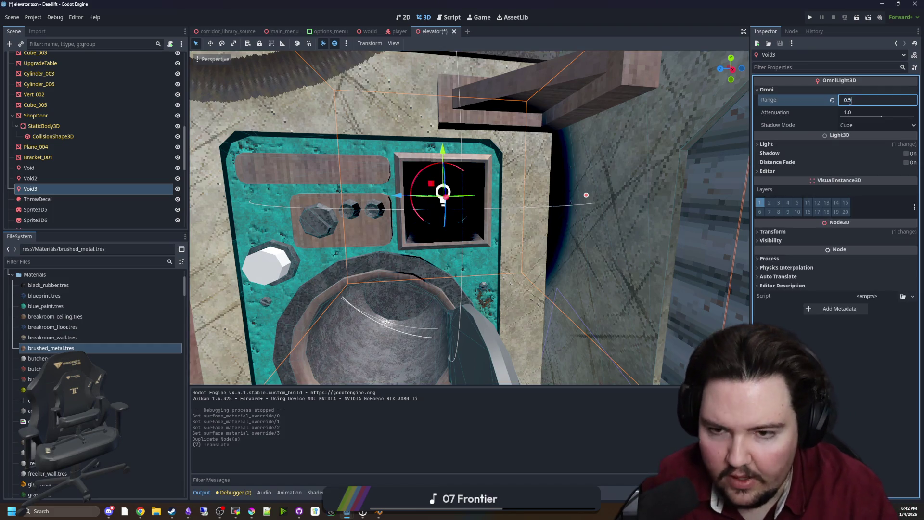
key("Return")
scroll(453, 212, "up", 2)
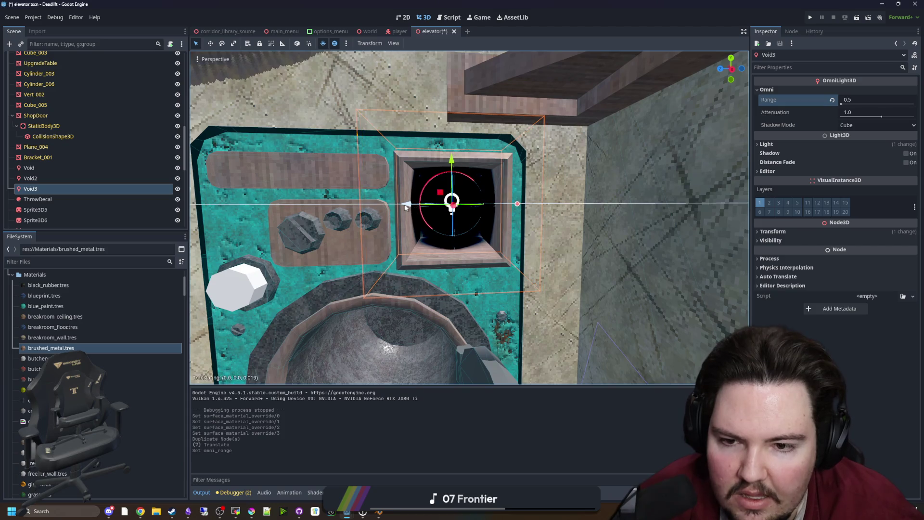
mouse_move(406, 207)
left_mouse_down()
mouse_move(418, 226)
mouse_move(409, 226)
left_mouse_up()
scroll(409, 226, "up", 2)
left_click(869, 101)
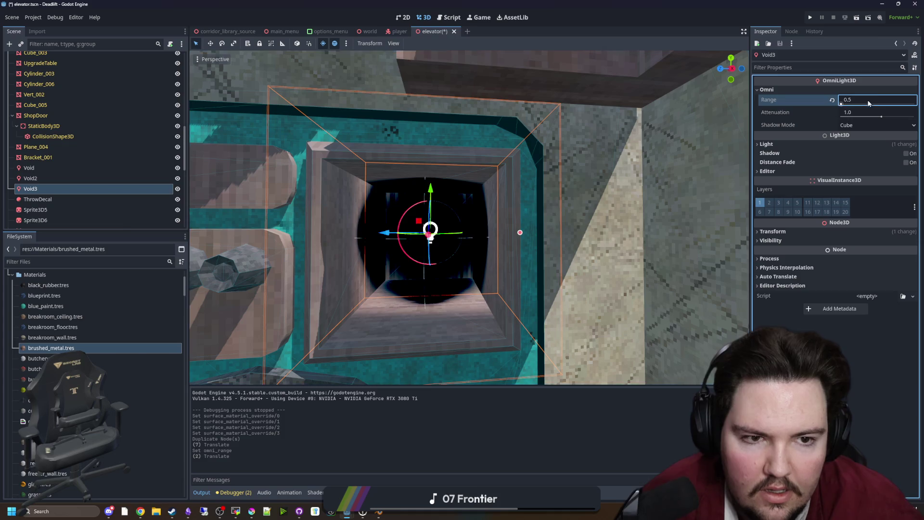
type(".7")
key("Return")
scroll(659, 189, "down", 5)
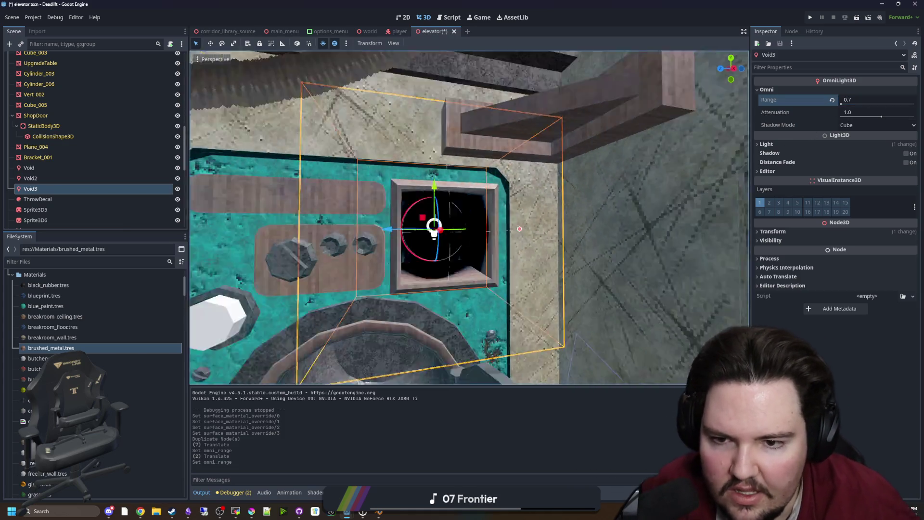
mouse_move(657, 186)
left_mouse_down()
mouse_move(505, 207)
mouse_move(510, 239)
left_mouse_up()
key("ctrl+s")
left_click_drag(441, 224, 414, 217)
left_click(491, 251)
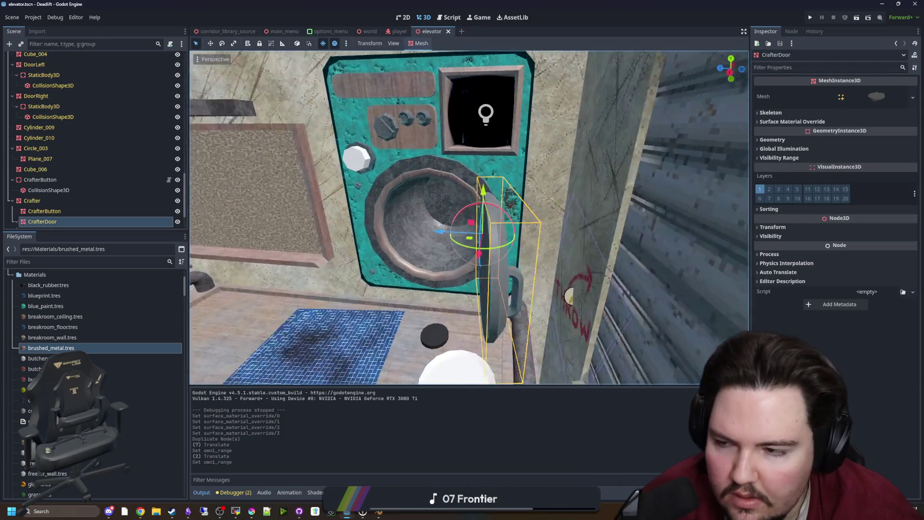
Step: Assign pipe_metal.tres to CrafterDoor's Surface Material Override slot 0
key("f")
scroll(51, 206, "down", 1)
left_click(60, 201)
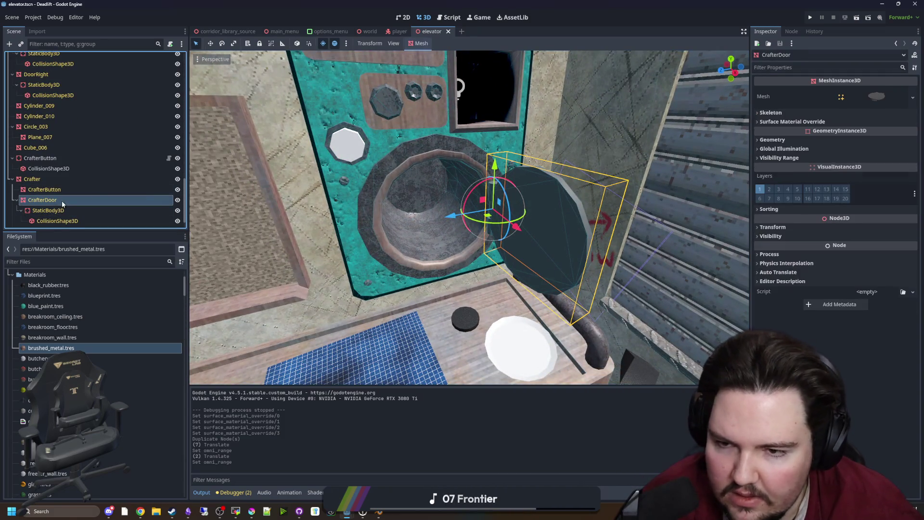
left_click(796, 121)
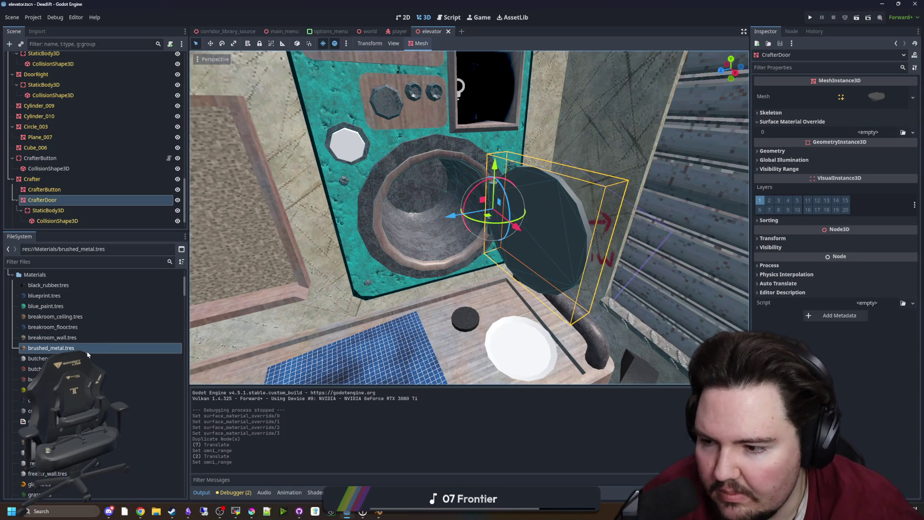
scroll(56, 343, "down", 5)
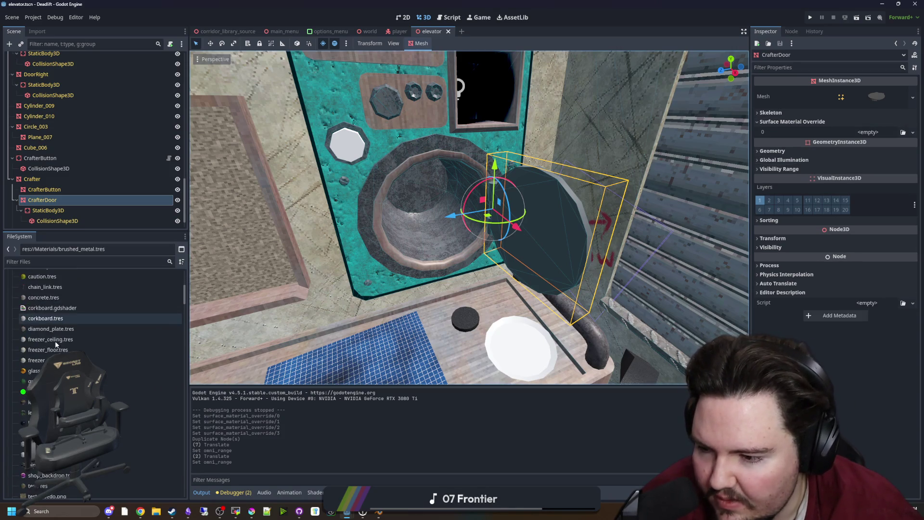
left_click_drag(48, 409, 761, 199)
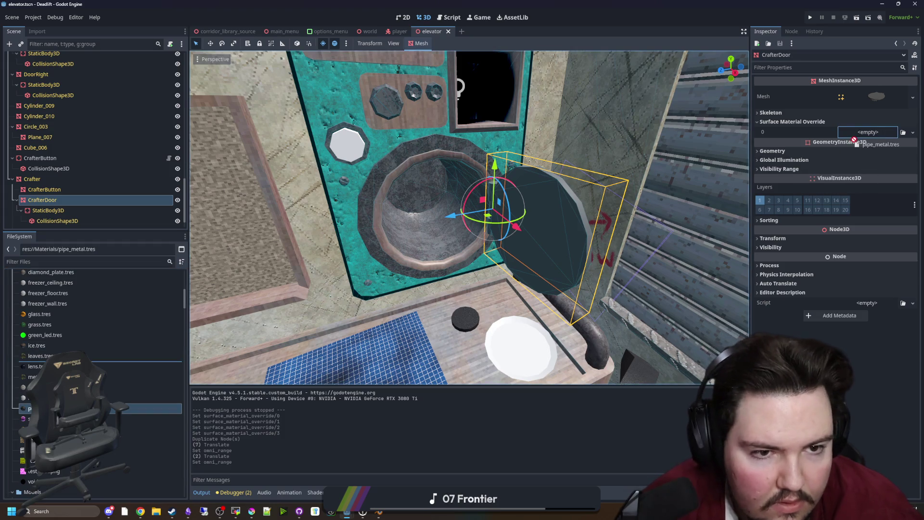
left_click_drag(854, 139, 861, 136)
Step: Save the elevator scene with the newly textured crafter door
left_click(611, 365)
key("ctrl+s")
scroll(469, 218, "down", 5)
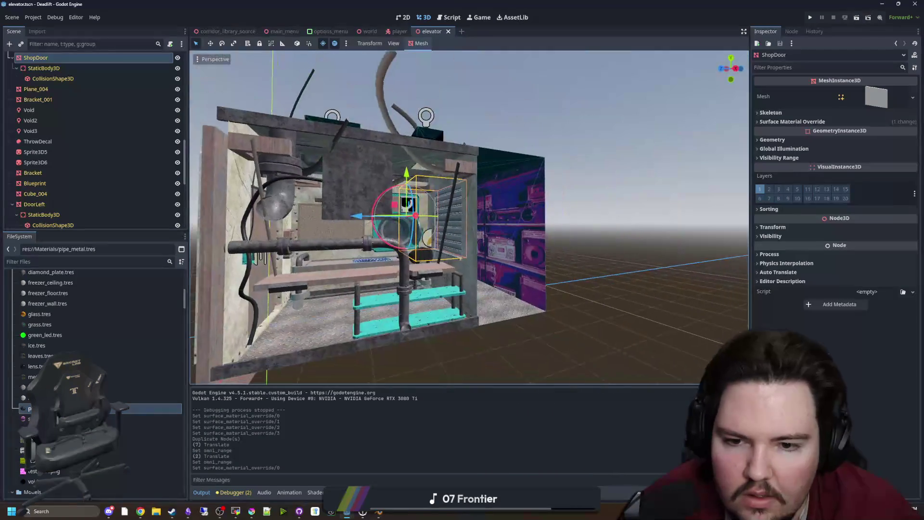
scroll(469, 218, "up", 5)
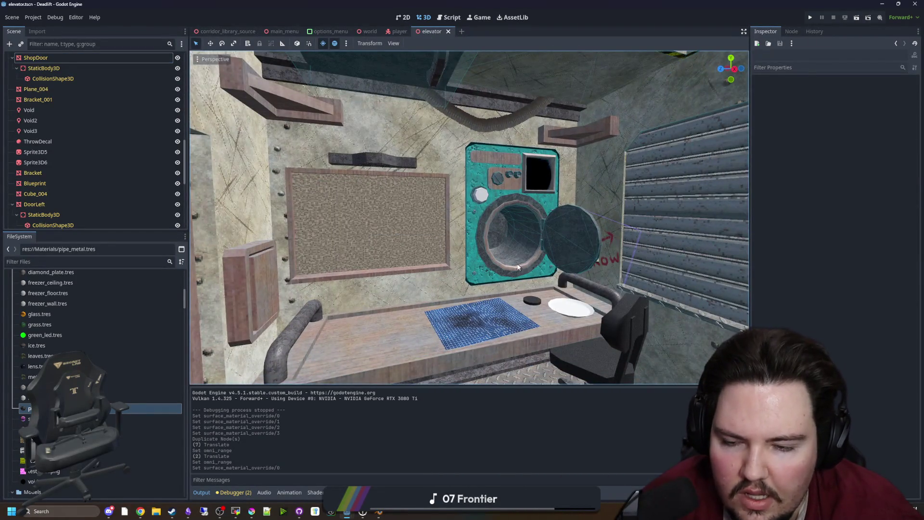
scroll(462, 291, "up", 5)
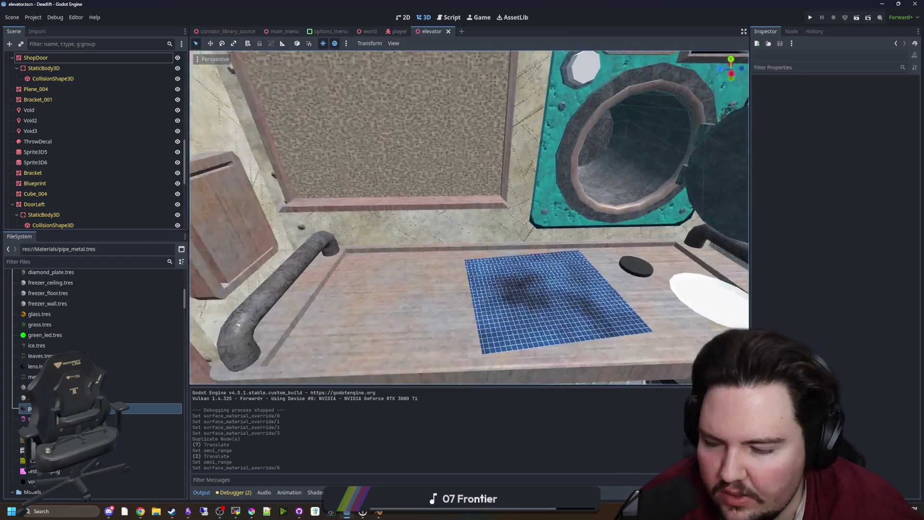
scroll(268, 286, "down", 5)
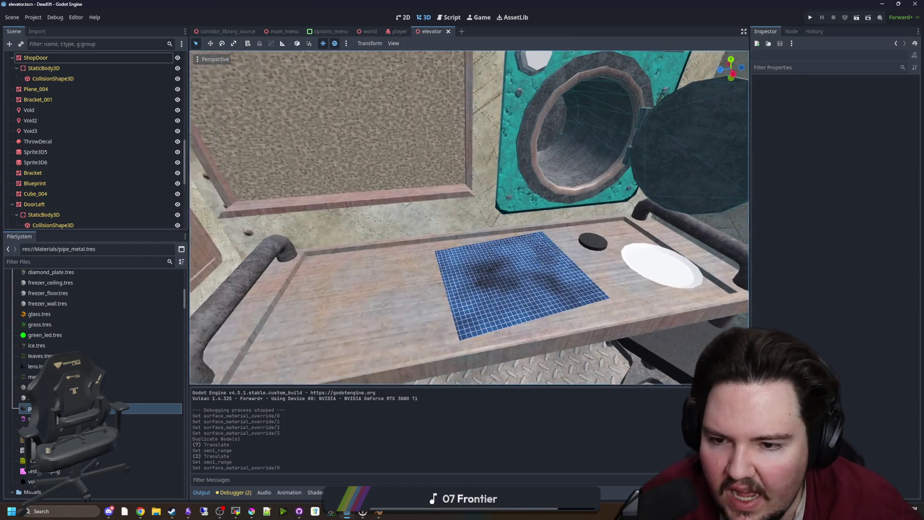
Step: Look over the table and mat, then switch to Blender's elevator.blend window
mouse_move(366, 238)
left_mouse_down()
mouse_move(447, 224)
mouse_move(467, 182)
left_mouse_up()
scroll(469, 217, "up", 10)
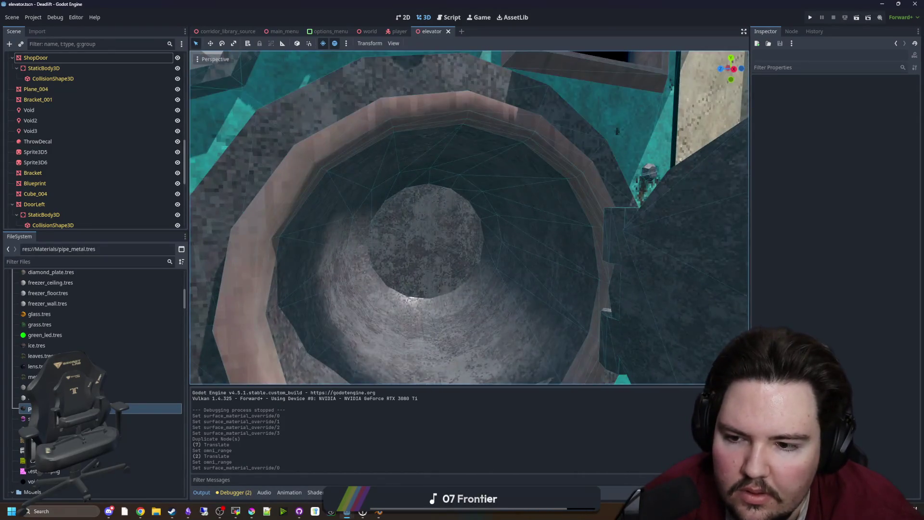
scroll(472, 277, "down", 10)
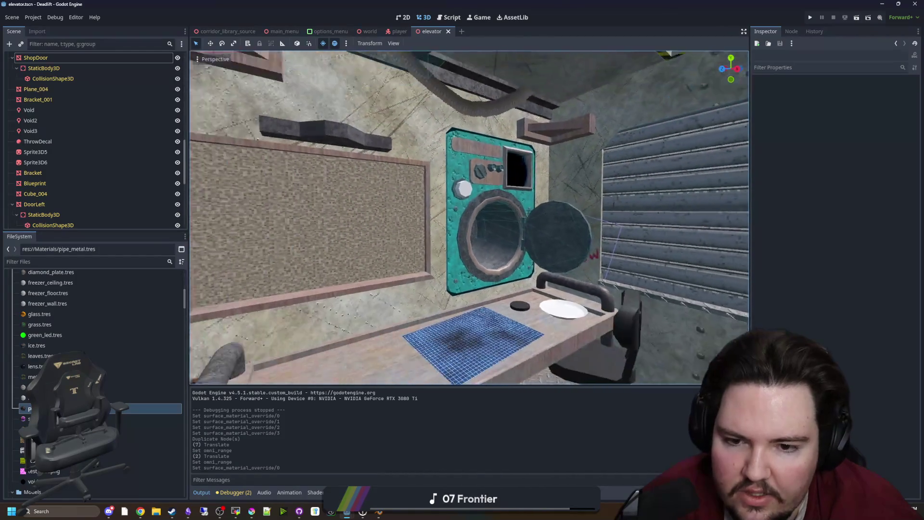
scroll(472, 276, "up", 10)
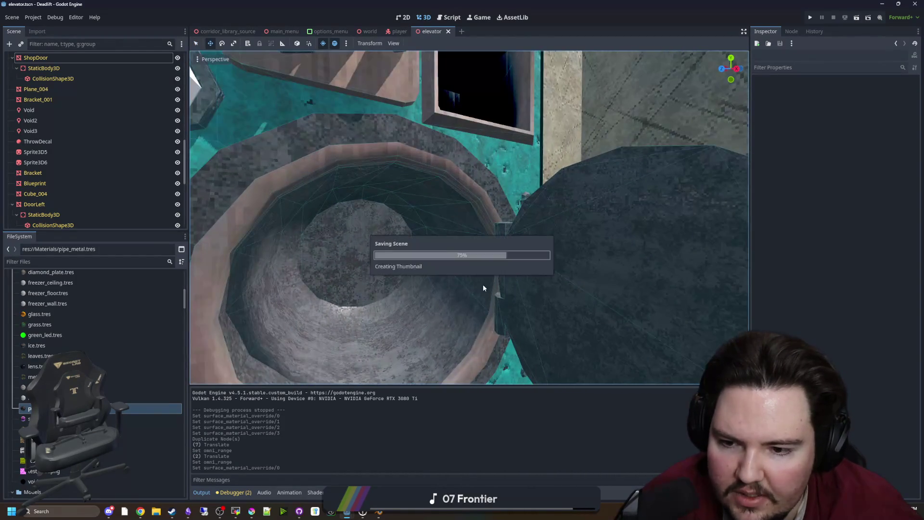
key("w")
scroll(446, 288, "down", 8)
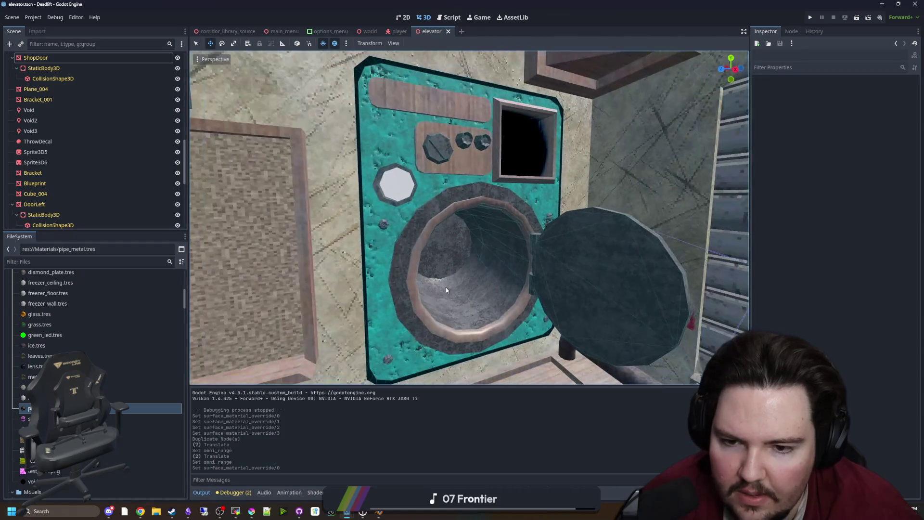
left_click(375, 515)
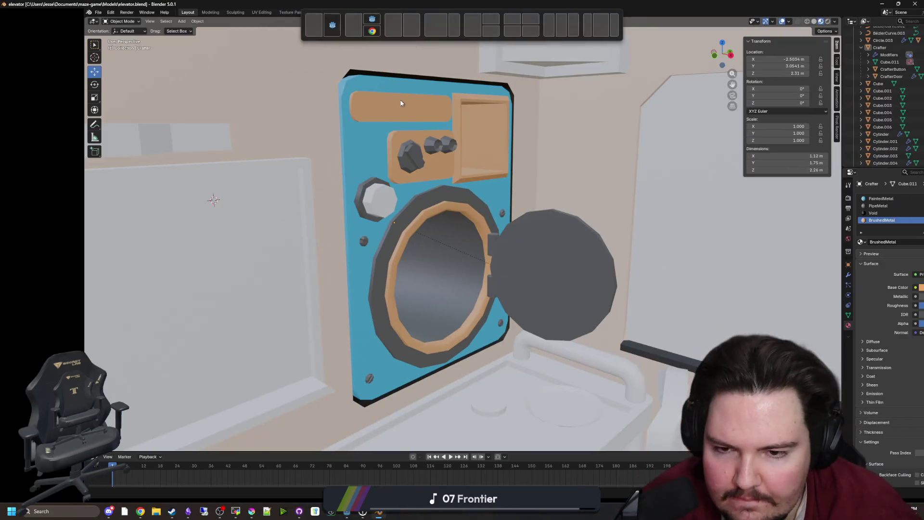
Step: In Edit Mode, select the edge loop inside the drum and mark it sharp
right_click(486, 305)
scroll(462, 223, "up", 4)
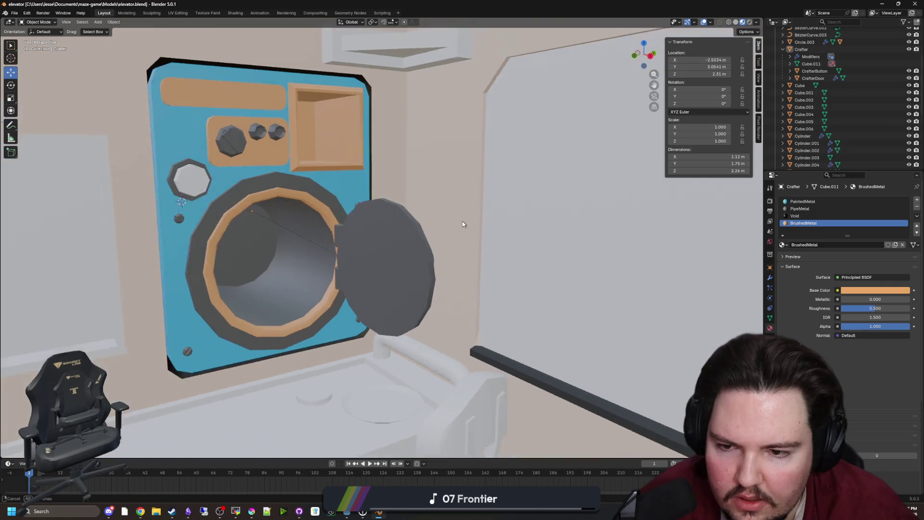
key("Tab")
scroll(250, 282, "up", 2)
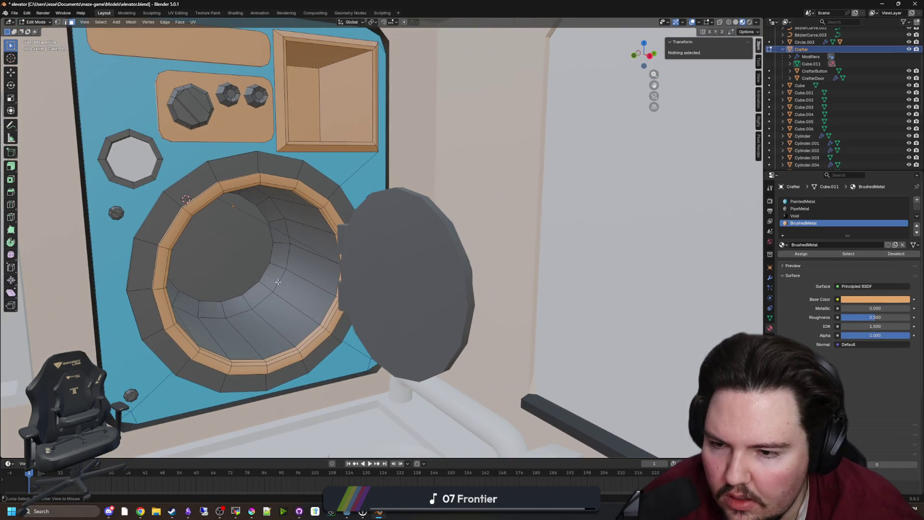
left_click(279, 282)
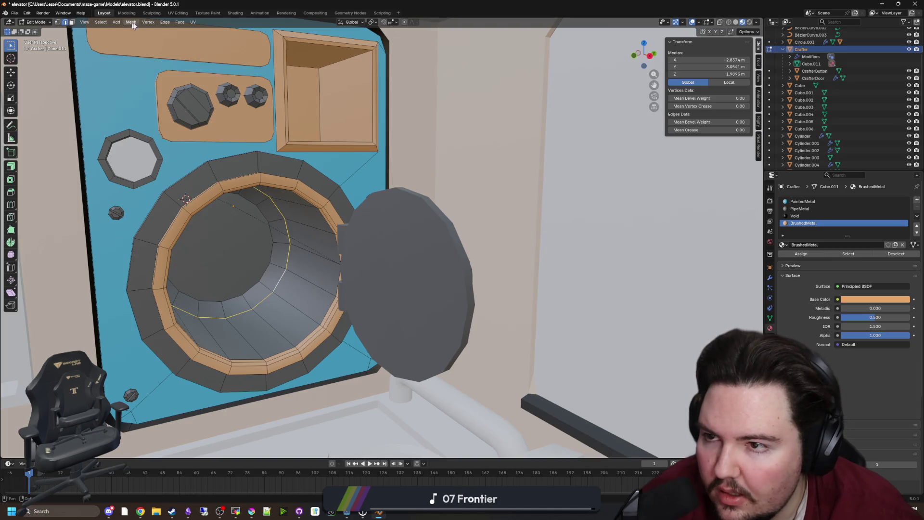
left_click(164, 23)
left_click(180, 162)
Step: Return to Object Mode and switch back to Godot so the model reimports
left_click(512, 193)
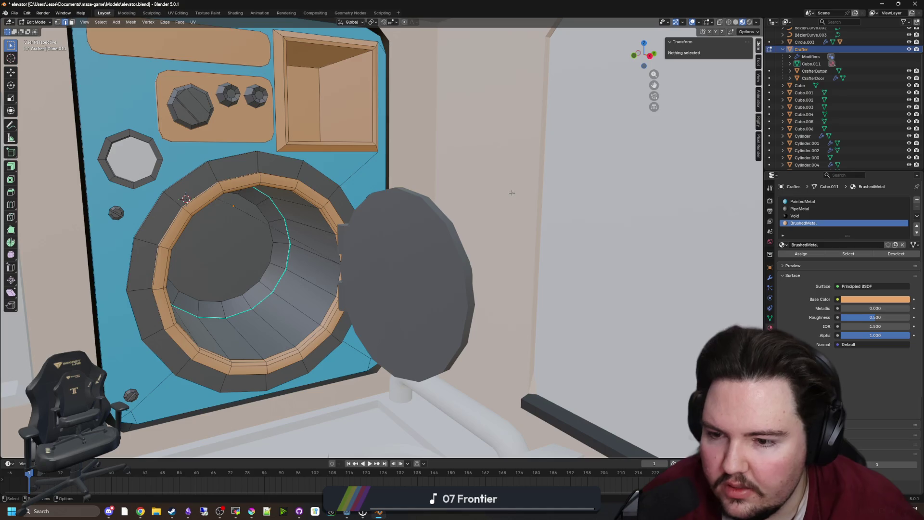
key("Tab")
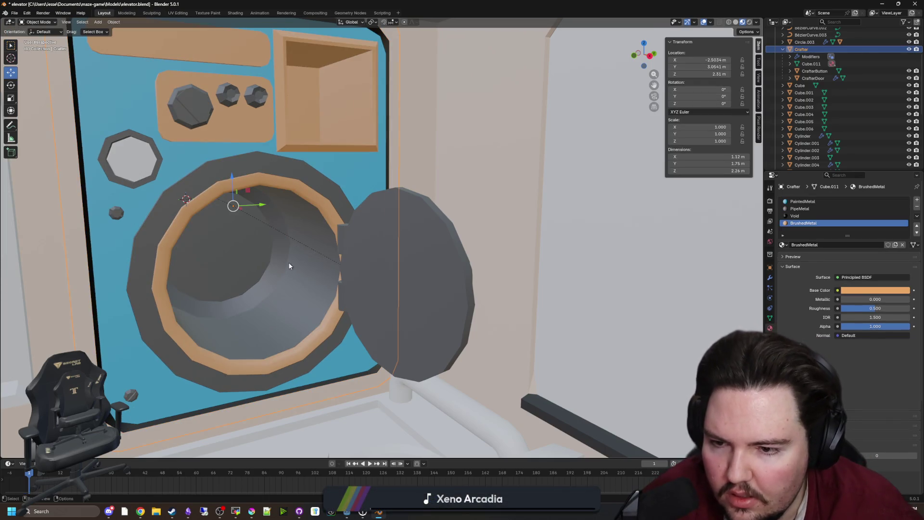
left_click(460, 188)
scroll(456, 200, "down", 3)
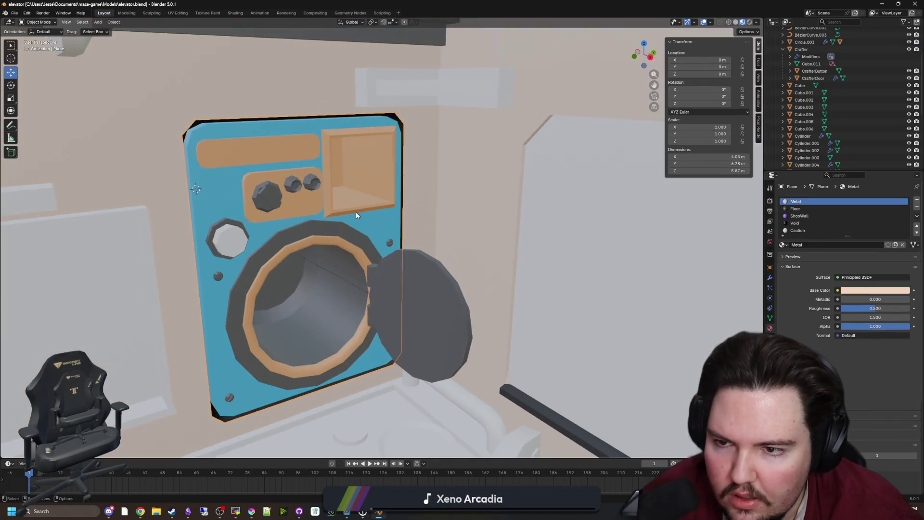
key("alt+Tab")
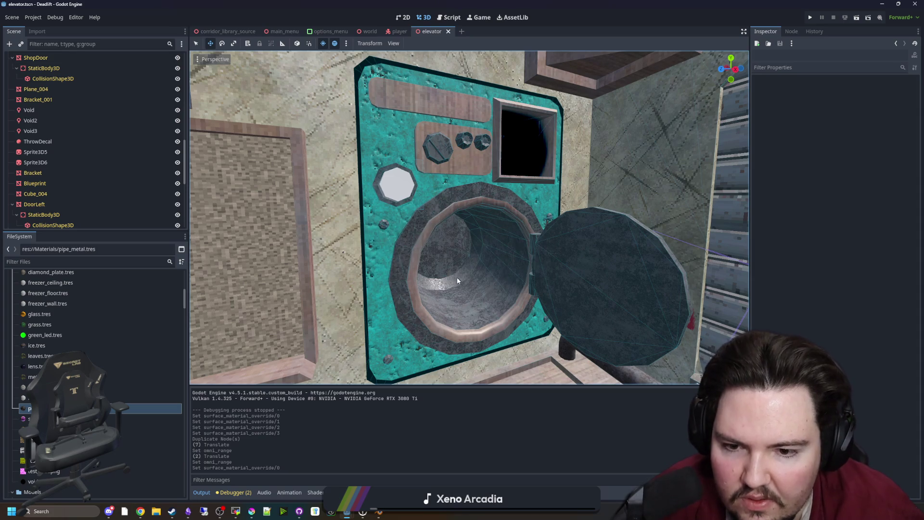
Step: Add a Label3D child node under the Crafter node
scroll(20, 198, "down", 10)
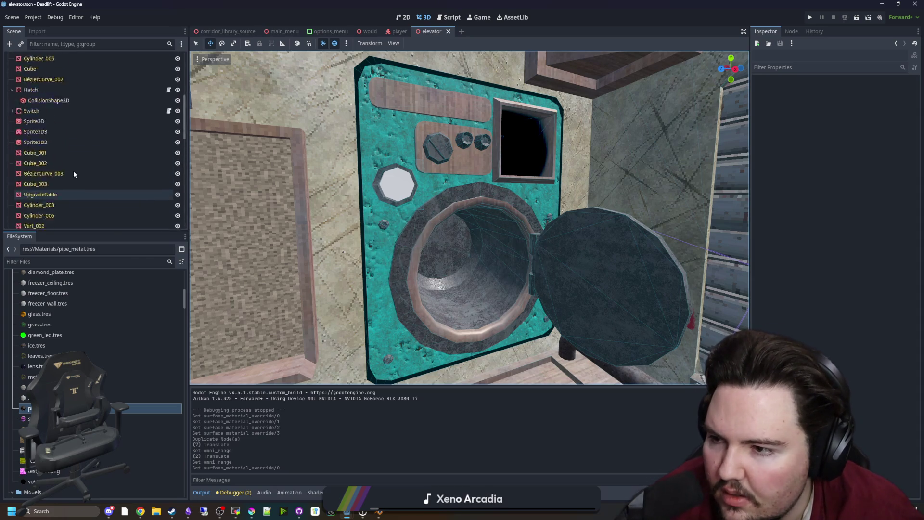
left_click(41, 159)
right_click(42, 160)
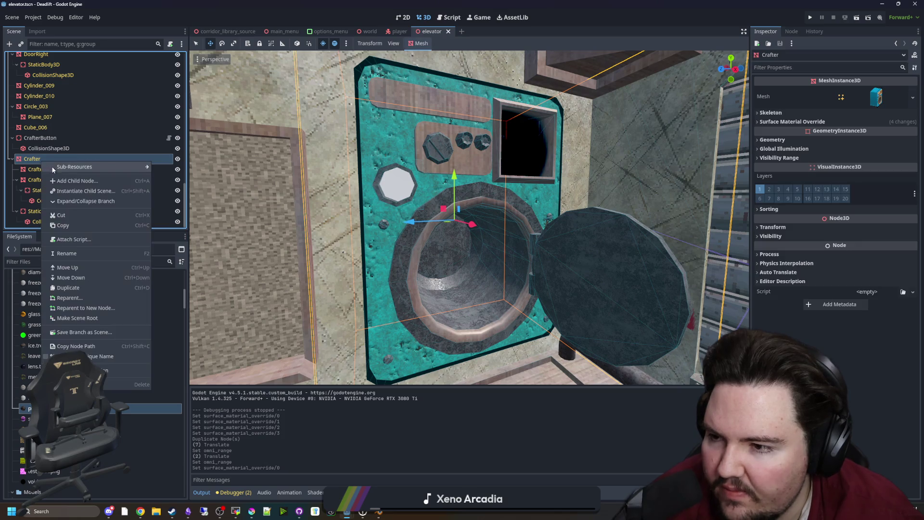
mouse_move(72, 167)
left_click(82, 183)
type("label")
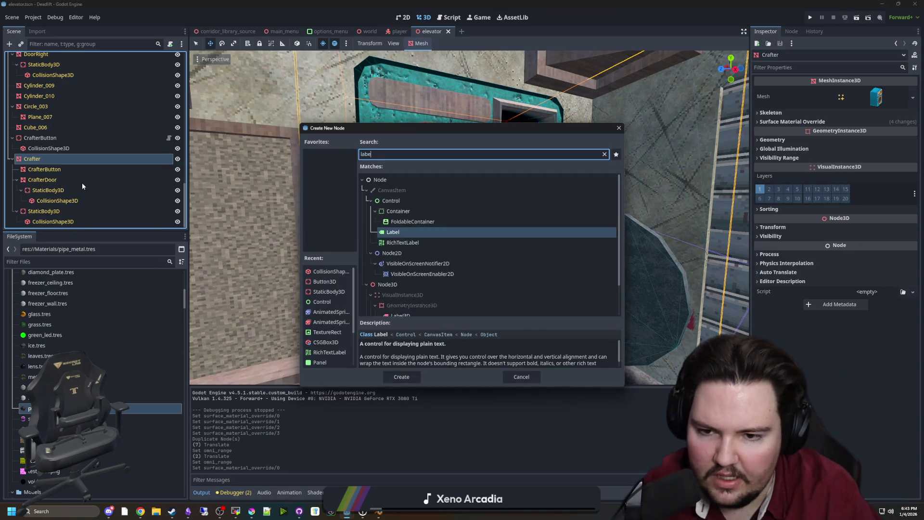
key("Down")
key("Down")
key("Down")
key("Return")
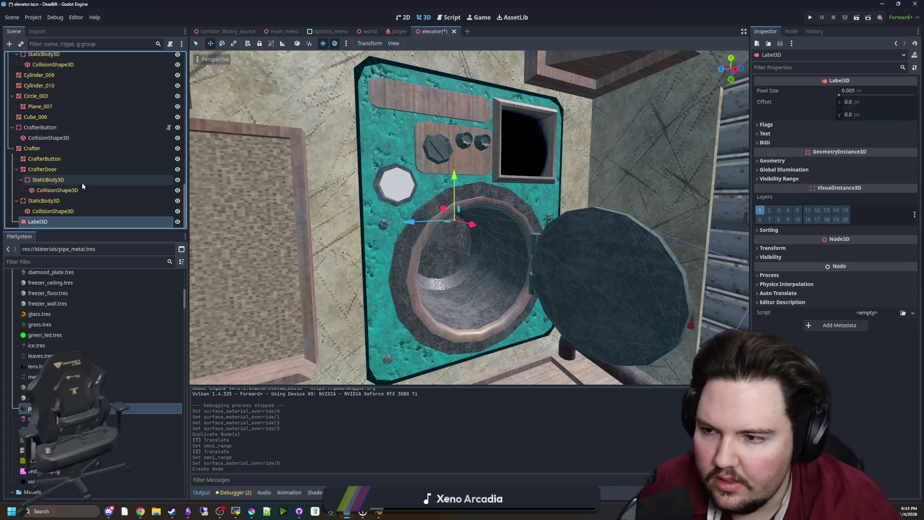
Step: Set the label text to Craft-o-Matic and its font to SLNTHLC.TTF
left_click(773, 134)
left_click(824, 183)
type("Craft-o-Matic")
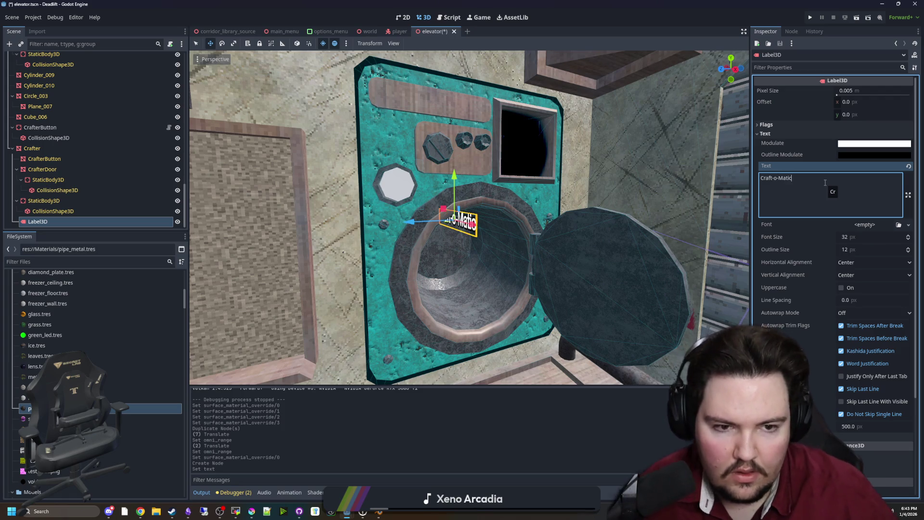
left_click_drag(495, 230, 525, 211)
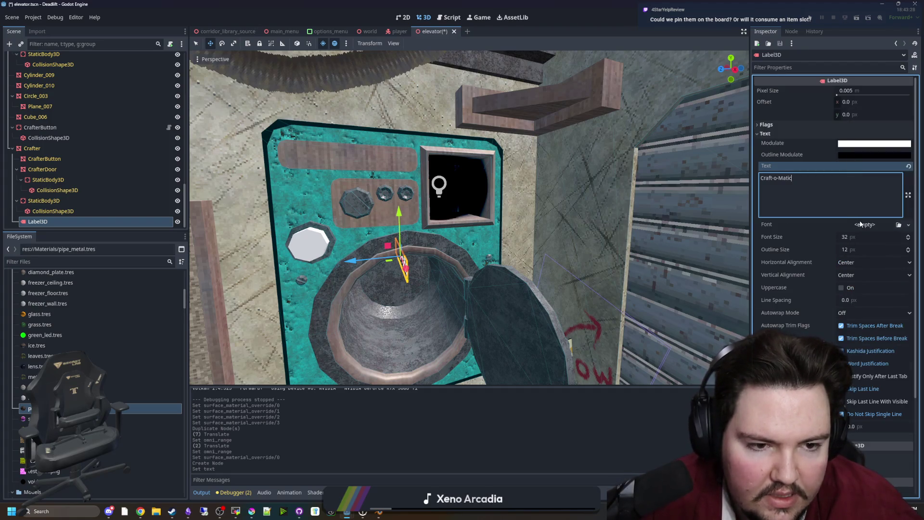
scroll(801, 250, "down", 5)
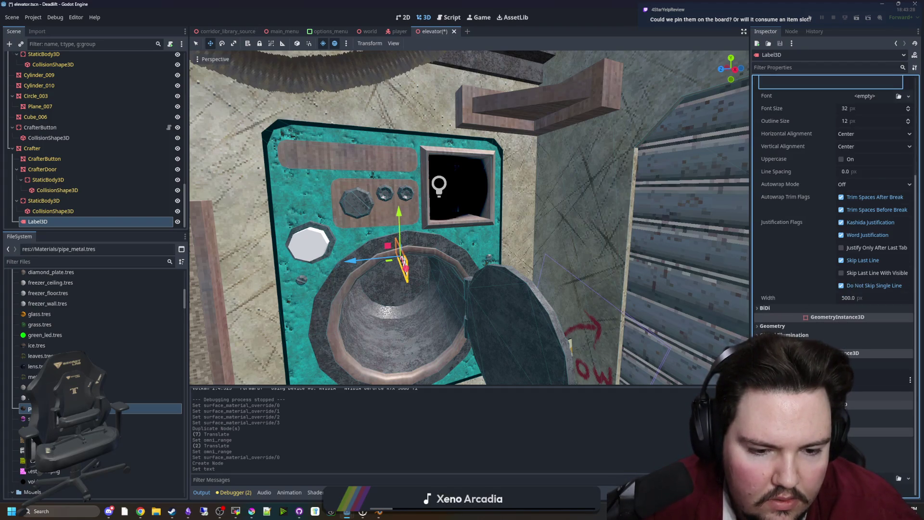
scroll(833, 241, "up", 4)
left_click(162, 261)
type("font")
double_click(92, 294)
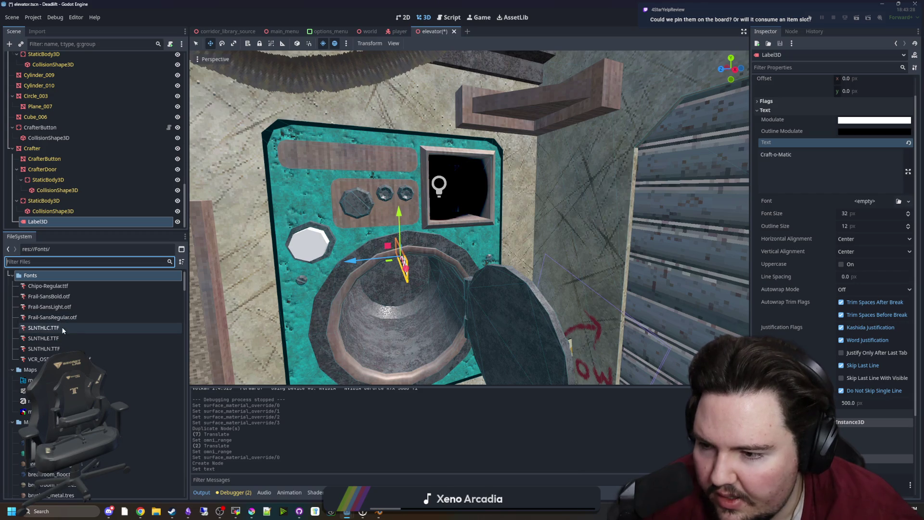
mouse_move(63, 330)
left_mouse_down()
mouse_move(721, 217)
mouse_move(866, 202)
left_mouse_up()
Step: Rotate and position the label on the crafter's front panel above the door
key("f")
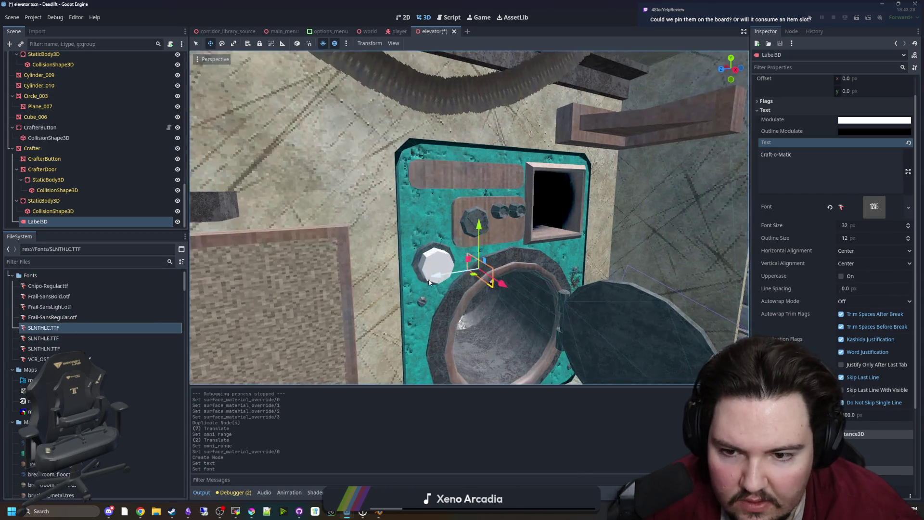
left_click_drag(426, 278, 424, 277)
scroll(825, 299, "down", 5)
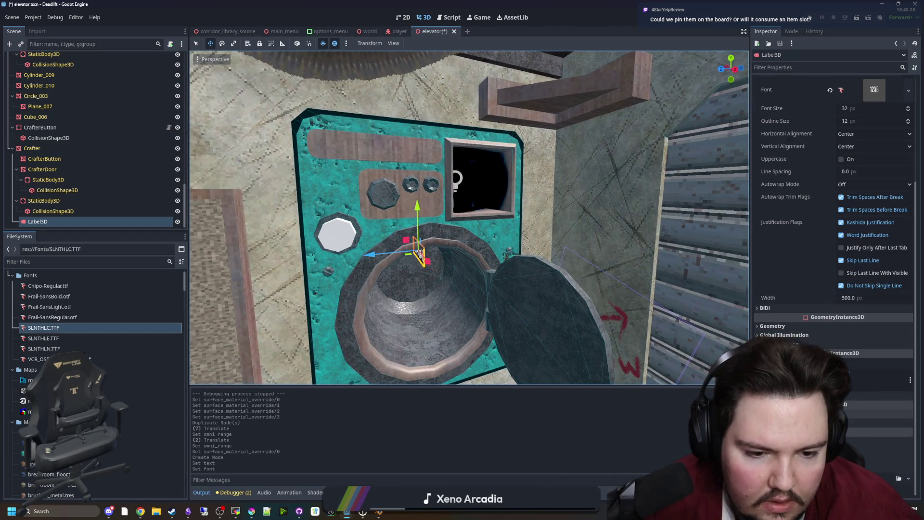
left_click_drag(866, 445, 881, 445)
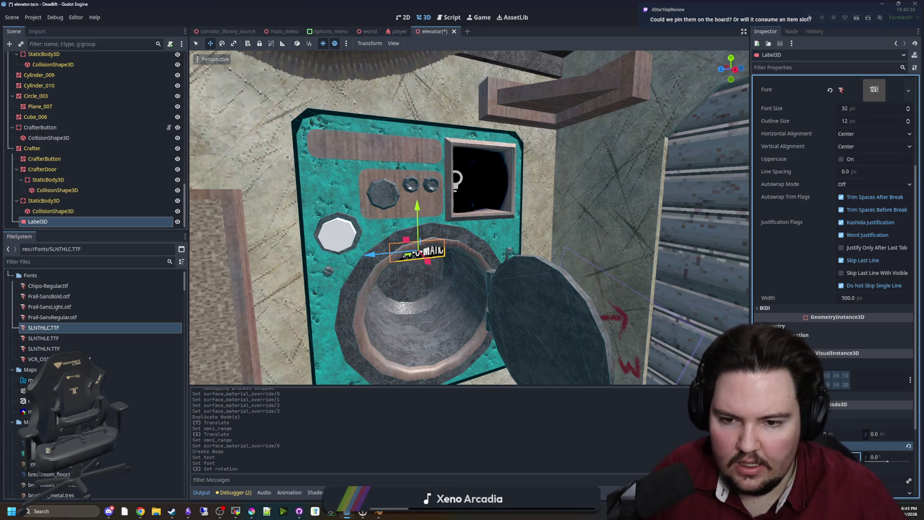
mouse_move(417, 214)
left_mouse_down()
mouse_move(433, 115)
mouse_move(445, 140)
mouse_move(332, 148)
left_mouse_up()
left_click_drag(376, 100, 376, 101)
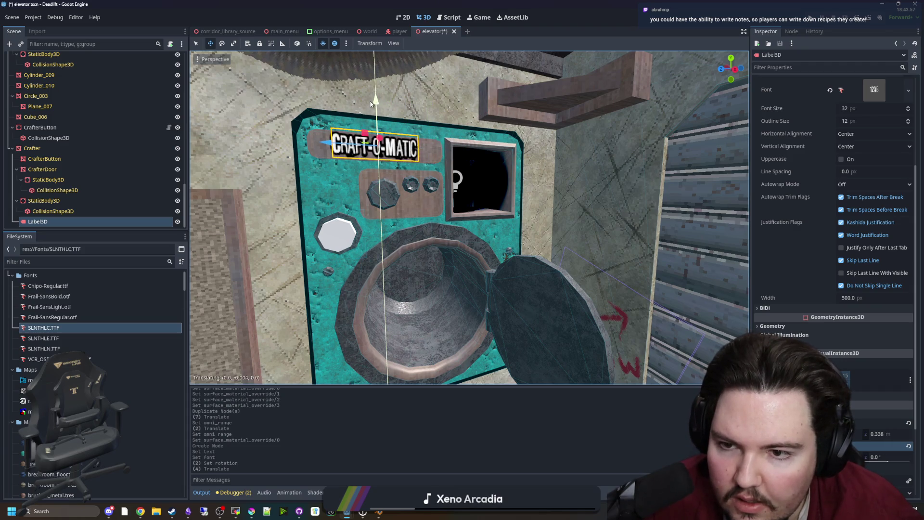
left_click_drag(340, 143, 336, 143)
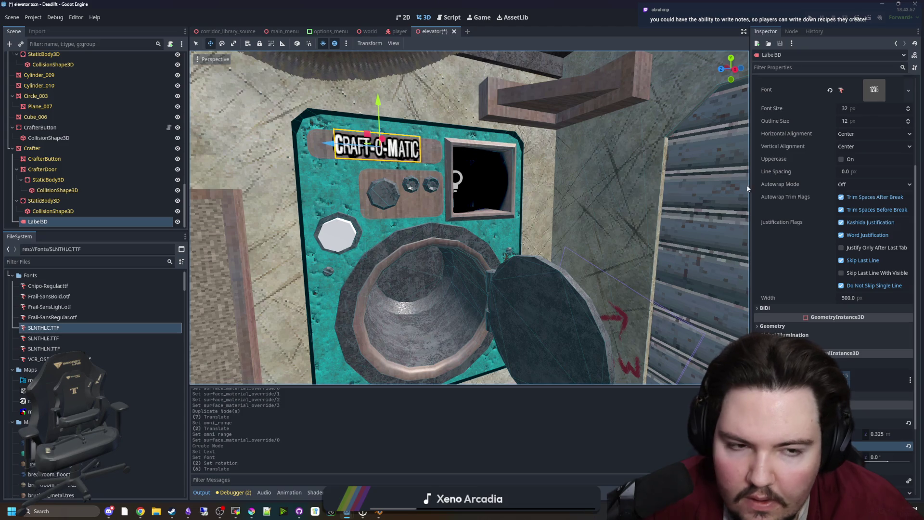
scroll(770, 196, "up", 3)
left_click(862, 155)
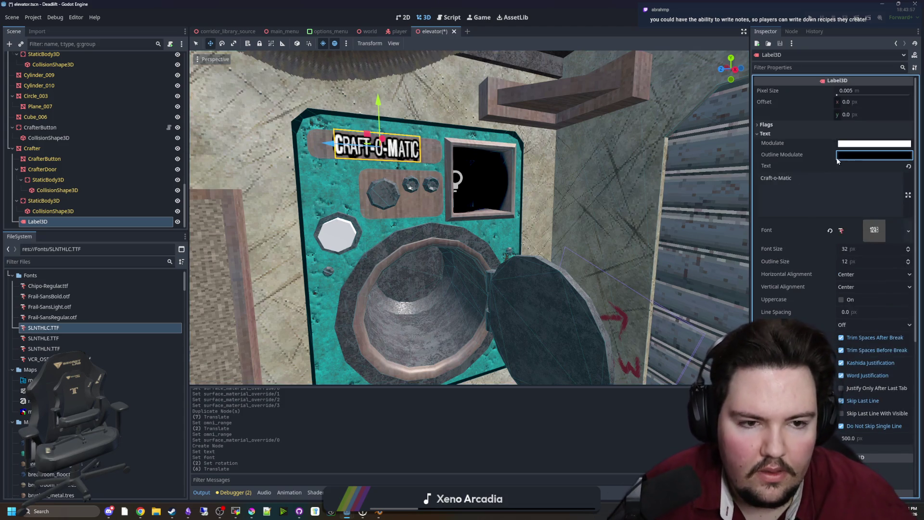
type("00000000")
Step: Make the nameplate label's outline fully transparent
left_click(595, 443)
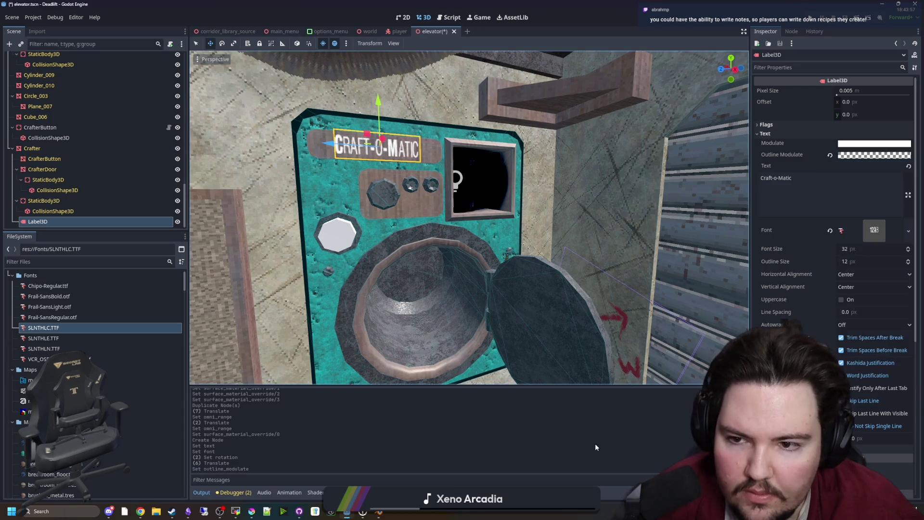
left_click(598, 291)
scroll(610, 283, "up", 2)
scroll(606, 277, "down", 3)
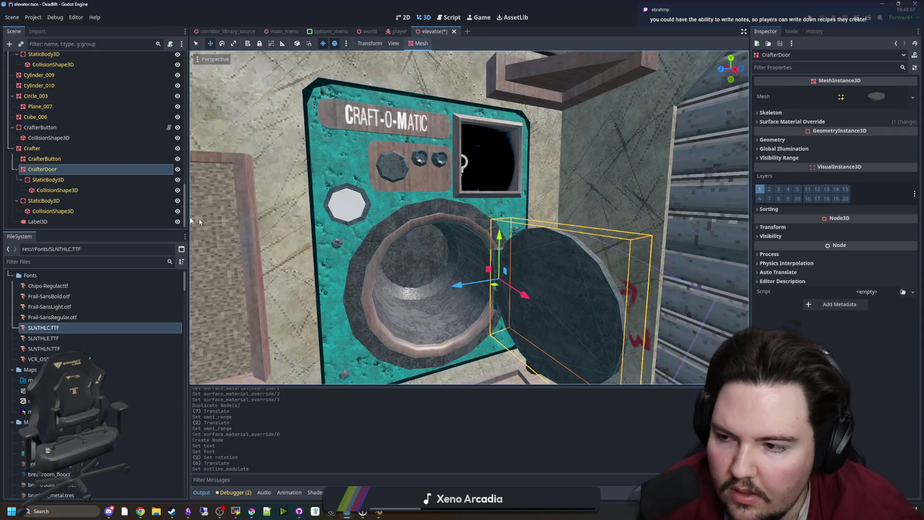
Step: Switch the nameplate label's font to SLNTHLN.TTF
left_click(57, 190)
left_click(43, 223)
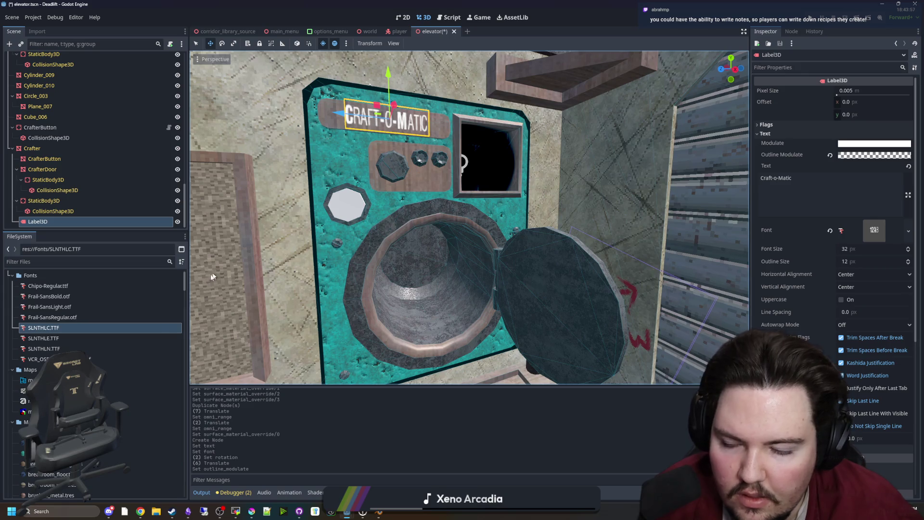
mouse_move(65, 336)
left_mouse_down()
mouse_move(852, 220)
mouse_move(878, 231)
left_mouse_up()
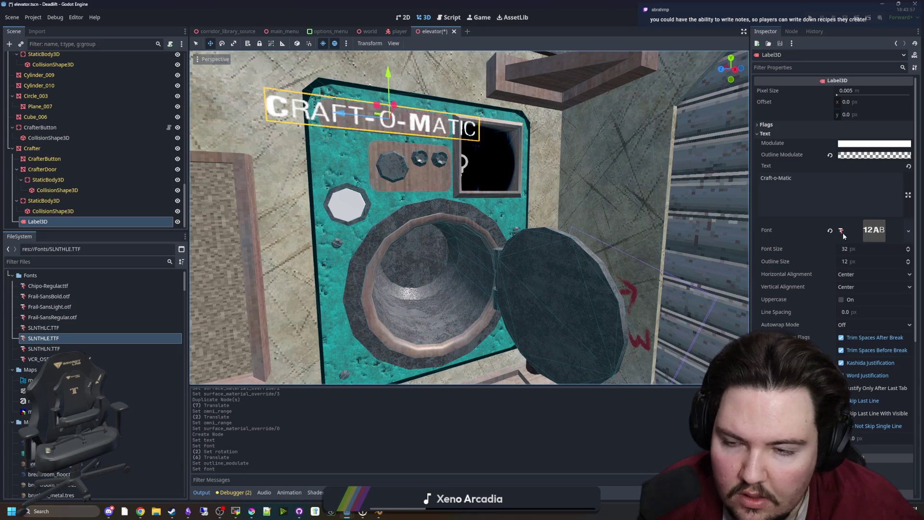
mouse_move(97, 348)
left_mouse_down()
mouse_move(862, 217)
mouse_move(877, 230)
left_mouse_up()
Step: Set the label's z scale to 0.8
scroll(828, 310, "down", 5)
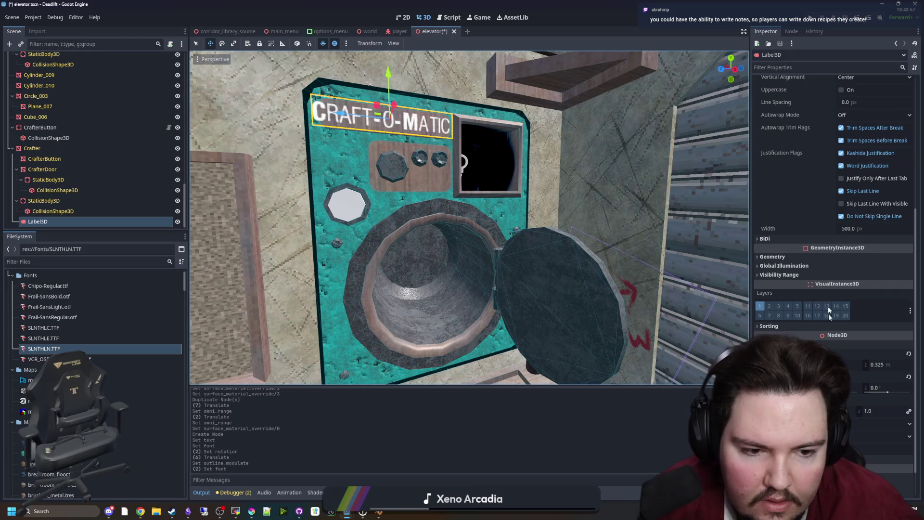
left_click(880, 399)
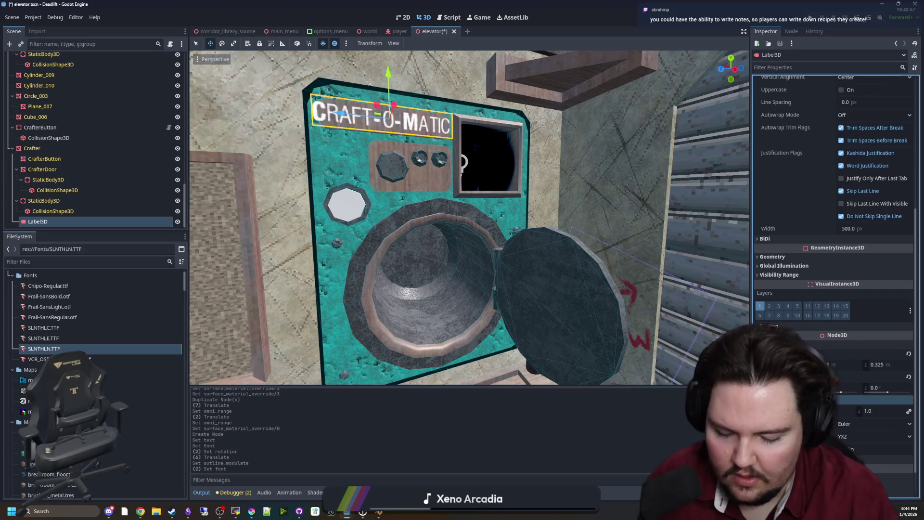
type("0.8")
key("Return")
scroll(413, 157, "down", 5)
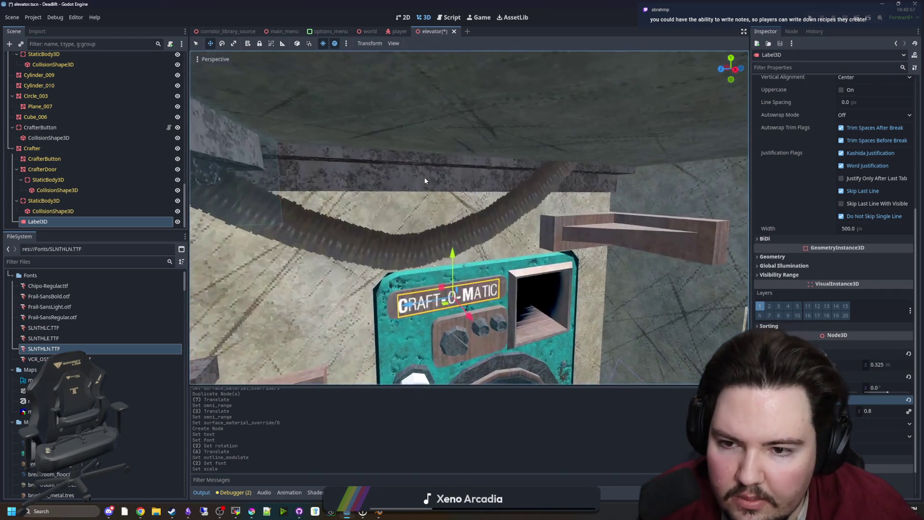
scroll(446, 226, "up", 4)
Step: Shrink the label's scale further to 0.6 so it fits the nameplate
left_click(548, 268)
left_click(473, 183)
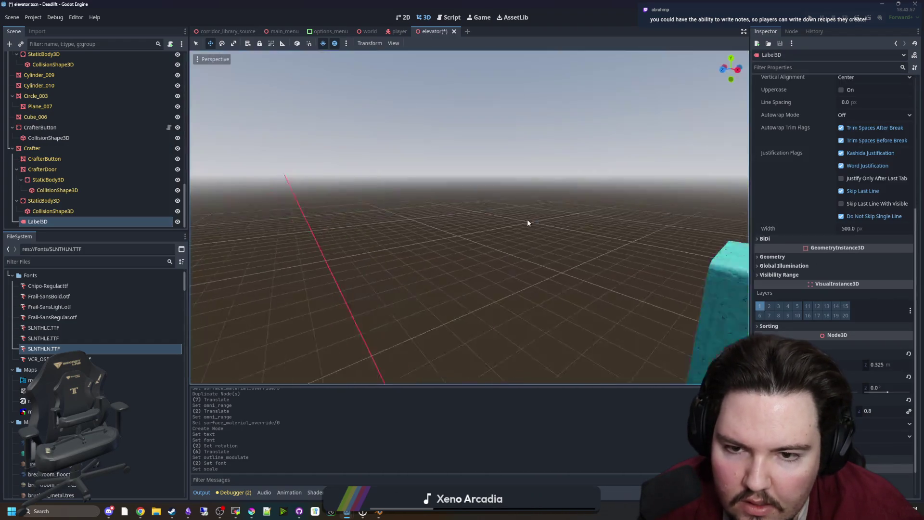
scroll(527, 218, "up", 5)
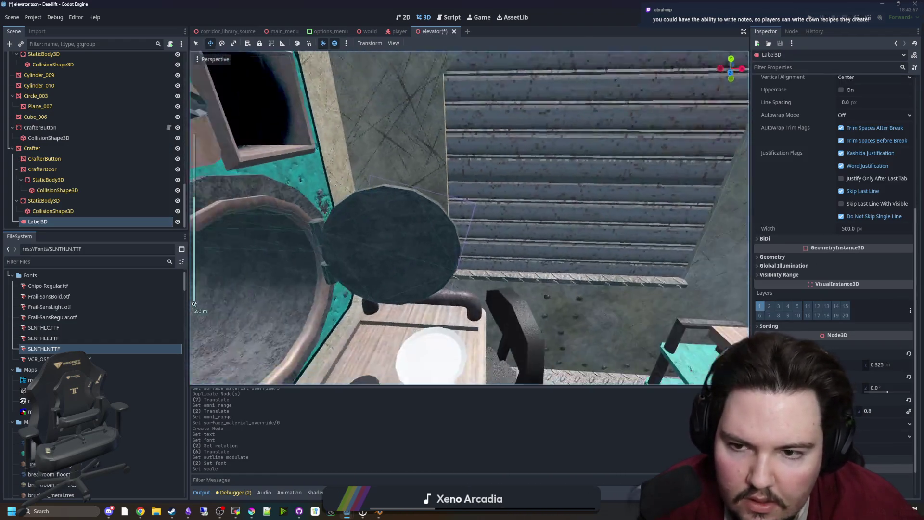
mouse_move(481, 231)
left_mouse_down()
mouse_move(532, 242)
mouse_move(495, 231)
mouse_move(554, 269)
mouse_move(676, 323)
left_mouse_up()
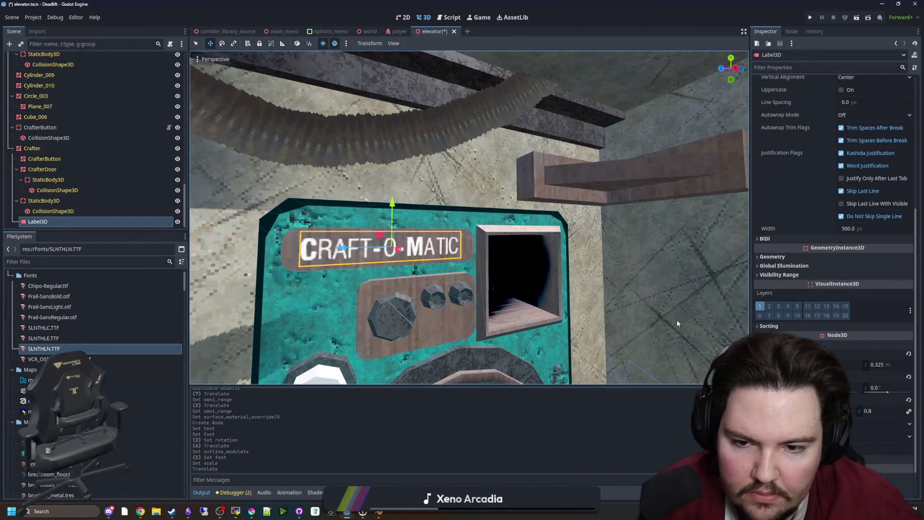
left_click(876, 400)
type("0.7")
key("Return")
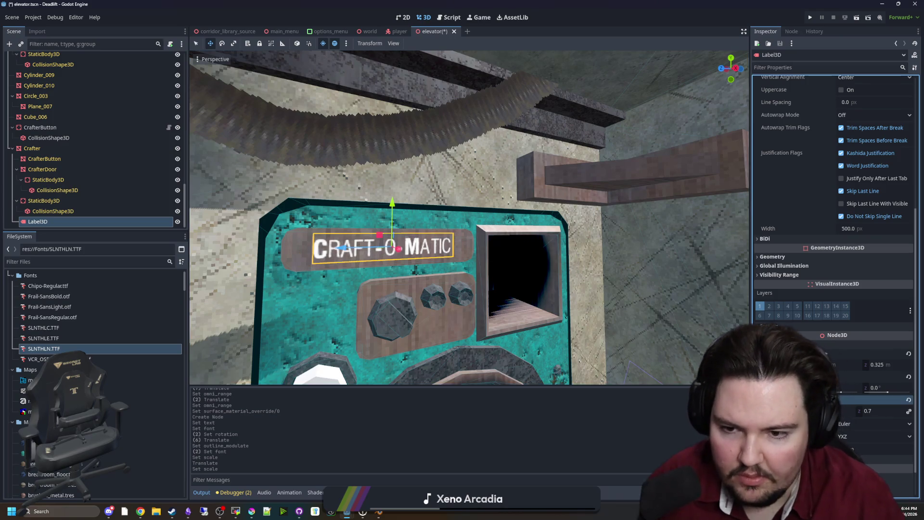
type("0.6")
key("Return")
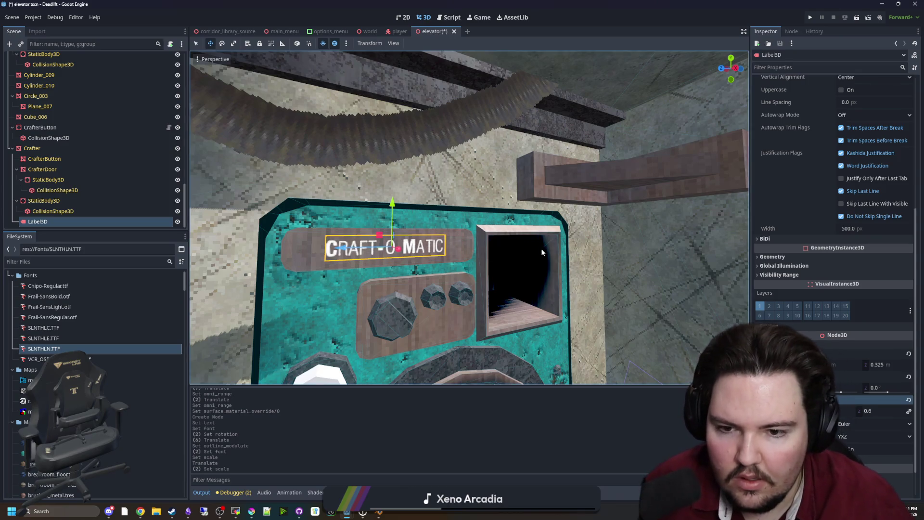
left_click(541, 248)
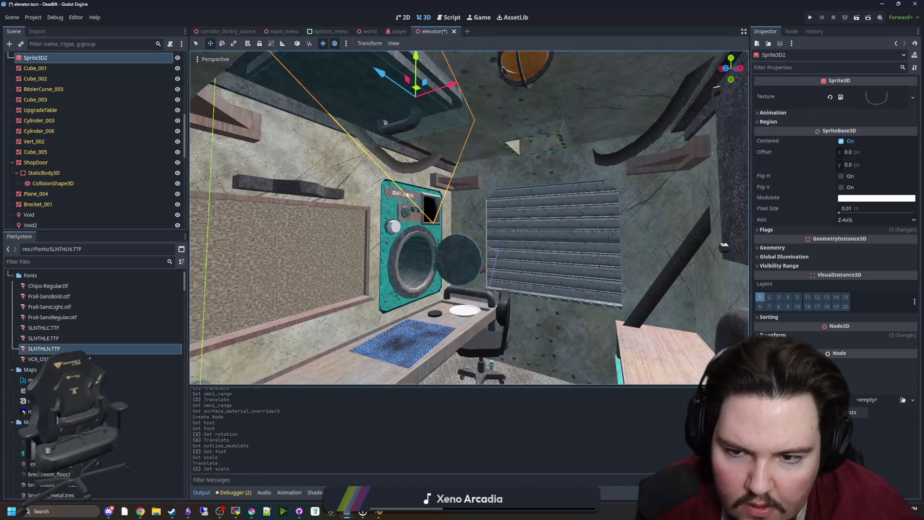
Step: Inspect the corkboard and CRAFT-O-MATIC nameplate, then save elevator.tscn
scroll(570, 279, "down", 10)
left_click(571, 279)
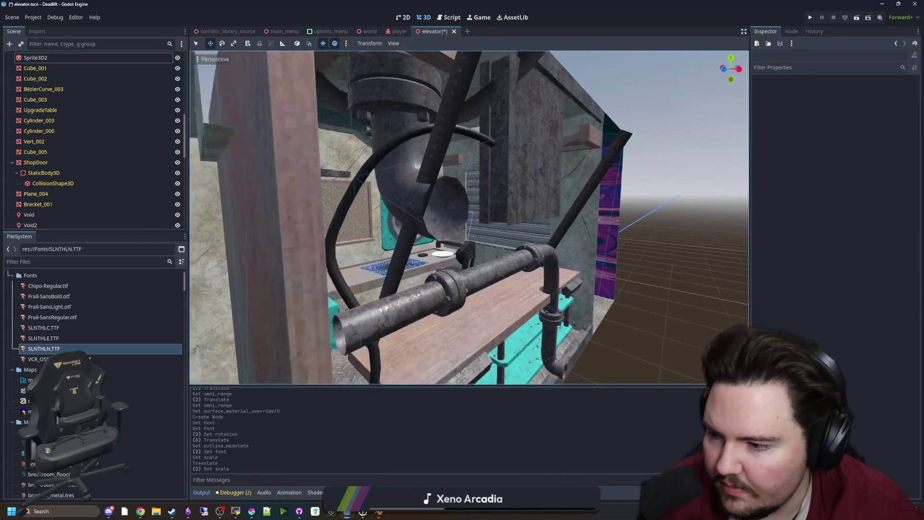
key("w")
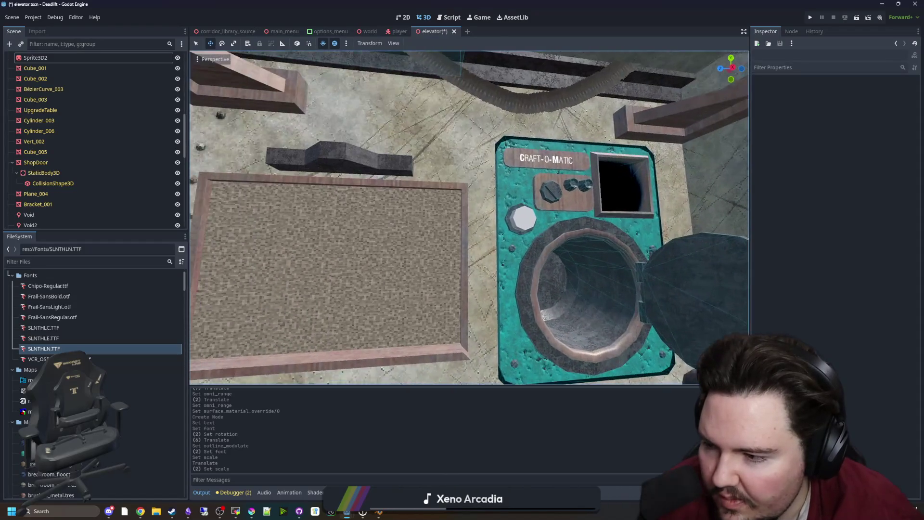
key("w")
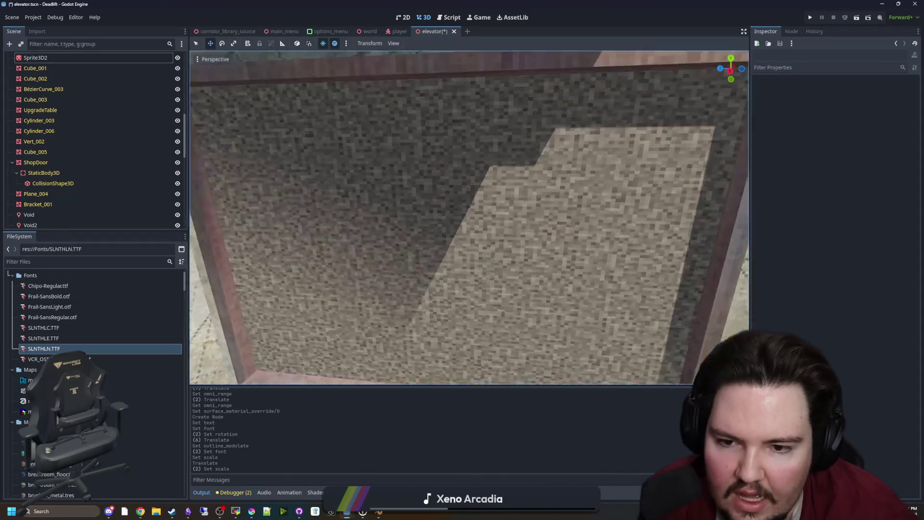
key("s")
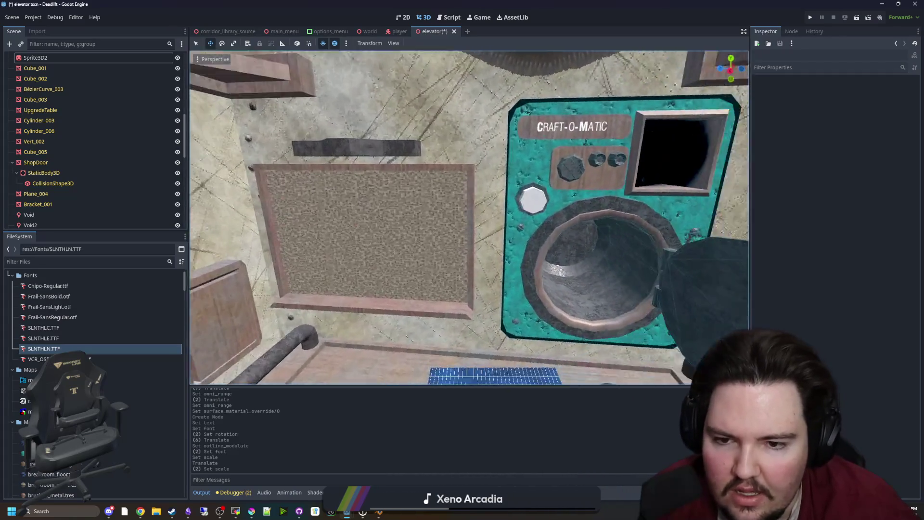
key("w")
key("s")
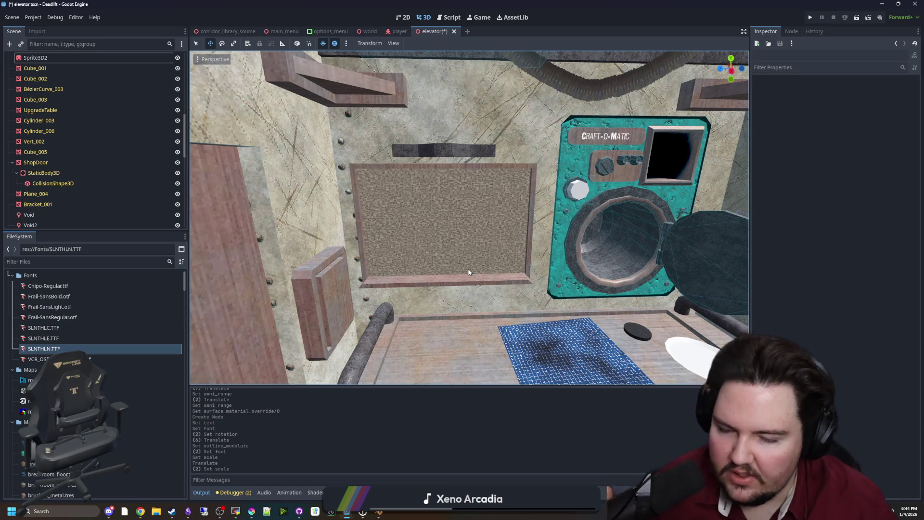
key("w")
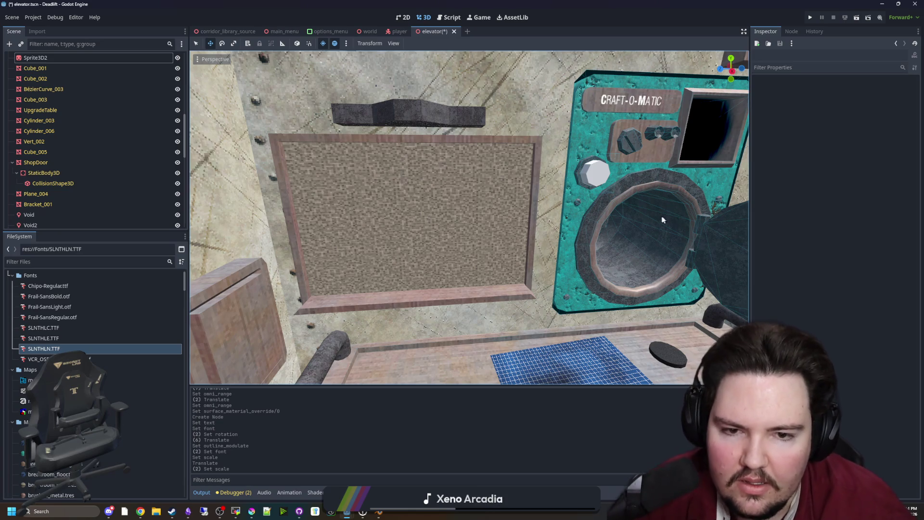
key("ctrl+s")
Step: Fly around the room to inspect the teal shelves, workbench and chair
key("s")
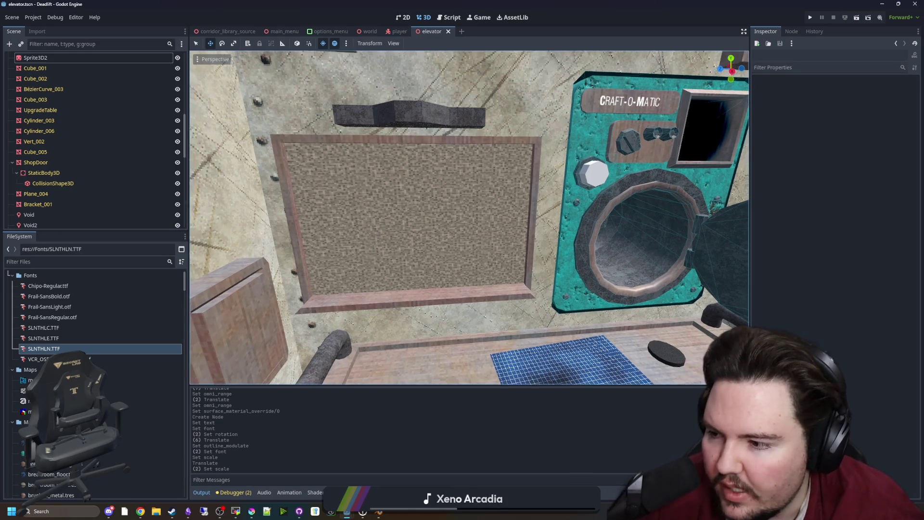
key("w")
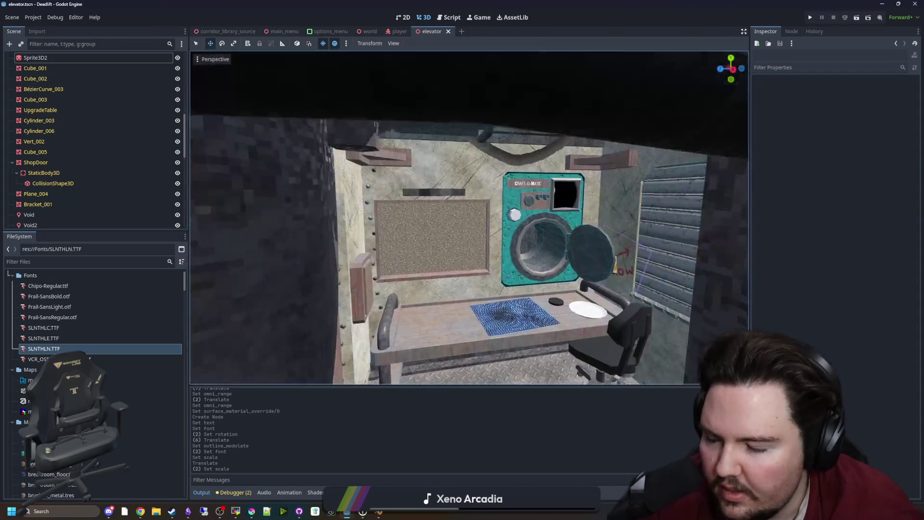
key("s")
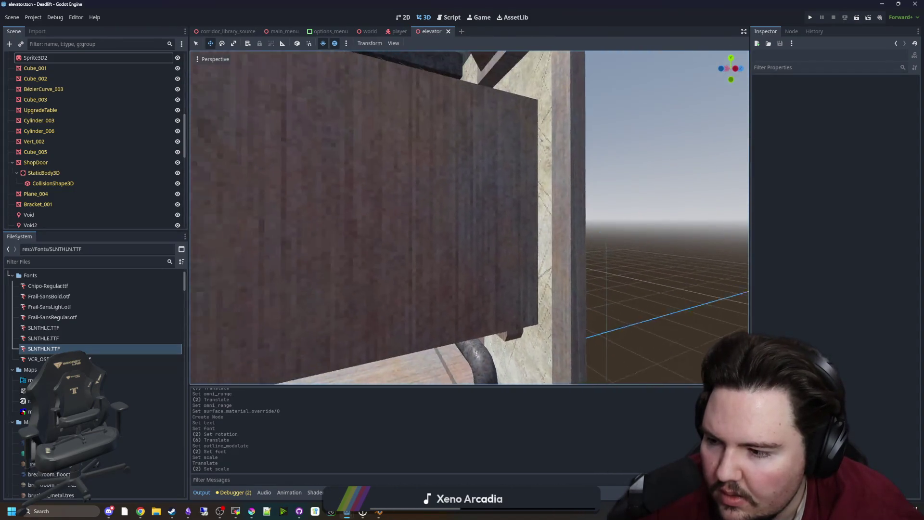
key("w")
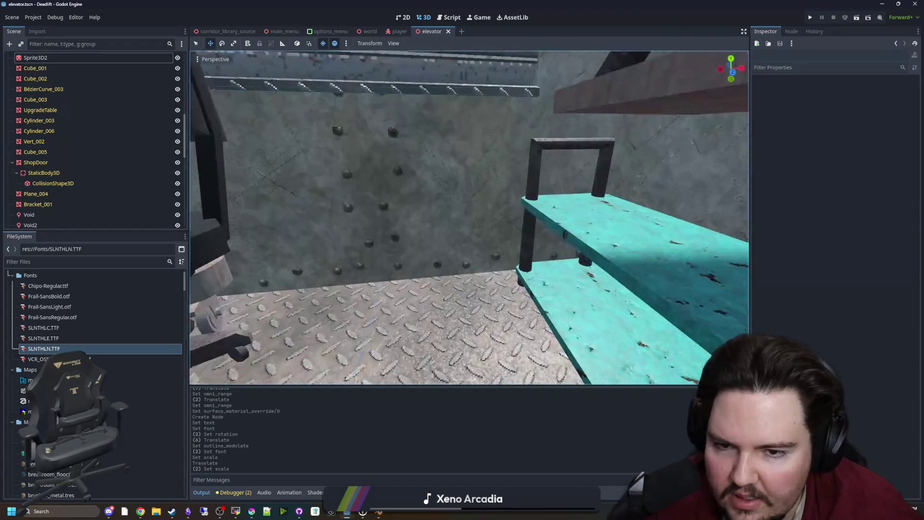
key("s")
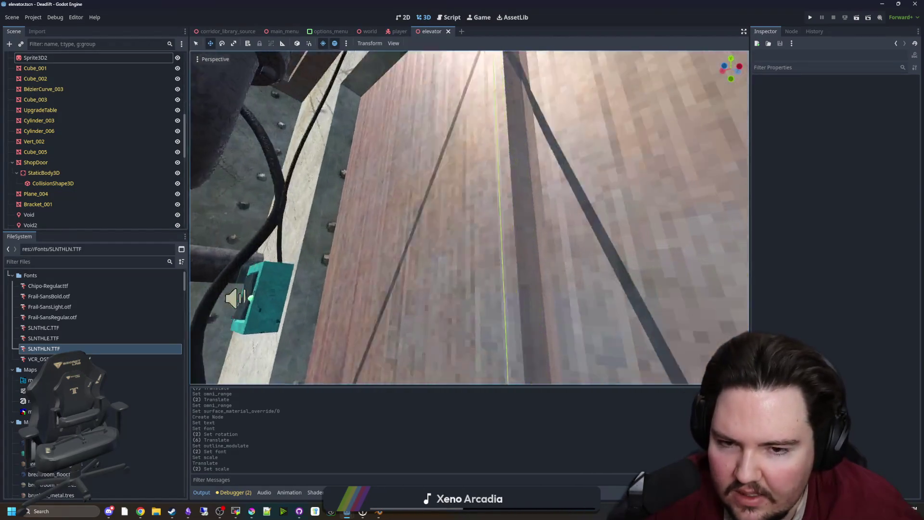
key("s")
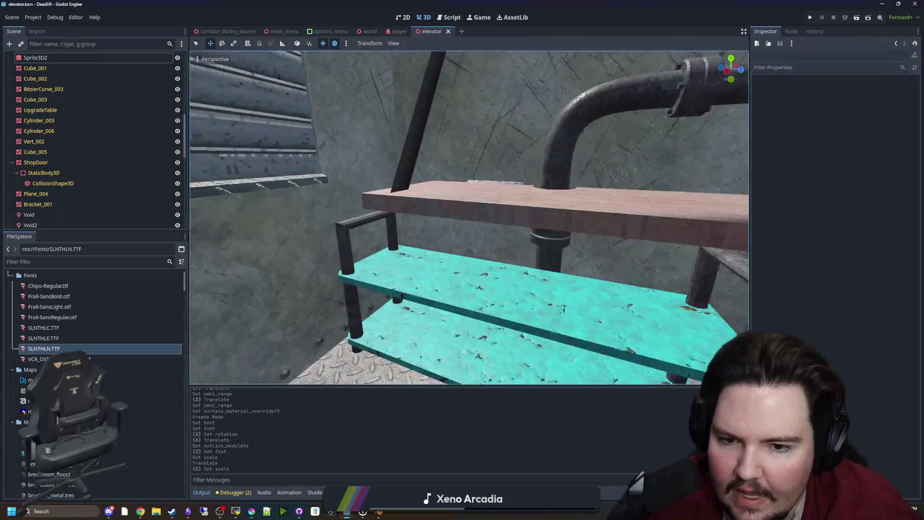
key("w")
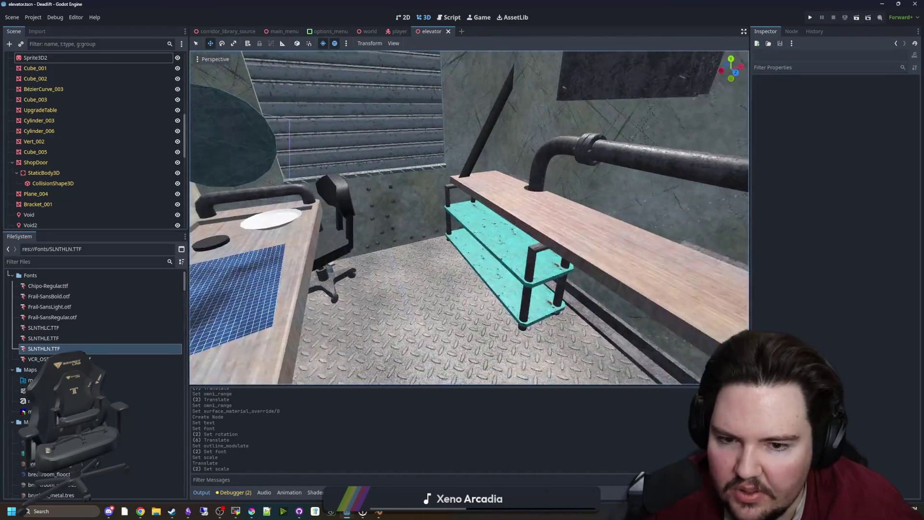
key("s")
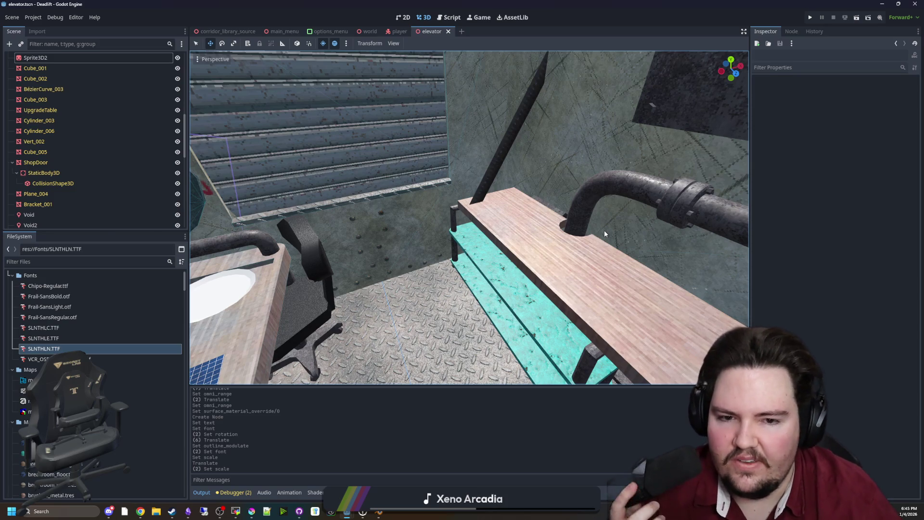
mouse_move(605, 230)
left_mouse_down()
mouse_move(322, 230)
mouse_move(293, 218)
mouse_move(590, 249)
left_mouse_up()
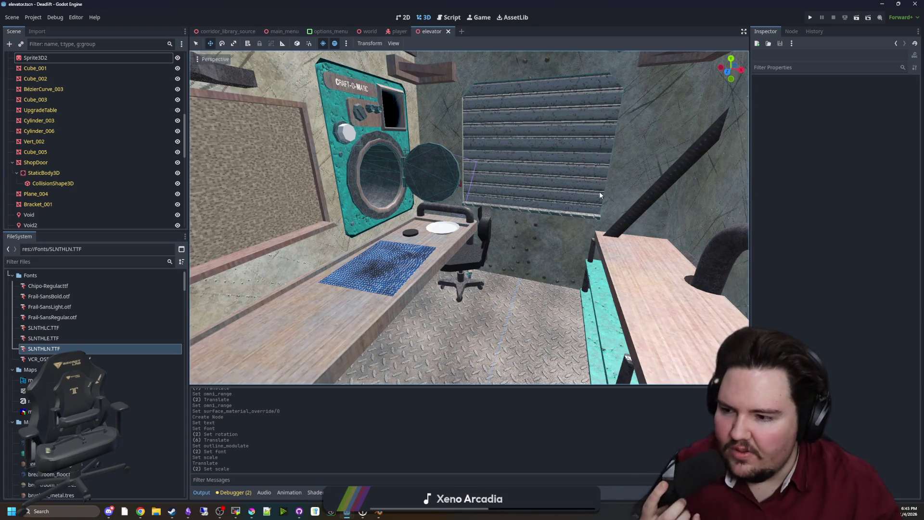
mouse_move(531, 250)
left_mouse_down()
mouse_move(400, 243)
mouse_move(414, 253)
mouse_move(406, 267)
left_mouse_up()
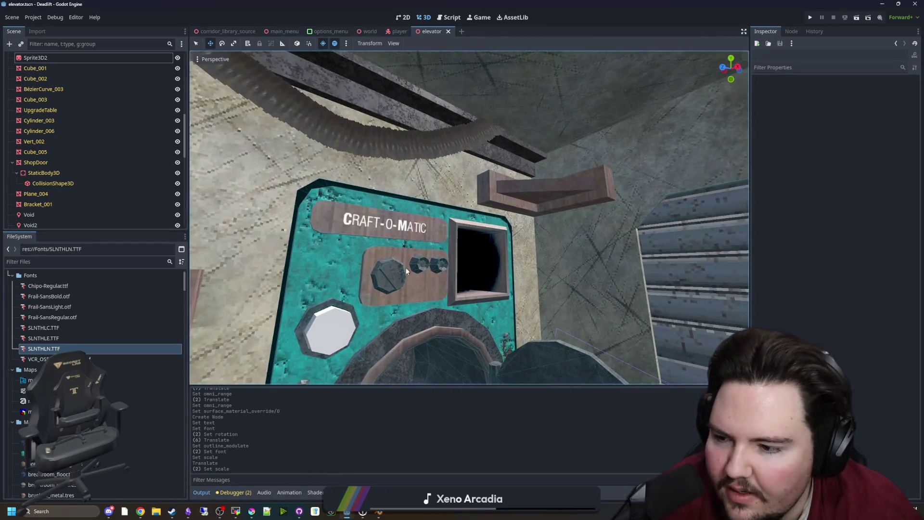
scroll(86, 124, "down", 5)
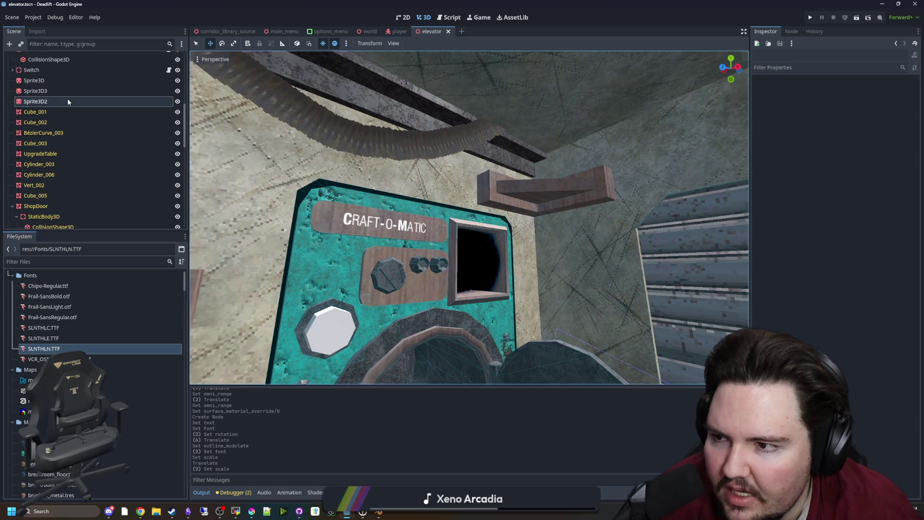
Step: Set the nameplate label's Outline Modulate to opaque black
left_click(43, 222)
key("f")
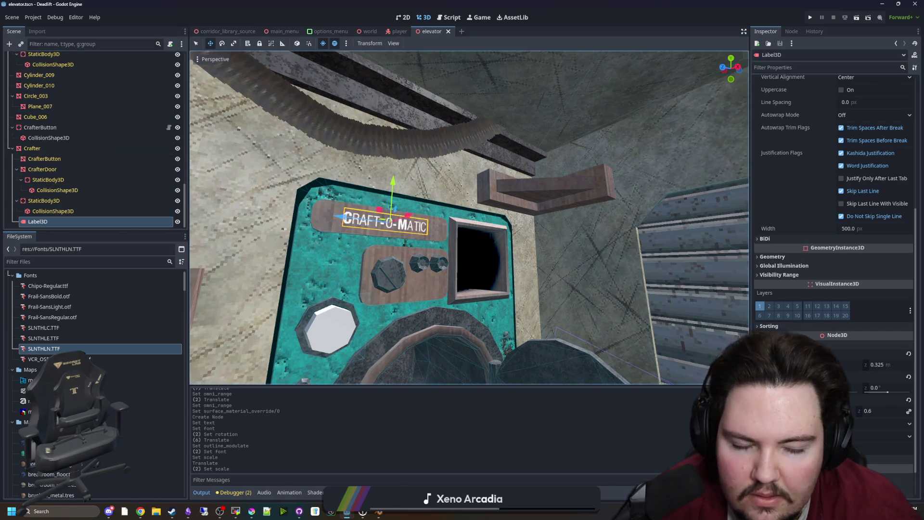
scroll(850, 260, "up", 5)
left_click(870, 154)
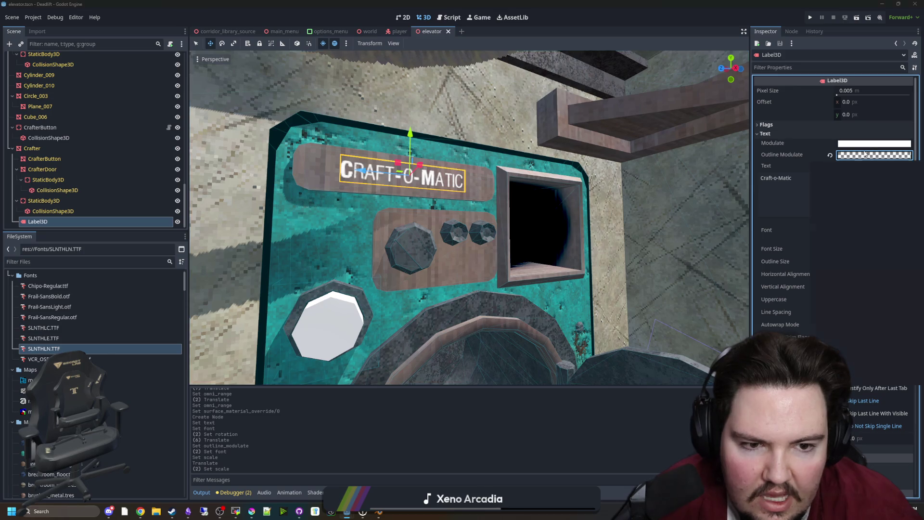
left_click(914, 264)
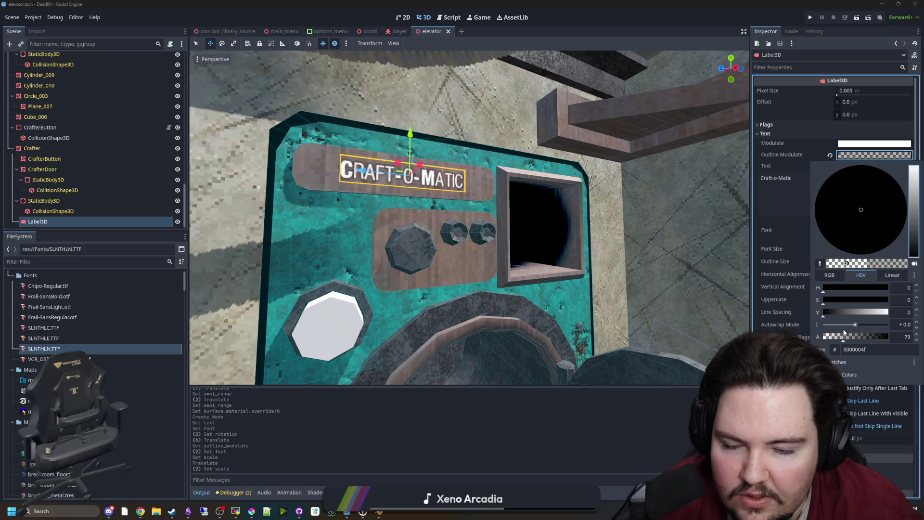
left_click_drag(844, 332, 898, 332)
left_click(775, 134)
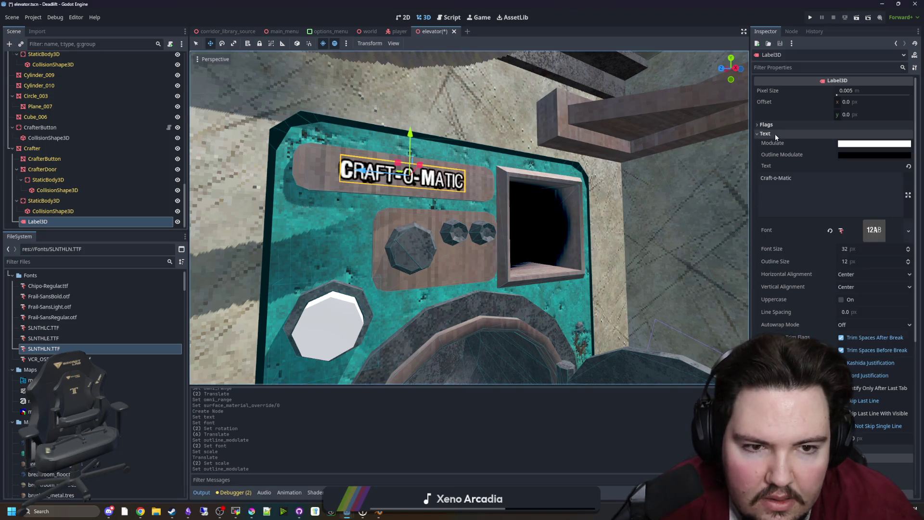
Step: Enable Shaded on the label and set its Texture Filter to Nearest
left_click(775, 125)
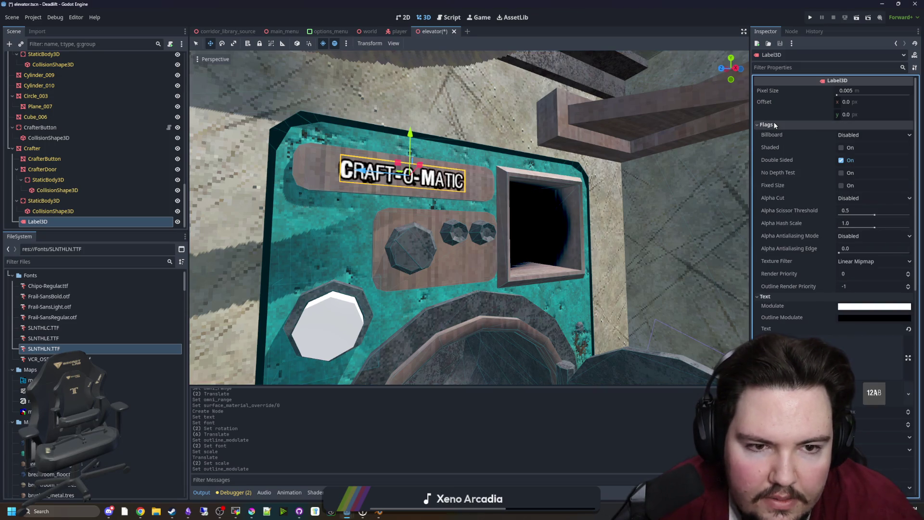
left_click(841, 148)
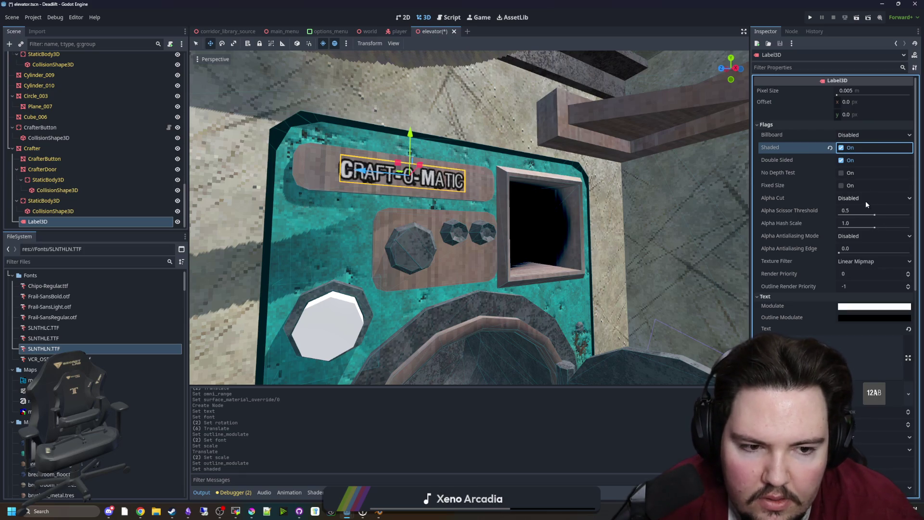
left_click(856, 262)
left_click(859, 274)
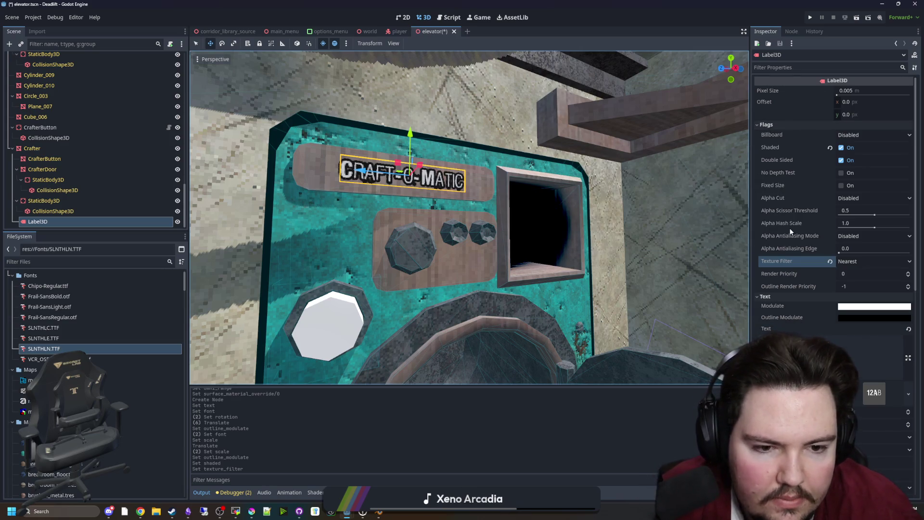
Step: Set the label's Pixel Size to 0.01
scroll(790, 227, "down", 3)
scroll(802, 250, "down", 2)
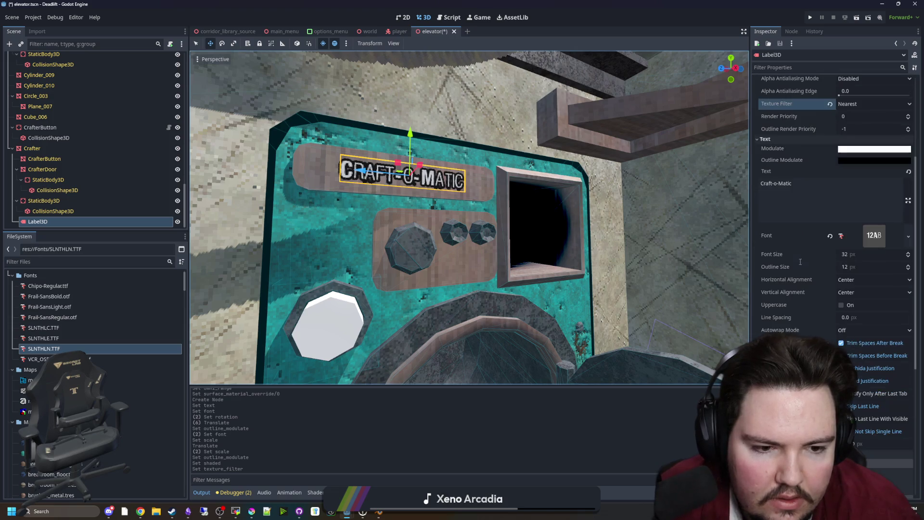
scroll(802, 248, "up", 5)
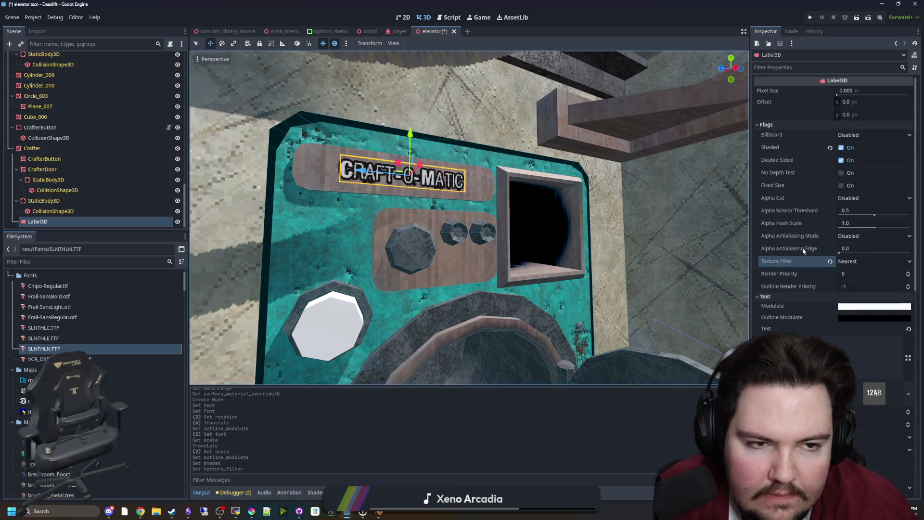
left_click(862, 91)
type("1")
key("Return")
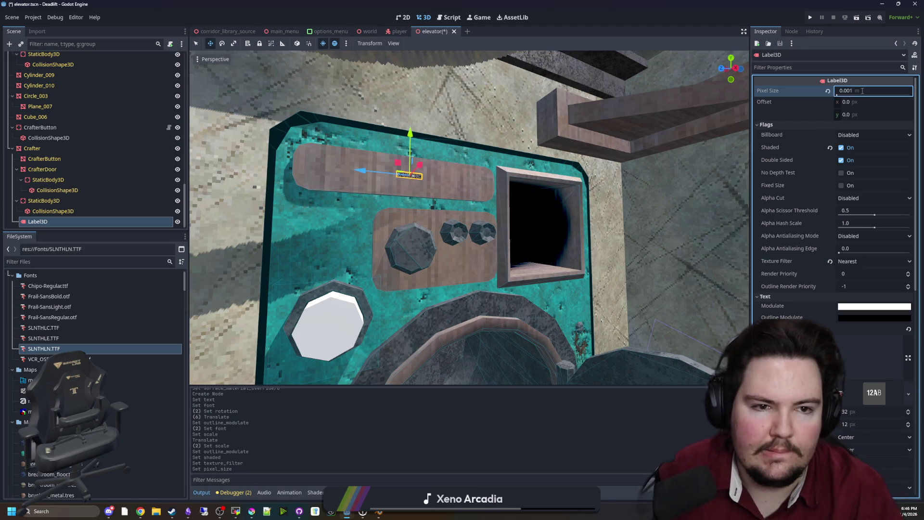
left_click(862, 91)
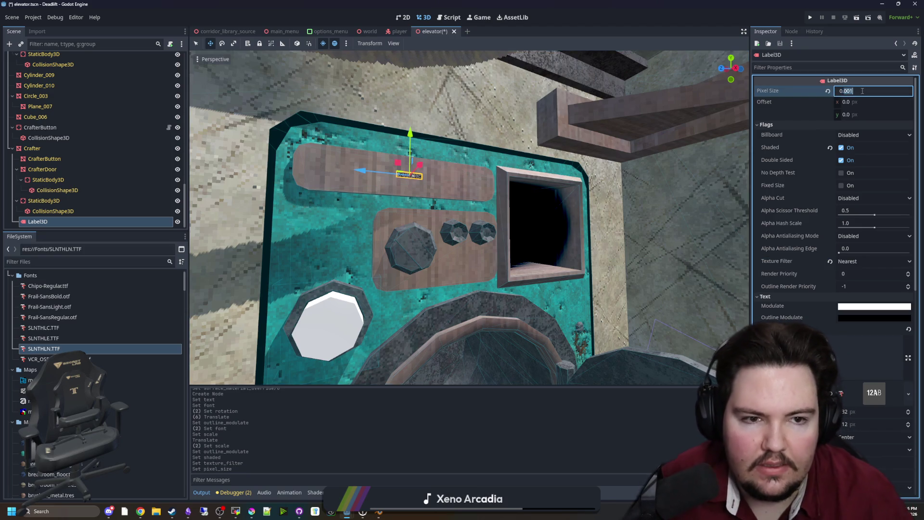
type("0.01")
key("Return")
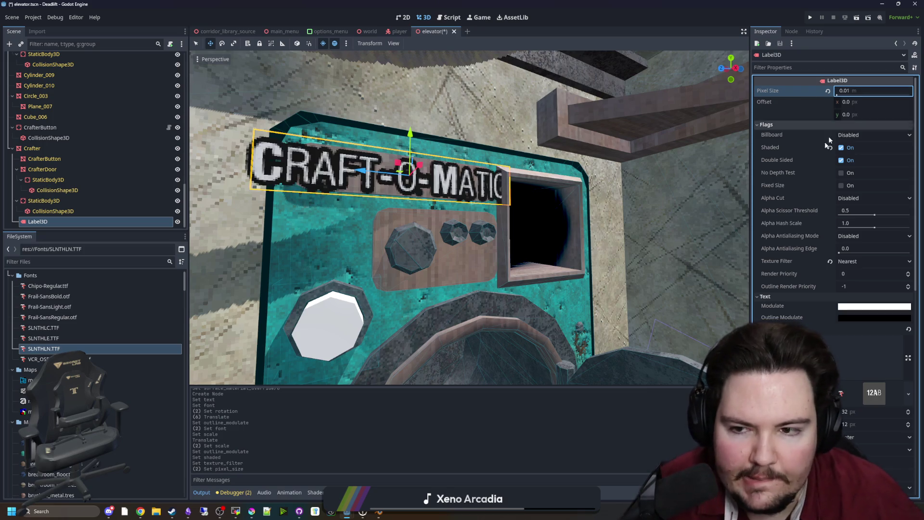
Step: Set the label's Font Size to 17 and Outline Size to 2
scroll(830, 270, "down", 2)
left_click(861, 359)
type("17")
key("Return")
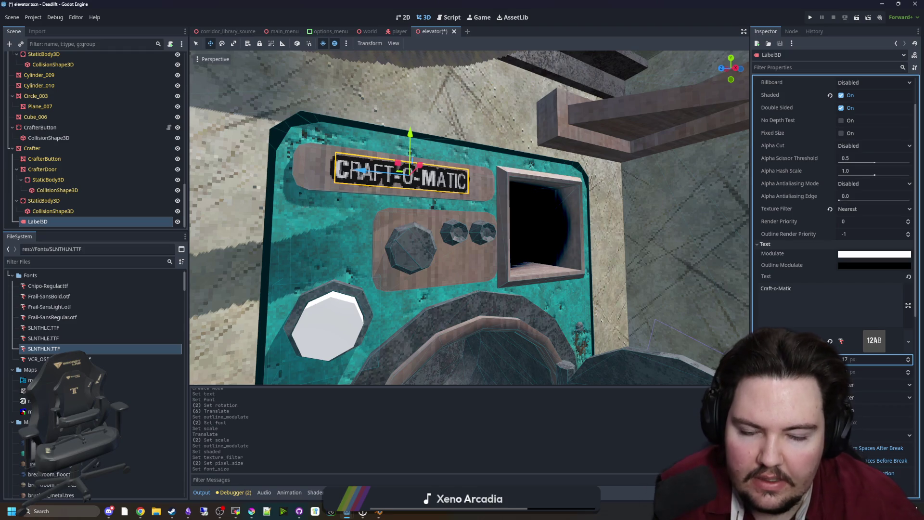
left_click(860, 371)
type("5")
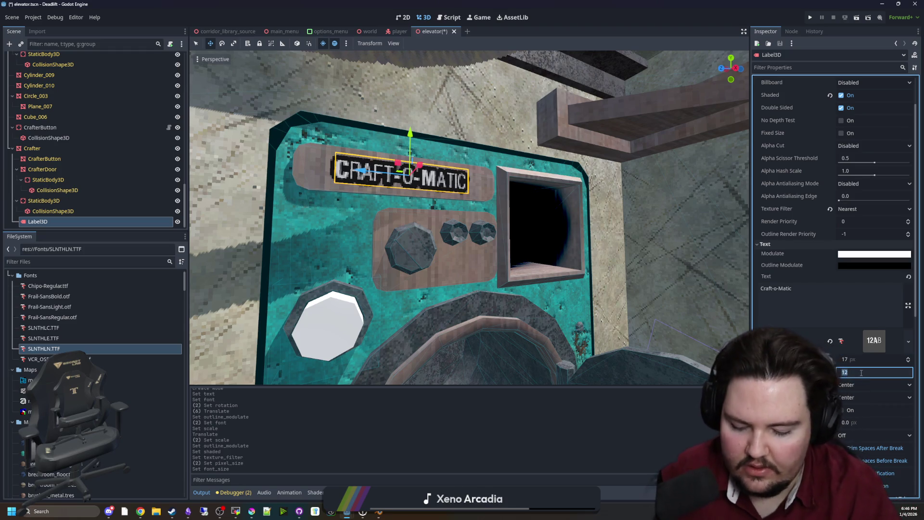
key("Return")
type("2")
key("Return")
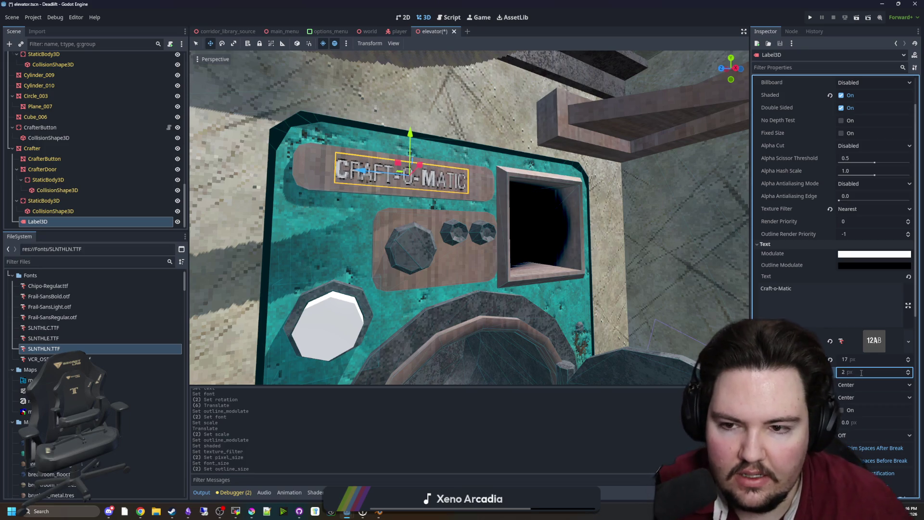
left_click(548, 292)
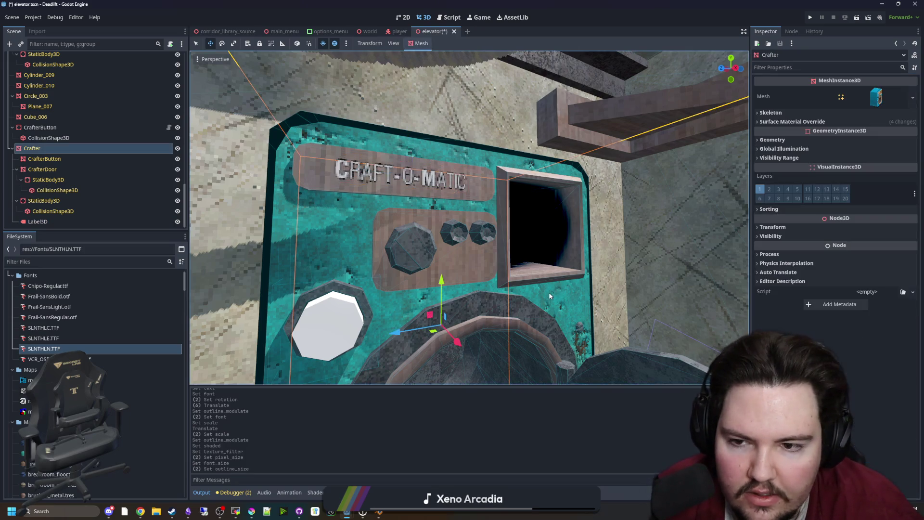
Step: Deselect the Crafter and save elevator.tscn
scroll(549, 292, "down", 3)
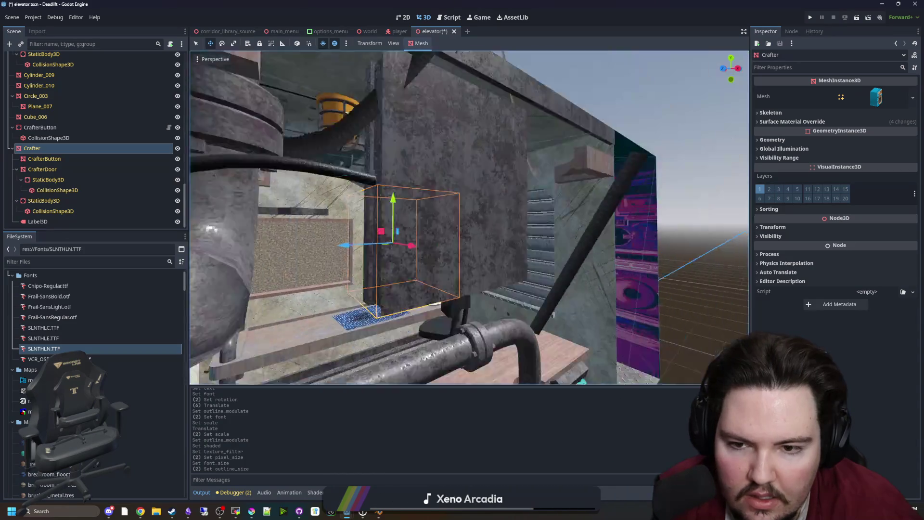
left_click(660, 271)
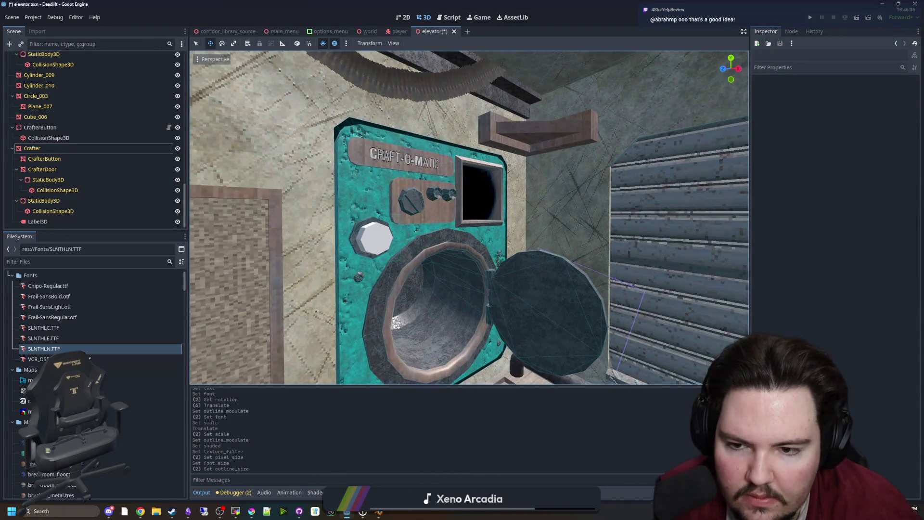
key("ctrl+s")
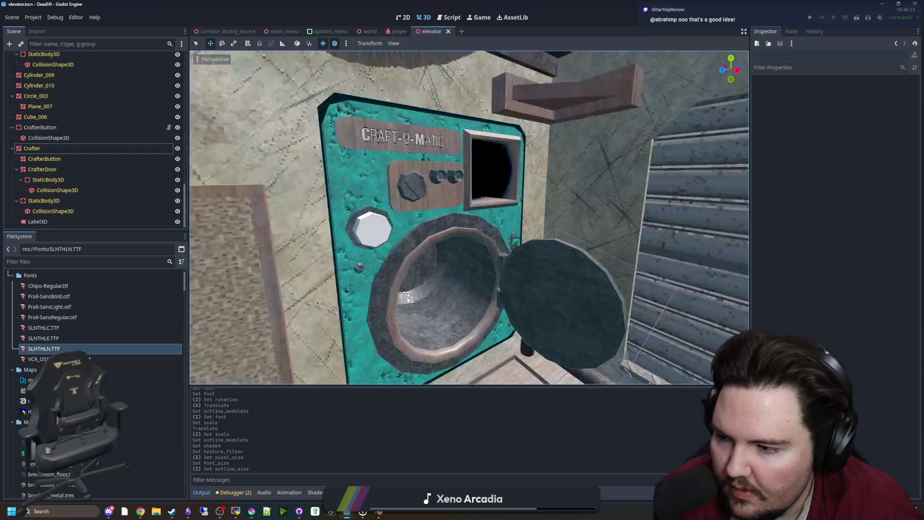
Step: Fly the view in toward the Craft-O-Matic's drum and door, then save again
key("s")
key("s")
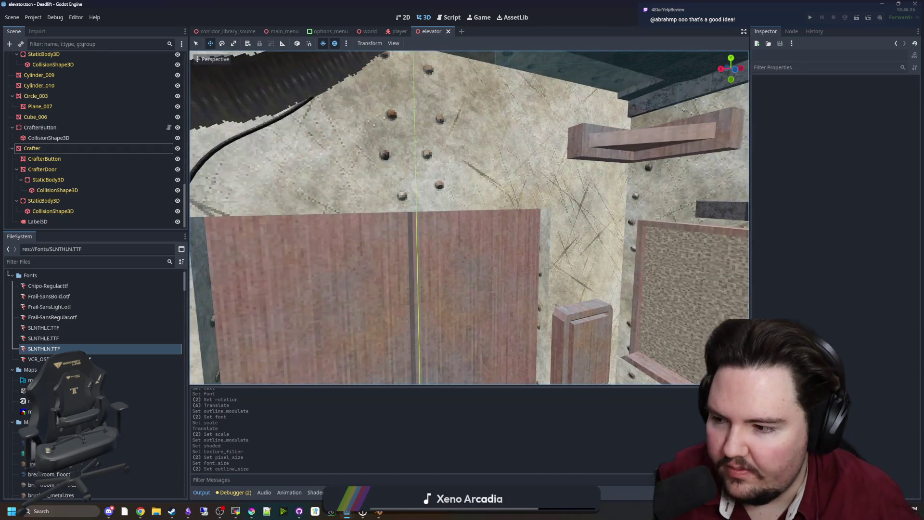
key("s")
key("w")
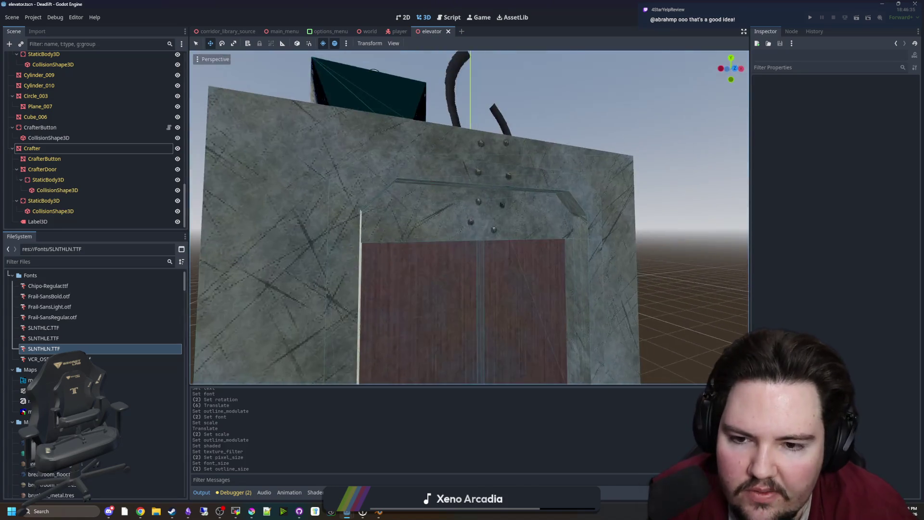
key("w")
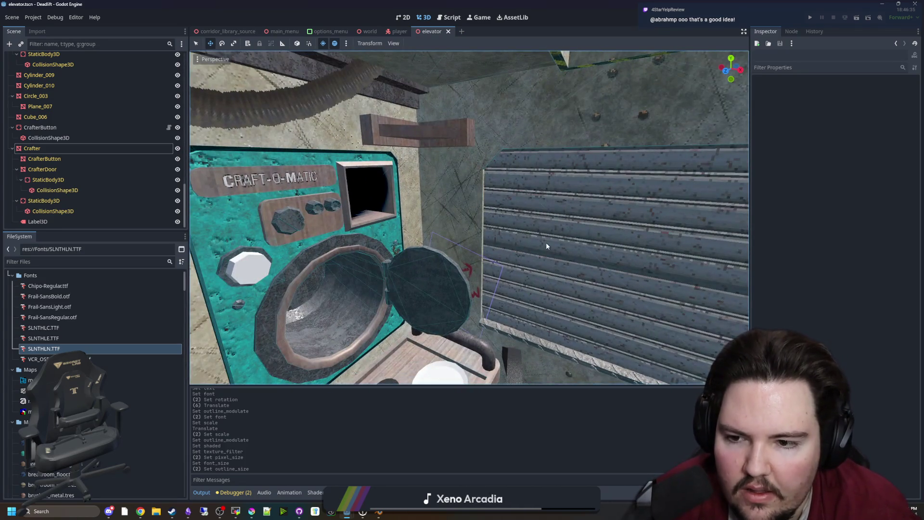
key("w")
key("ctrl+s")
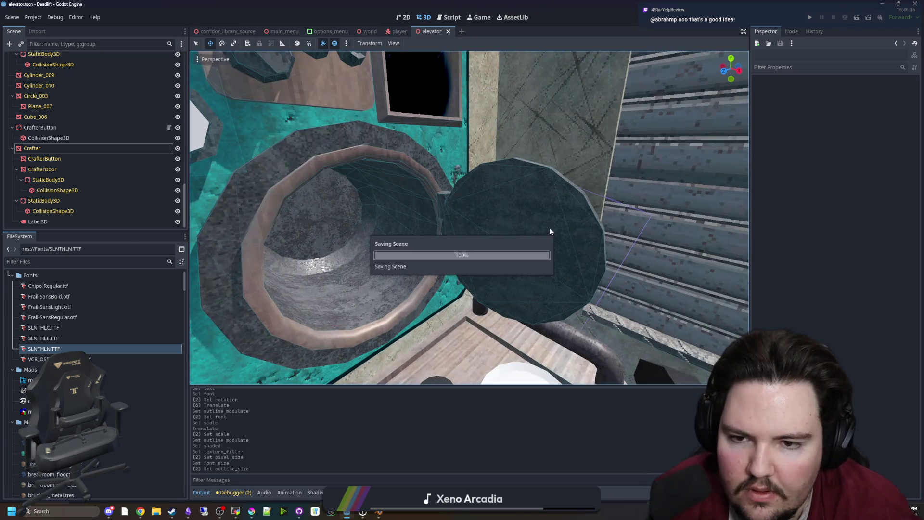
Step: Look around the ceiling pipes, corkboard wall and crafter, then save the elevator scene once more
key("s")
key("e")
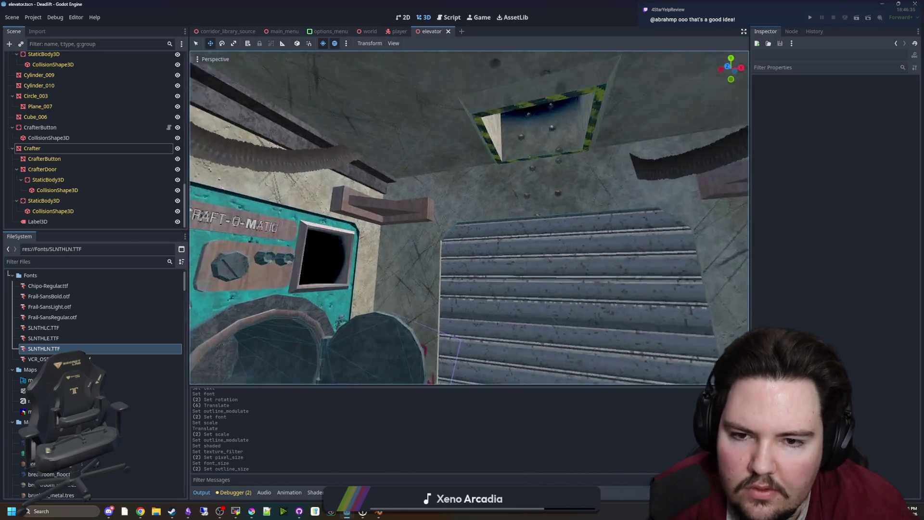
key("s")
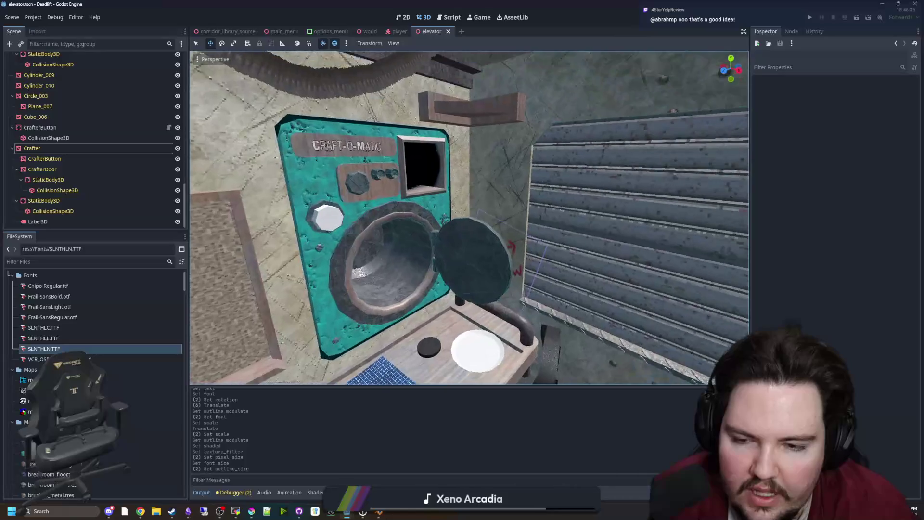
key("s")
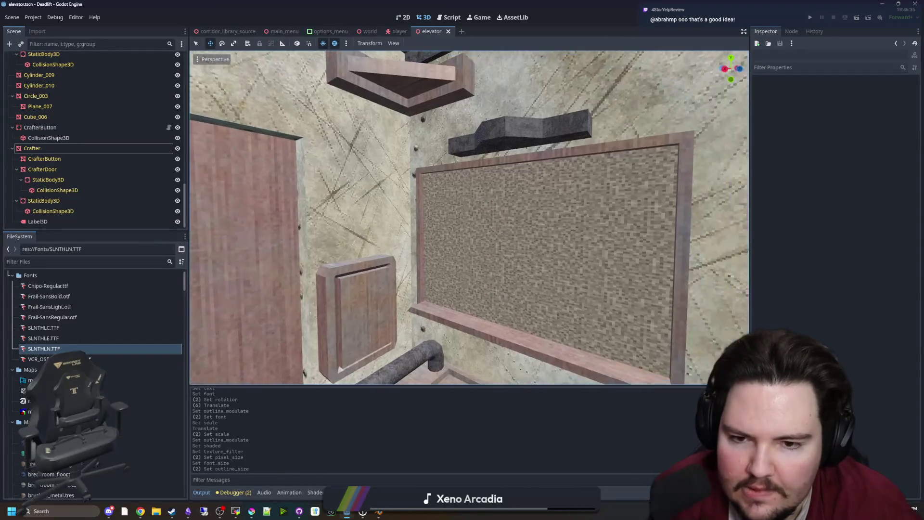
key("s")
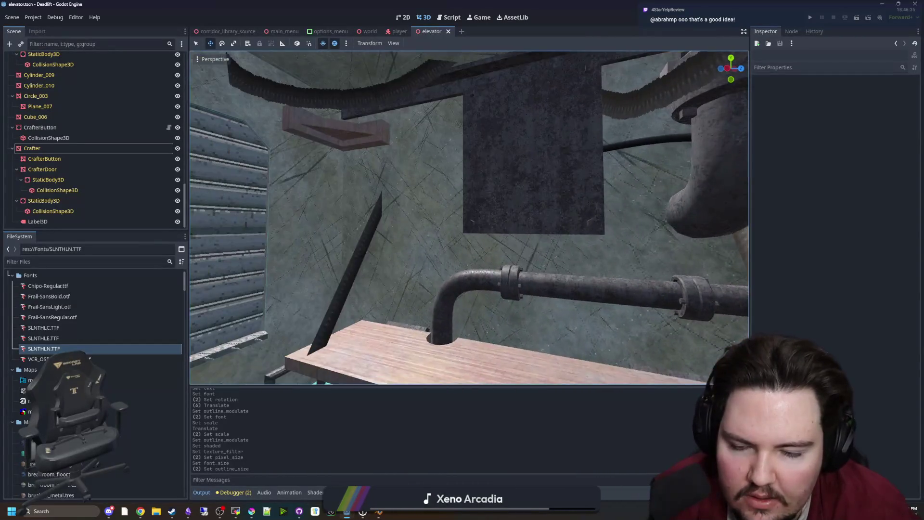
key("s")
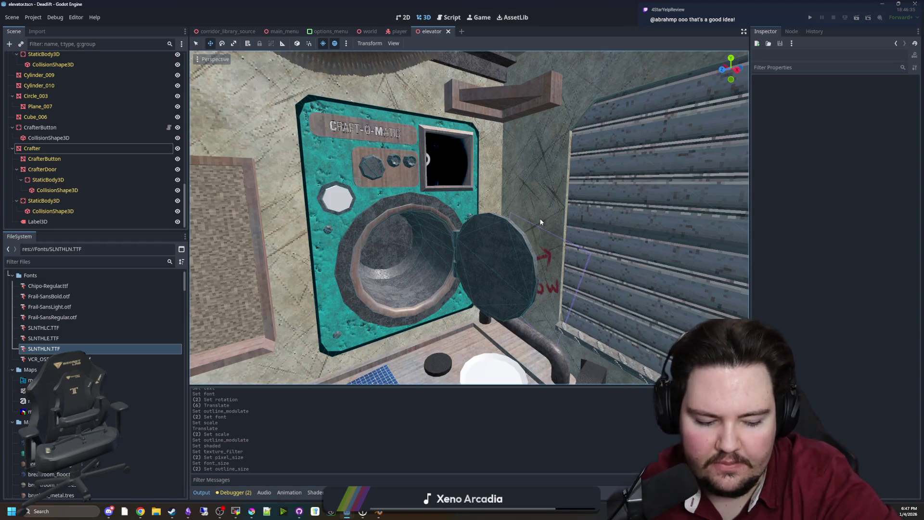
key("a")
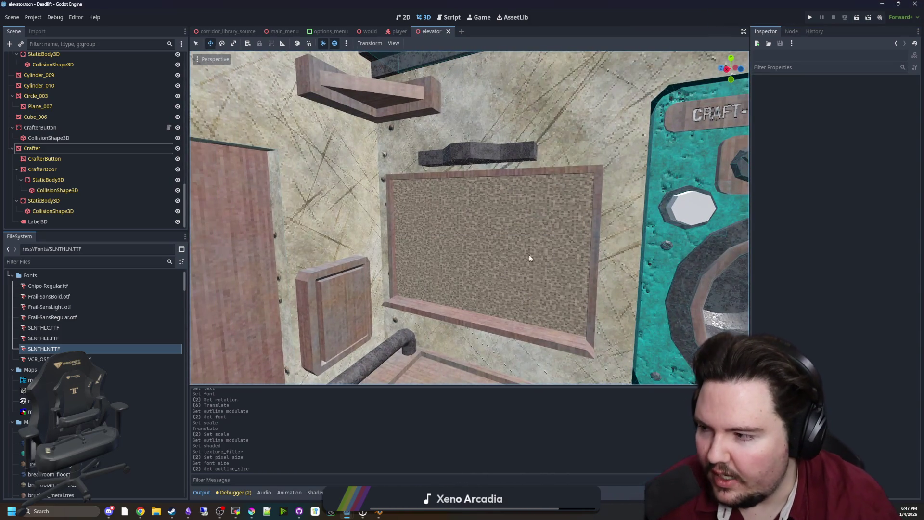
key("ctrl+s")
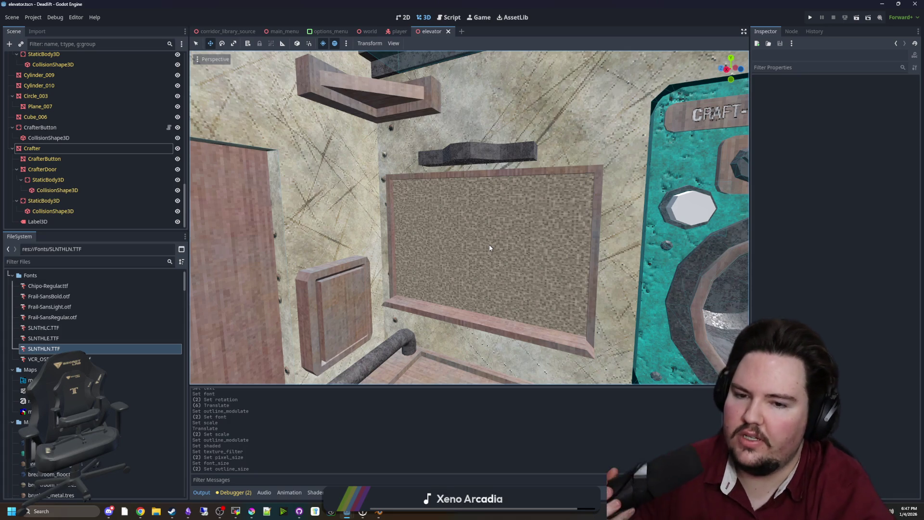
Step: Fly the viewport camera around the textured Craft-O-Matic, viewing its sides, top and the pipes above
right_click(489, 245)
key("s")
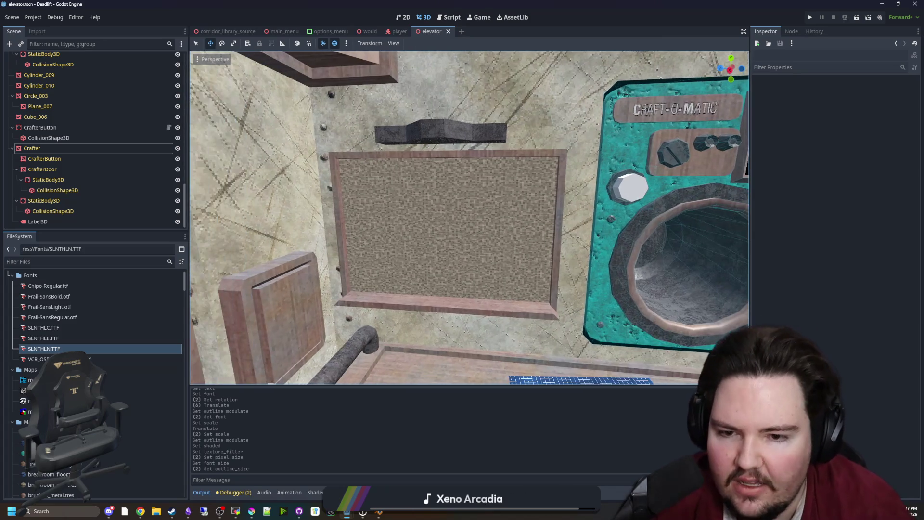
key("d")
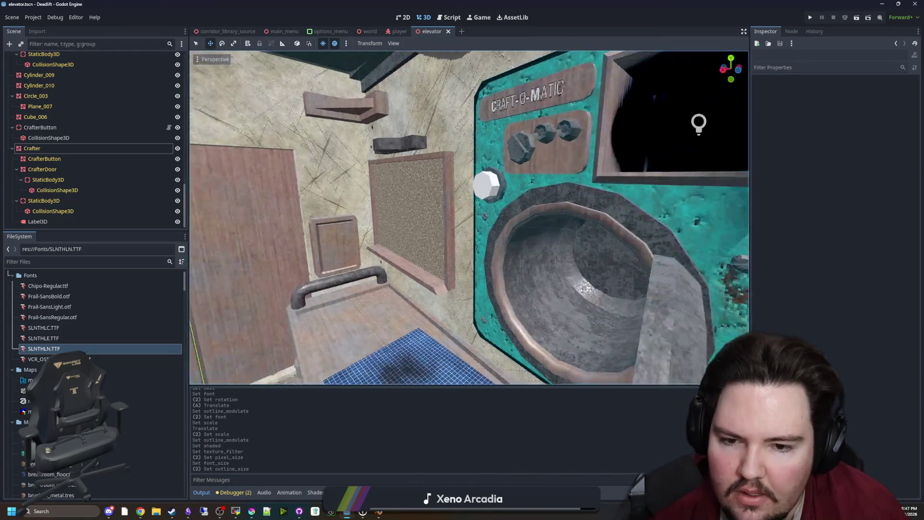
key("d")
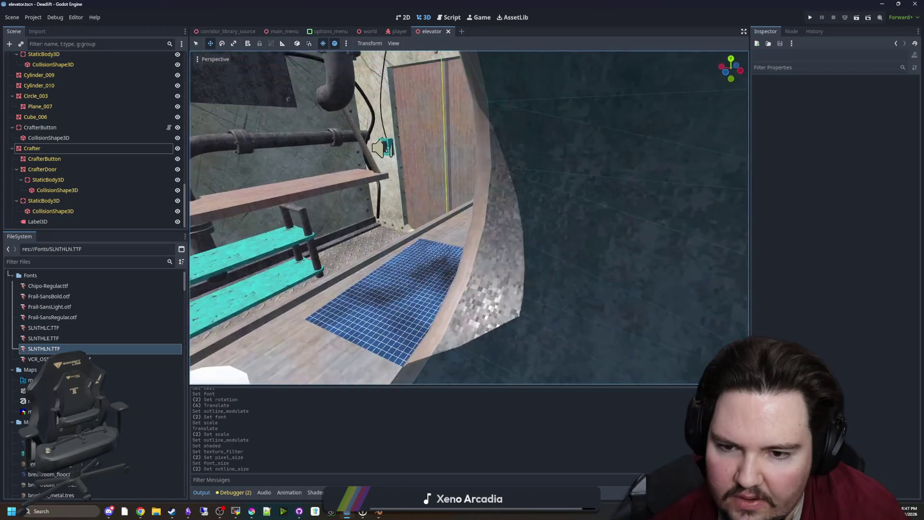
key("s")
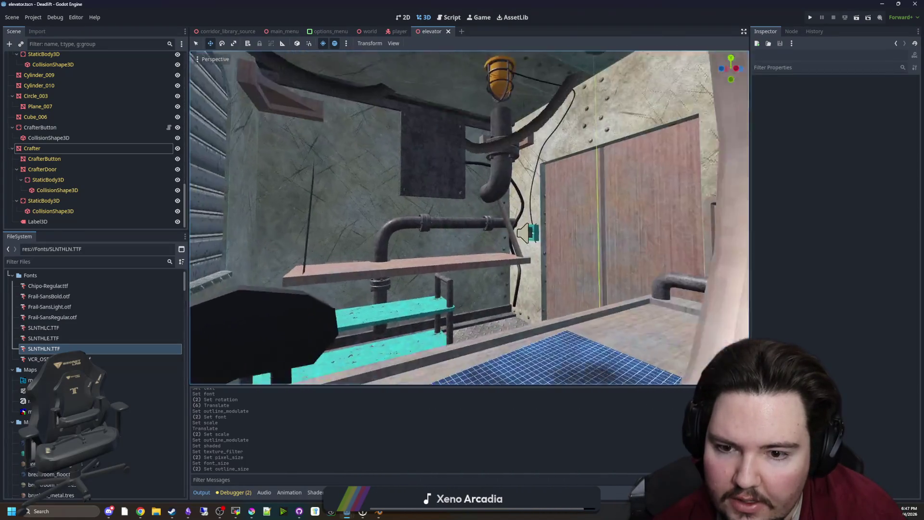
key("s")
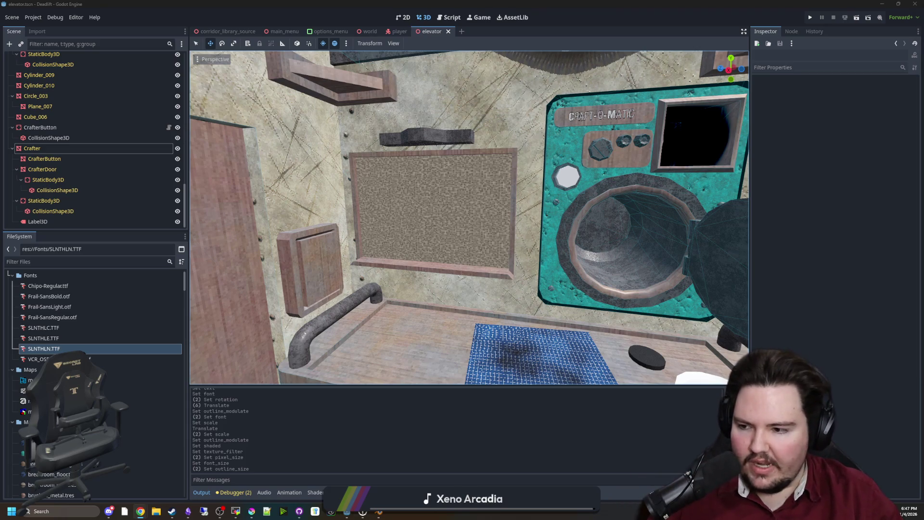
mouse_move(627, 150)
left_mouse_down()
mouse_move(409, 91)
mouse_move(385, 111)
mouse_move(472, 142)
mouse_move(448, 147)
left_mouse_up()
scroll(506, 200, "up", 2)
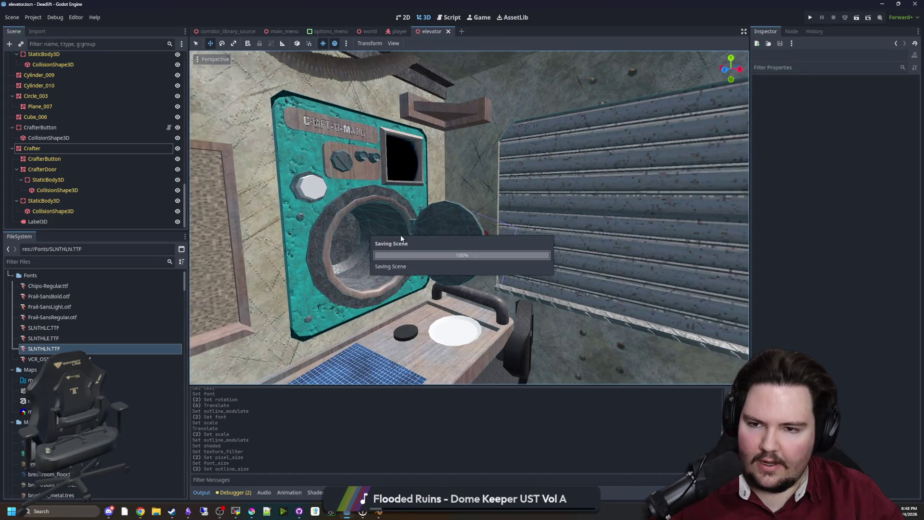
left_click_drag(540, 168, 522, 170)
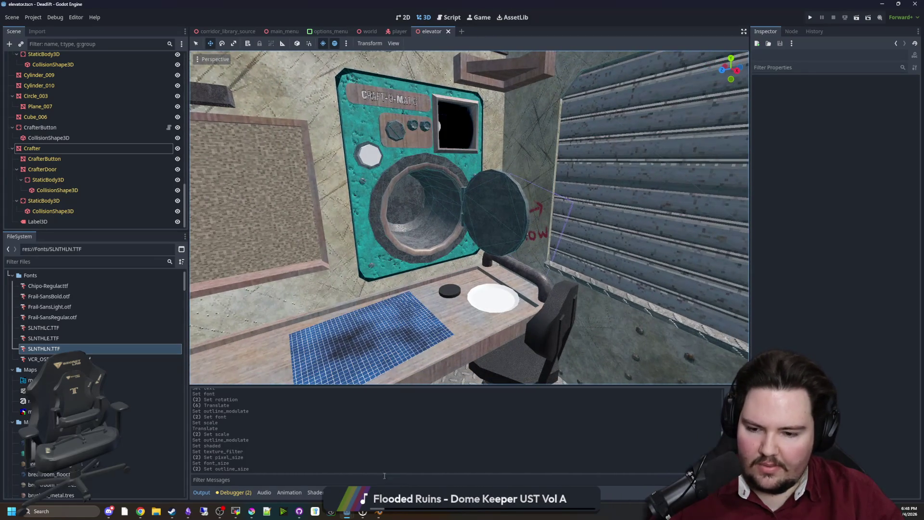
key("alt+Tab")
Step: Maximize the Blender window and frame the selected CrafterDoor close up
left_click_drag(504, 338, 504, 187)
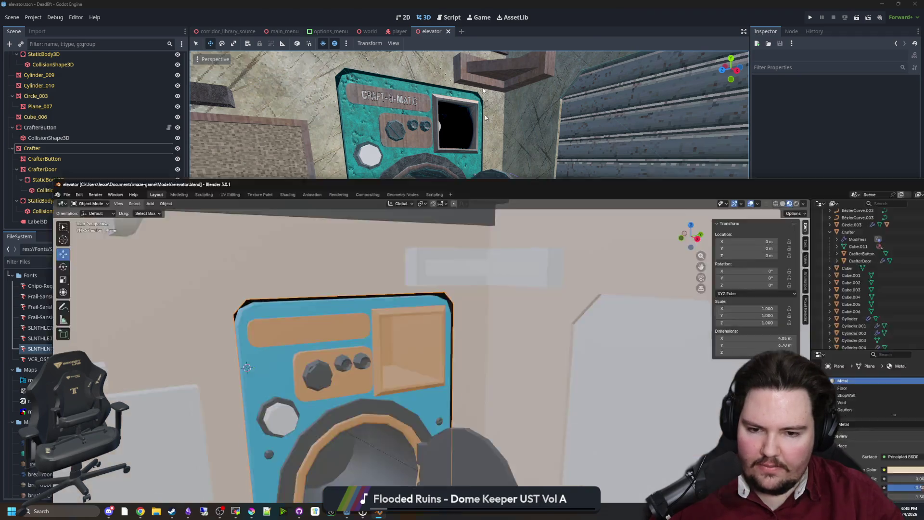
double_click(504, 189)
left_click(415, 336)
right_click(503, 293)
key("Escape")
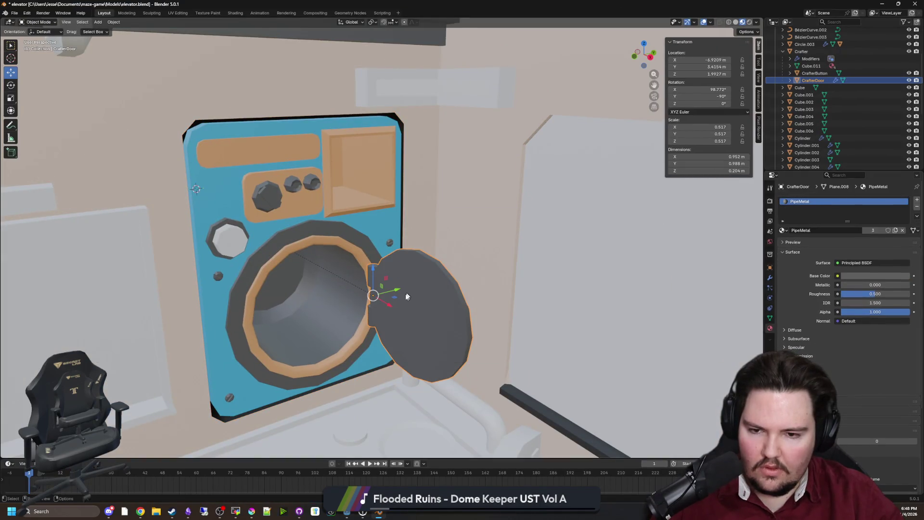
key("KP_Decimal")
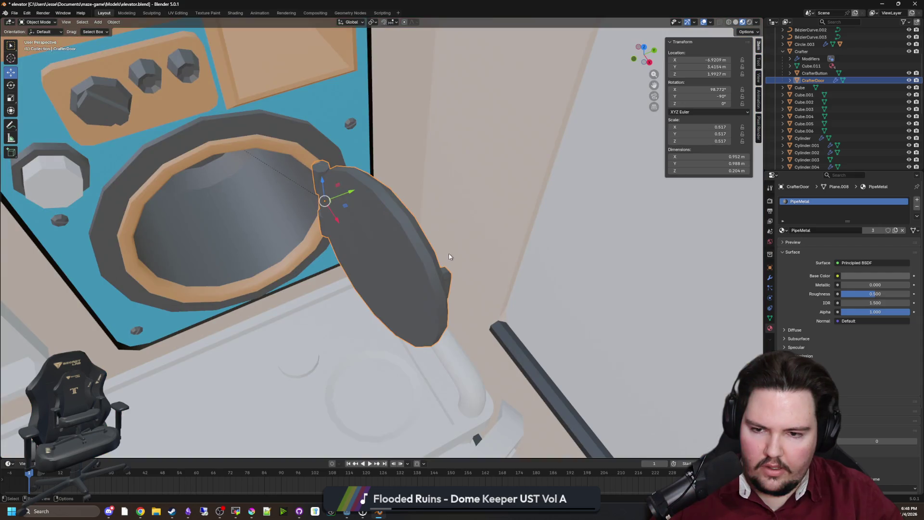
mouse_move(449, 256)
left_mouse_down()
mouse_move(450, 304)
mouse_move(435, 346)
mouse_move(440, 283)
mouse_move(448, 277)
left_mouse_up()
Step: Rotate CrafterDoor around Z to swing it further open
key("r")
key("z")
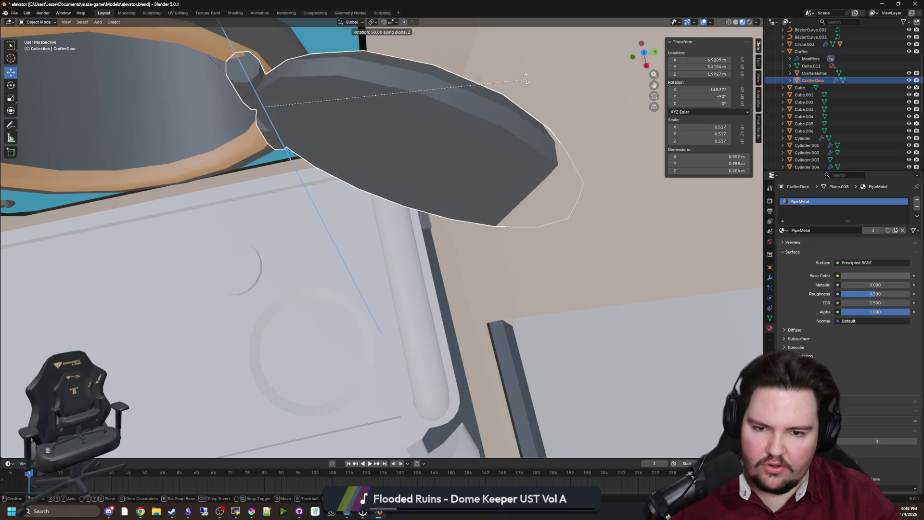
left_click(493, 331)
scroll(493, 331, "down", 1)
scroll(492, 318, "down", 5)
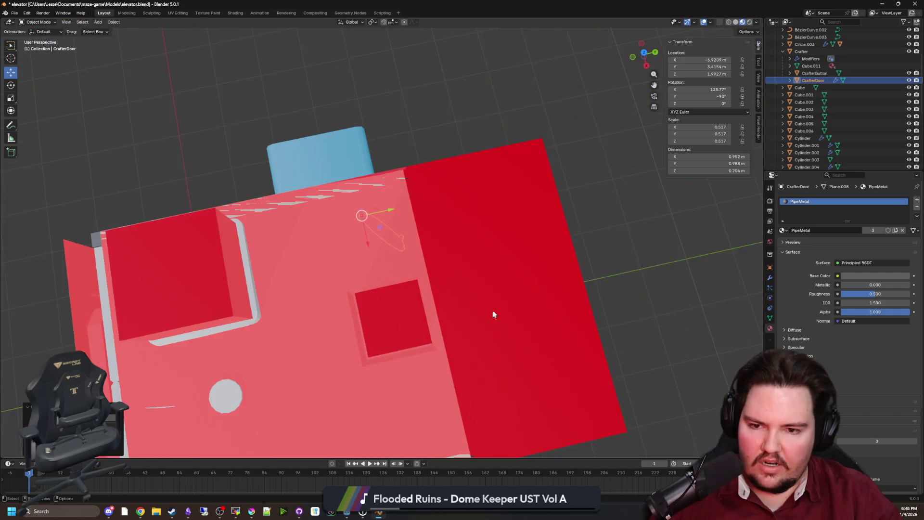
left_click(557, 210)
scroll(354, 234, "up", 5)
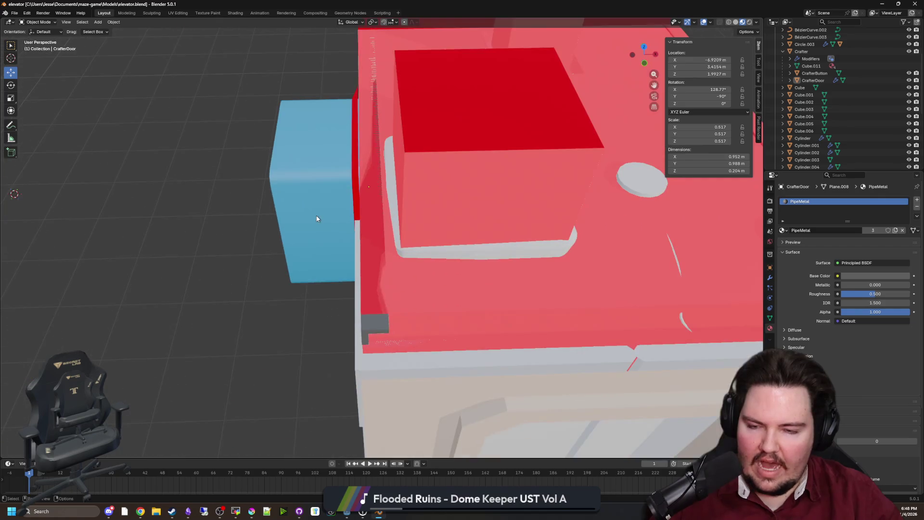
Step: Try nudging the crafter body along X, cancel the moves, and save elevator.blend
left_click(419, 274)
key("g")
scroll(379, 291, "down", 5)
key("Escape")
scroll(397, 275, "up", 1)
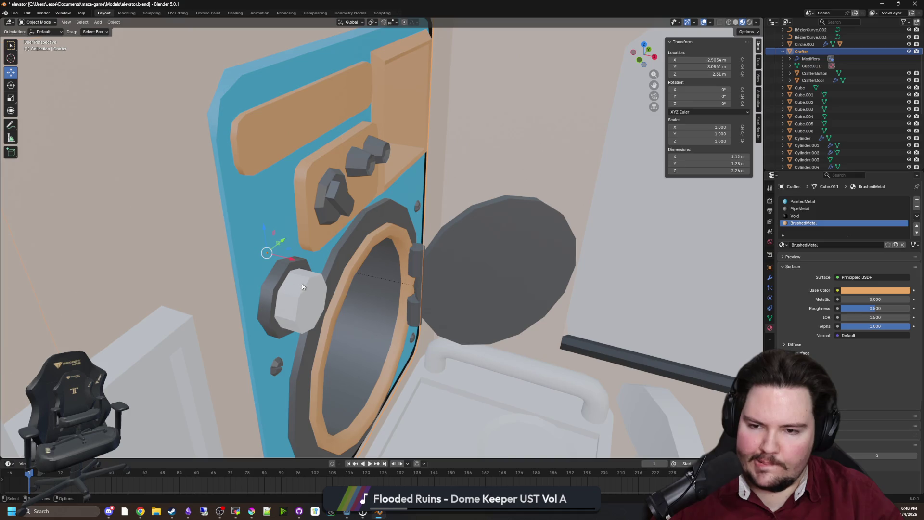
scroll(302, 285, "right", 2)
left_click_drag(282, 264, 271, 260)
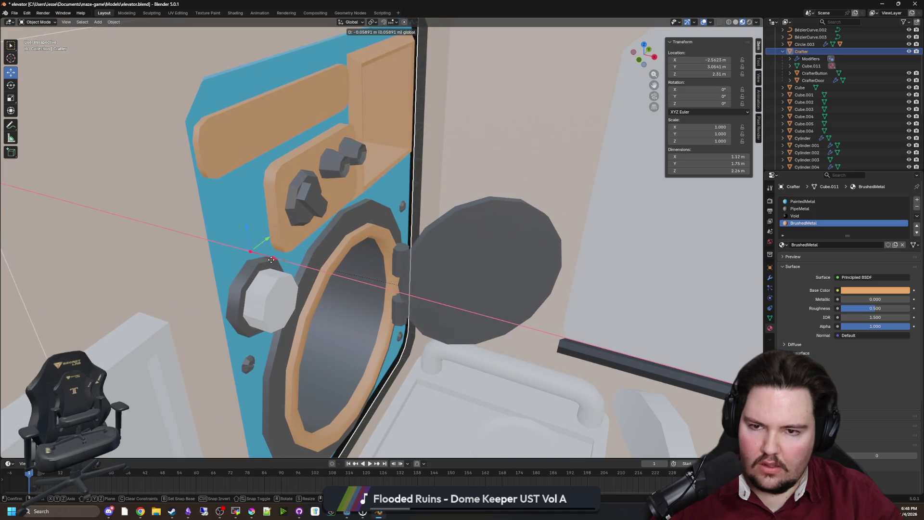
key("Escape")
scroll(324, 248, "down", 5)
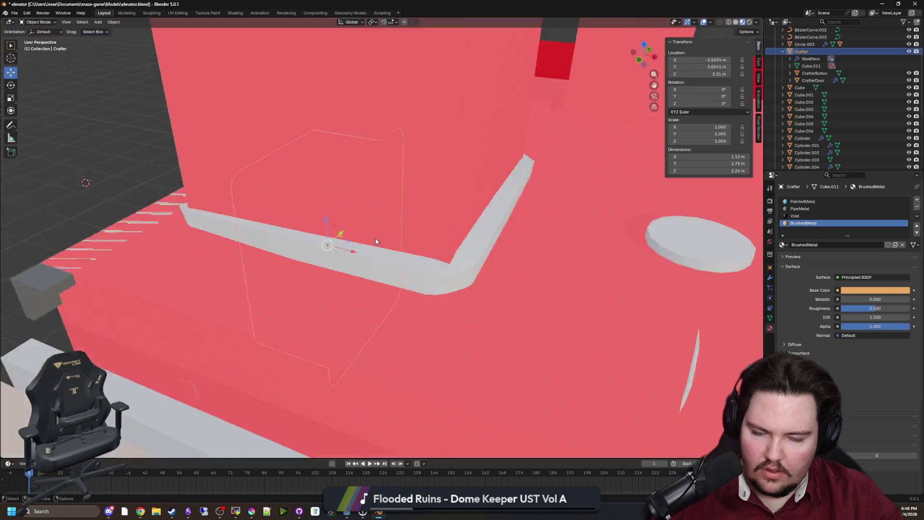
key("ctrl+s")
key("alt+Tab")
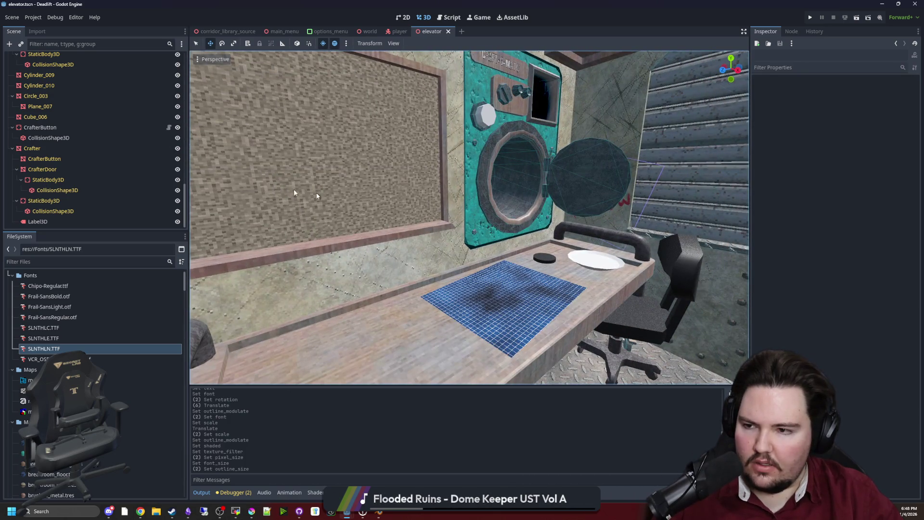
left_click(49, 221)
scroll(53, 198, "up", 5)
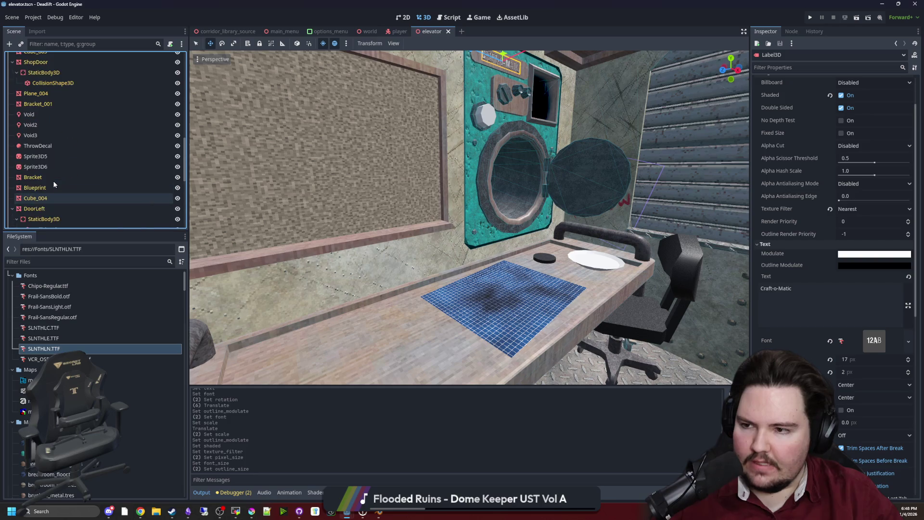
scroll(54, 168, "up", 1)
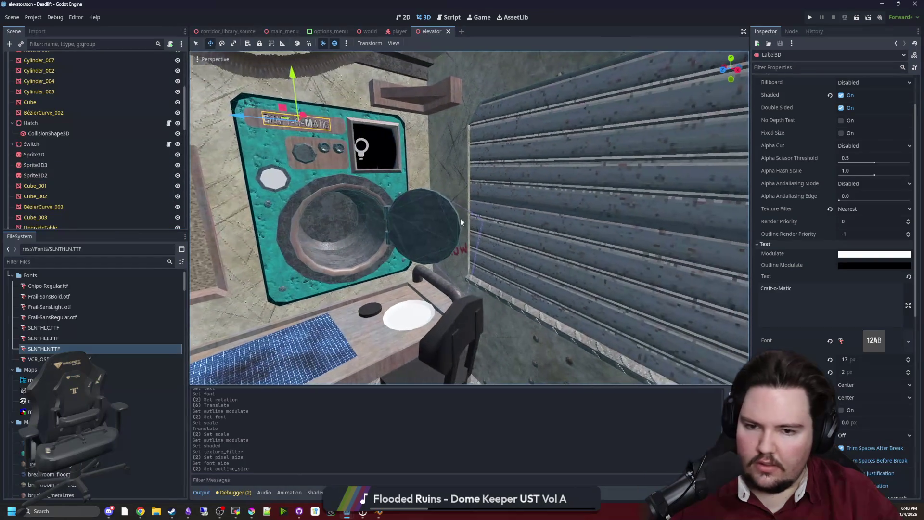
left_click(464, 238)
scroll(463, 235, "up", 3)
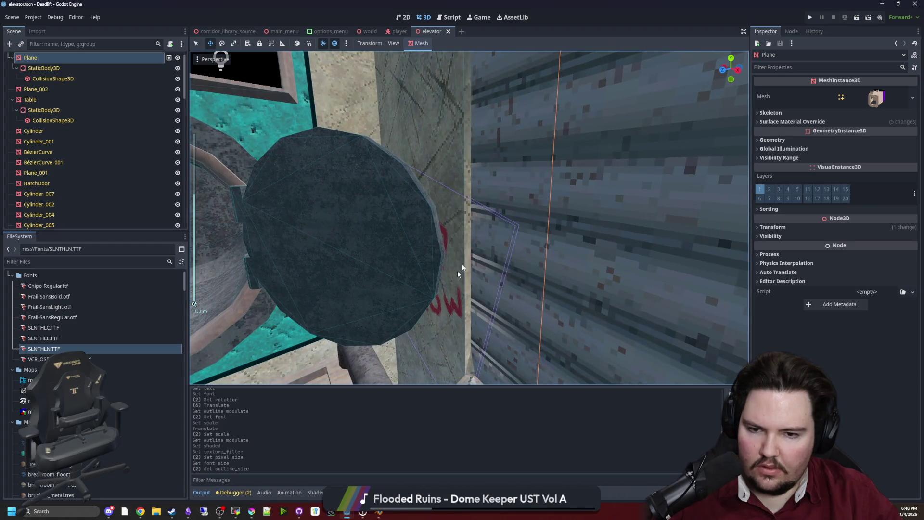
Step: Select ShopDoor and save the elevator scene
left_click(482, 214)
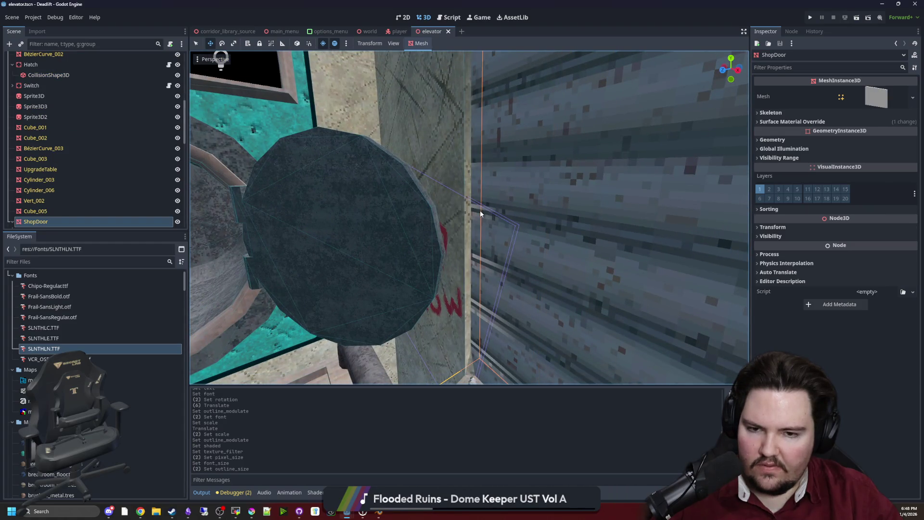
scroll(79, 185, "up", 10)
key("ctrl+s")
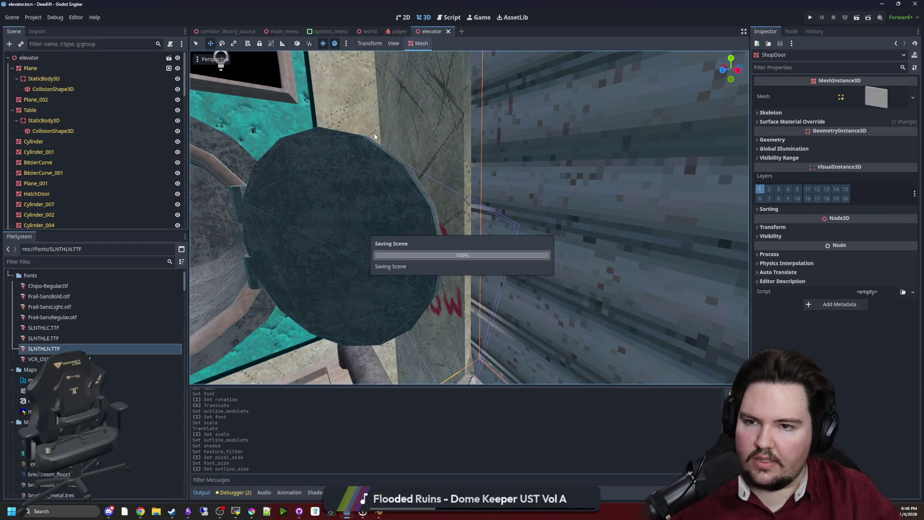
Step: Check the updated crafter in the world scene, then return to the elevator scene
left_click(358, 34)
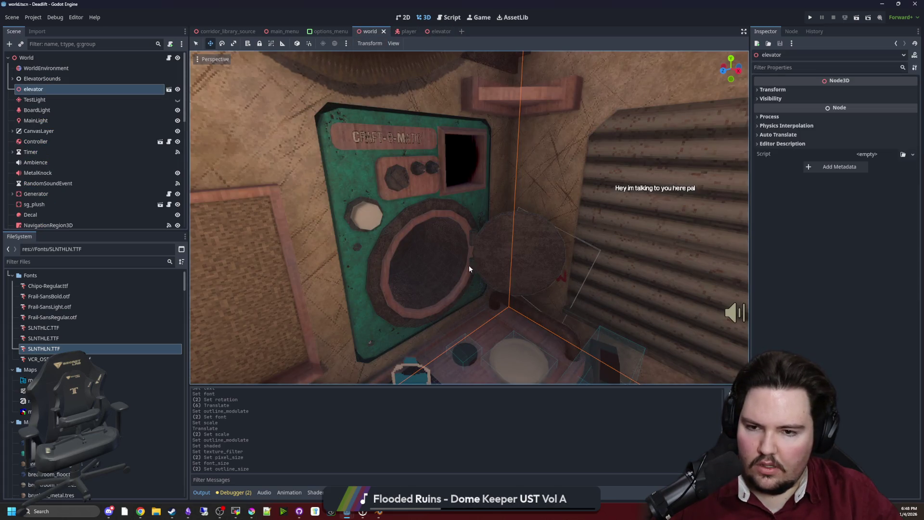
scroll(87, 206, "down", 10)
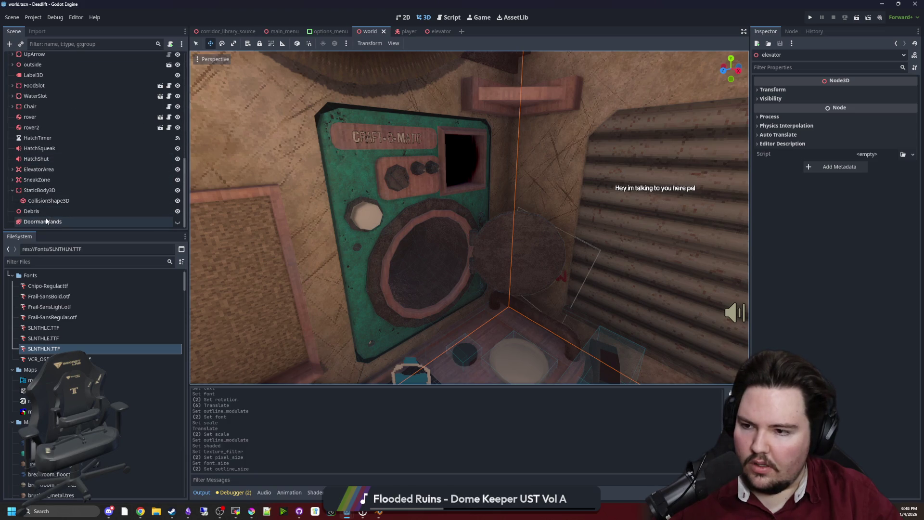
scroll(99, 131, "up", 5)
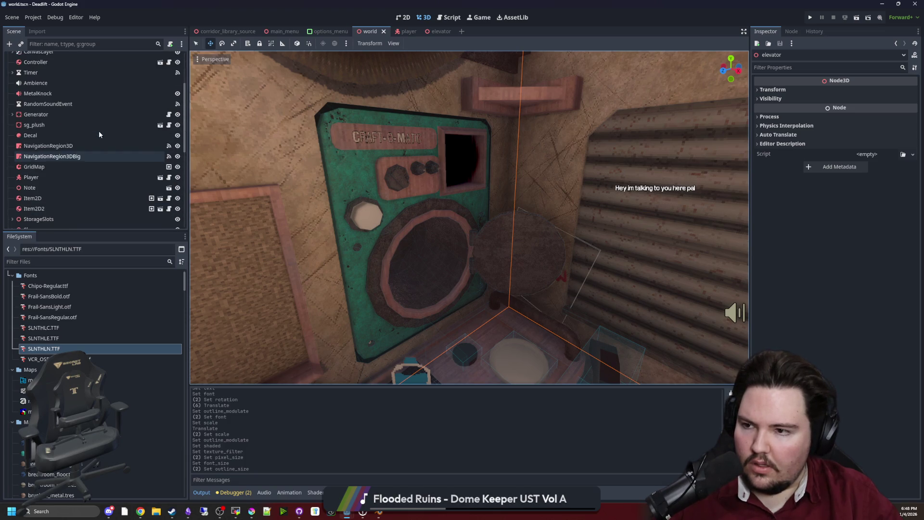
double_click(120, 114)
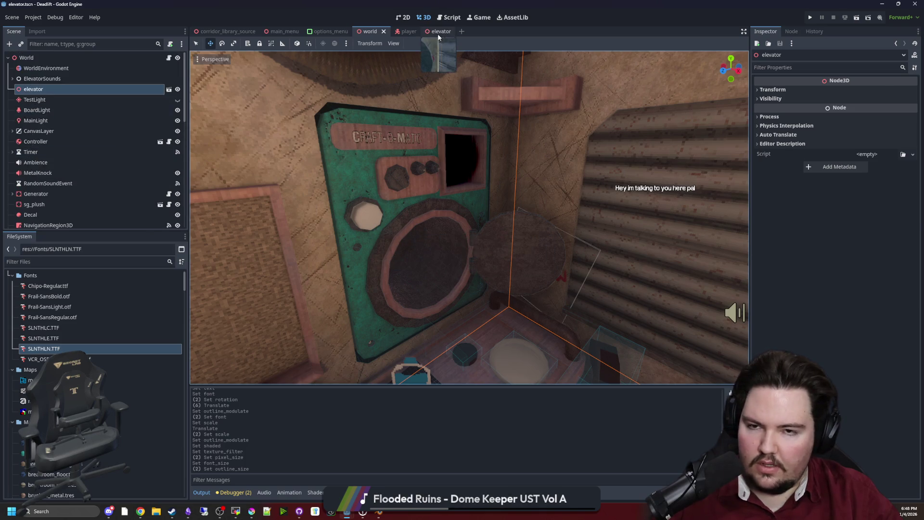
scroll(143, 182, "down", 3)
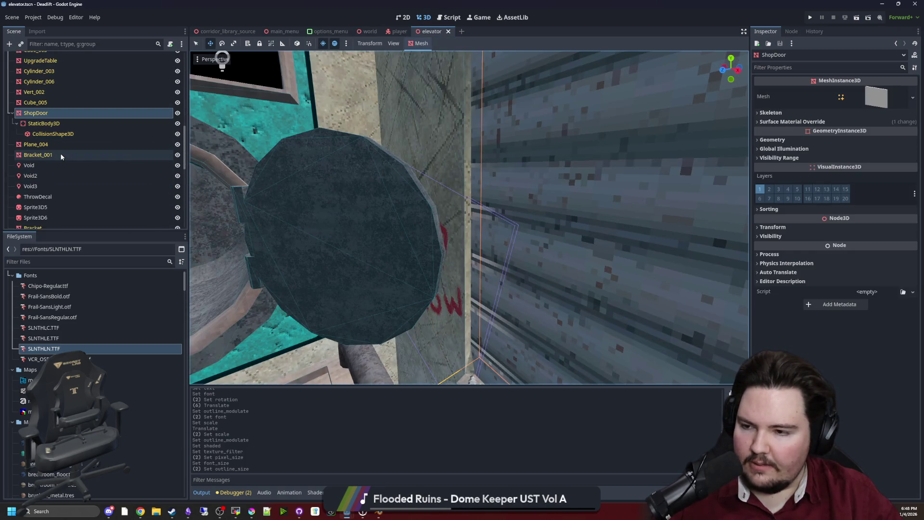
scroll(72, 161, "down", 3)
Step: Raise the red THROW decal higher on the wall, trying and undoing a rotation
double_click(38, 175)
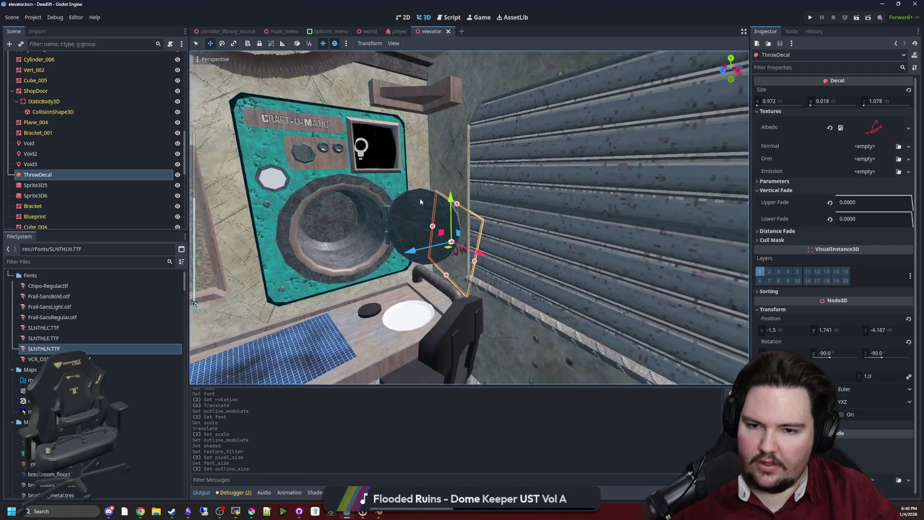
left_click_drag(450, 197, 451, 142)
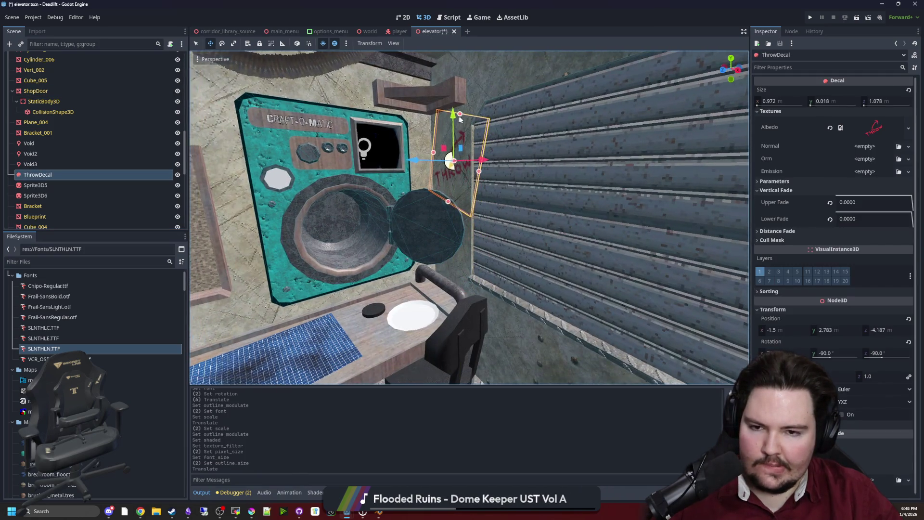
left_click_drag(553, 118, 554, 114)
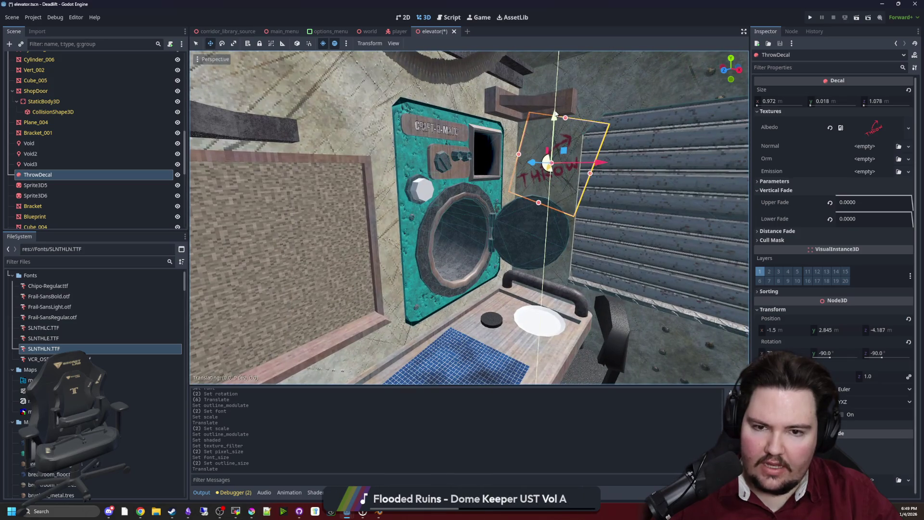
left_click_drag(824, 357, 834, 358)
key("ctrl+z")
left_click_drag(778, 353, 763, 352)
scroll(553, 173, "up", 2)
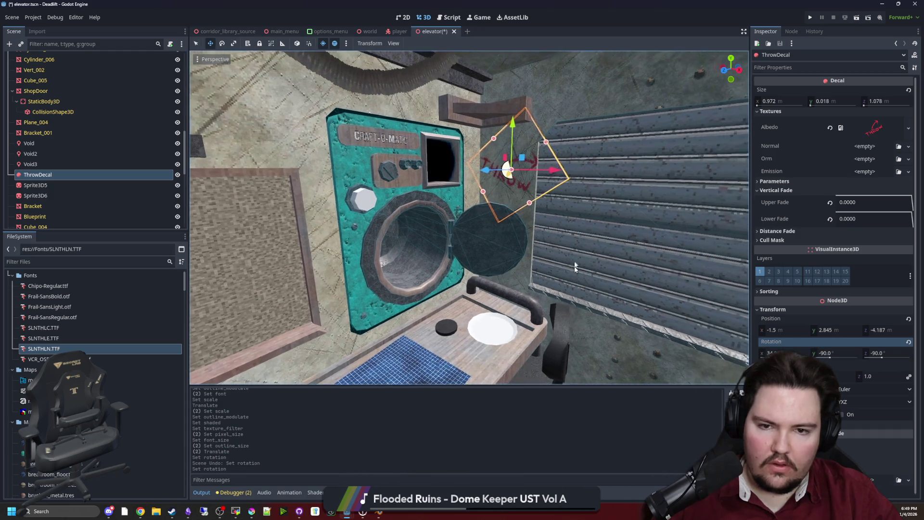
left_click_drag(551, 171, 554, 173)
Step: Clear the selection and save elevator.tscn
left_click(579, 270)
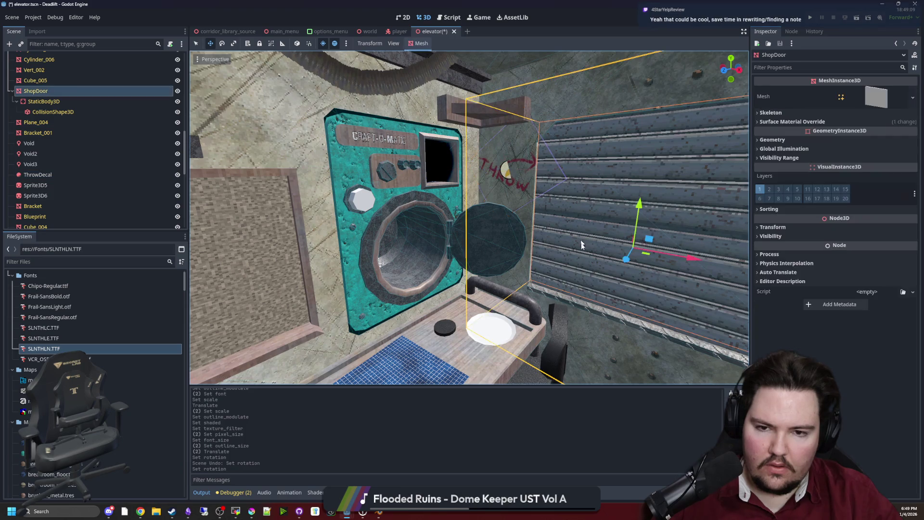
scroll(553, 207, "down", 10)
left_click(519, 136)
scroll(524, 216, "up", 10)
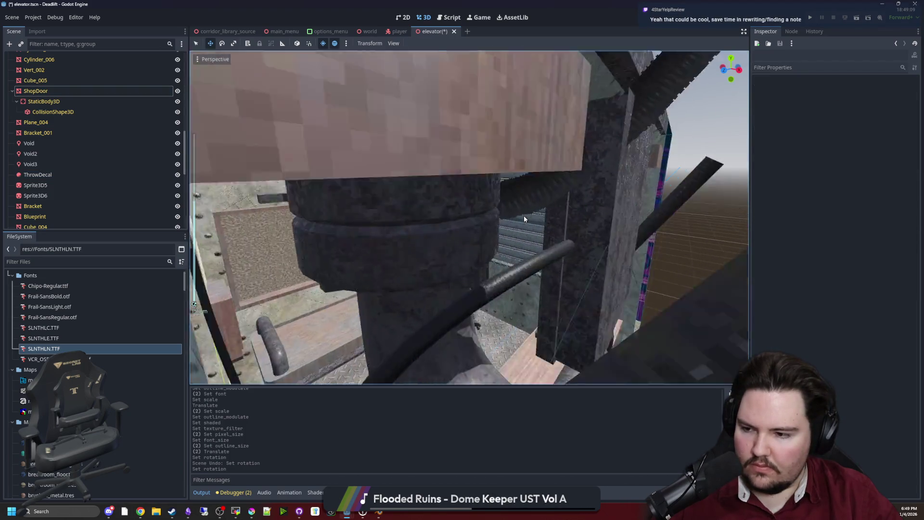
key("ctrl+s")
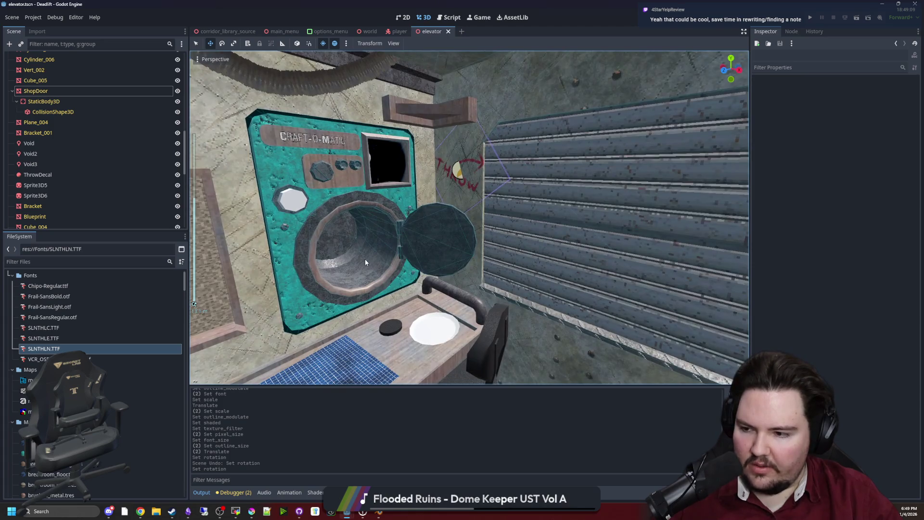
Step: Look around the elevator to the CRAFT-O-MATIC nameplate, then run the game
scroll(365, 259, "down", 2)
scroll(388, 260, "up", 4)
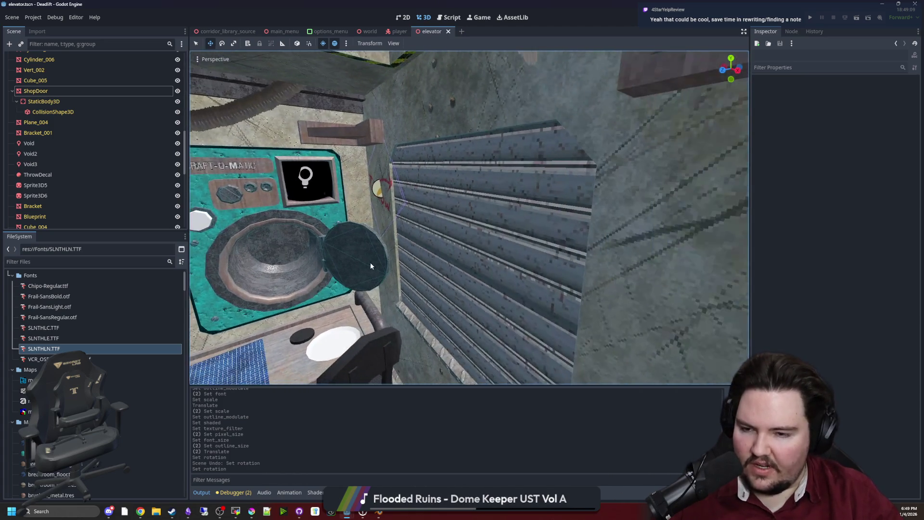
mouse_move(370, 265)
left_mouse_down()
mouse_move(386, 269)
mouse_move(394, 253)
mouse_move(387, 218)
mouse_move(426, 259)
mouse_move(413, 260)
left_mouse_up()
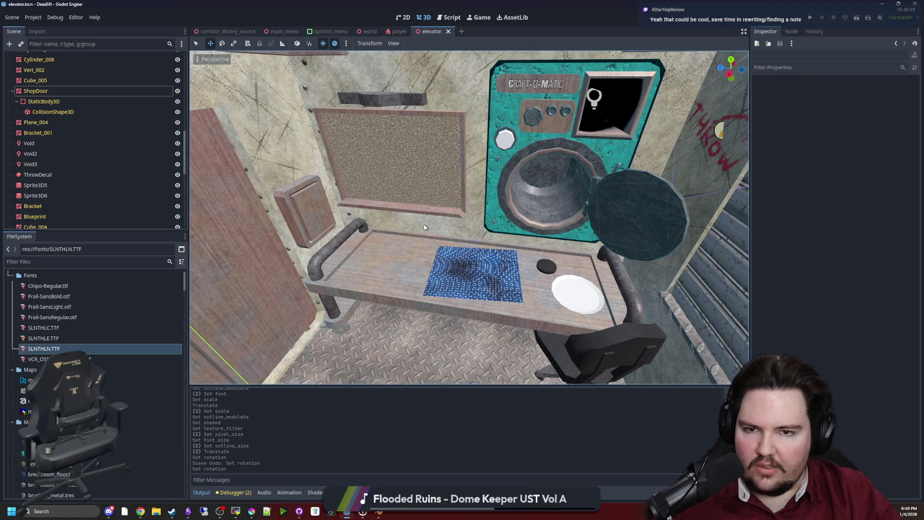
mouse_move(451, 215)
left_mouse_down()
mouse_move(436, 220)
mouse_move(464, 245)
mouse_move(414, 241)
mouse_move(609, 238)
left_mouse_up()
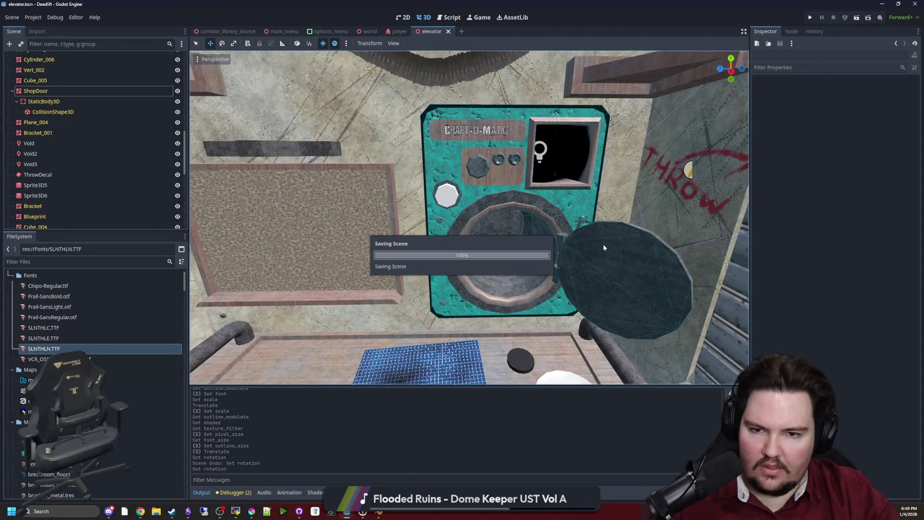
left_click_drag(478, 233, 453, 222)
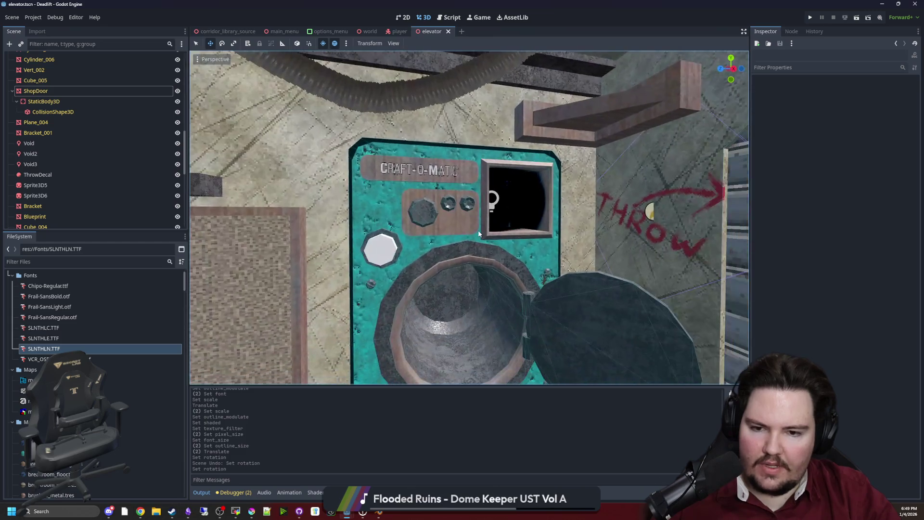
left_click(814, 19)
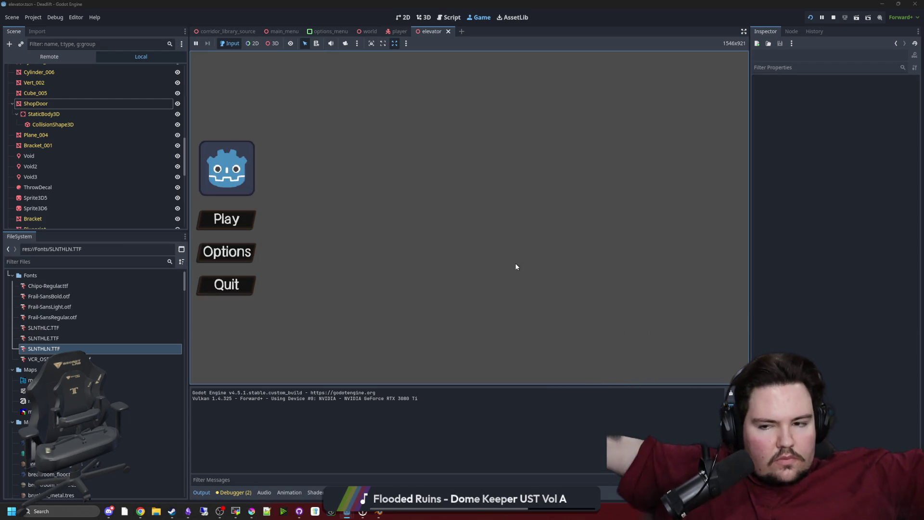
left_click(832, 18)
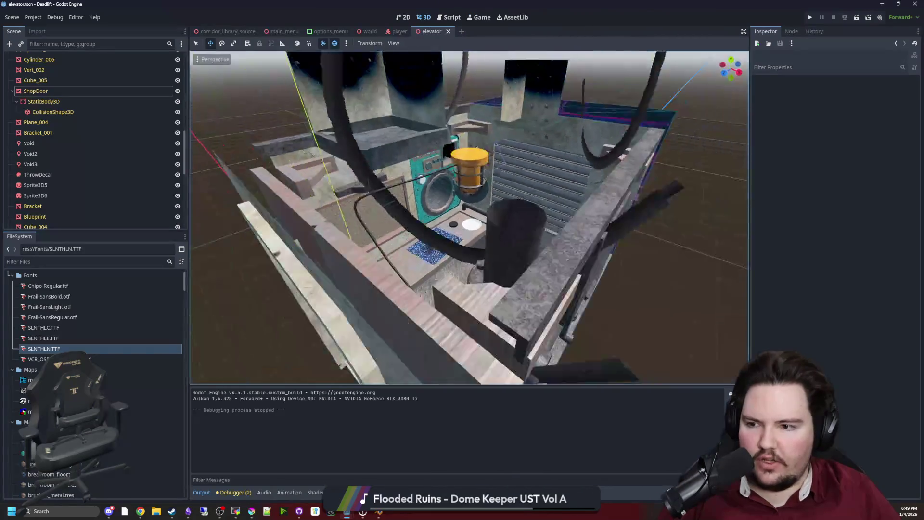
scroll(278, 149, "down", 5)
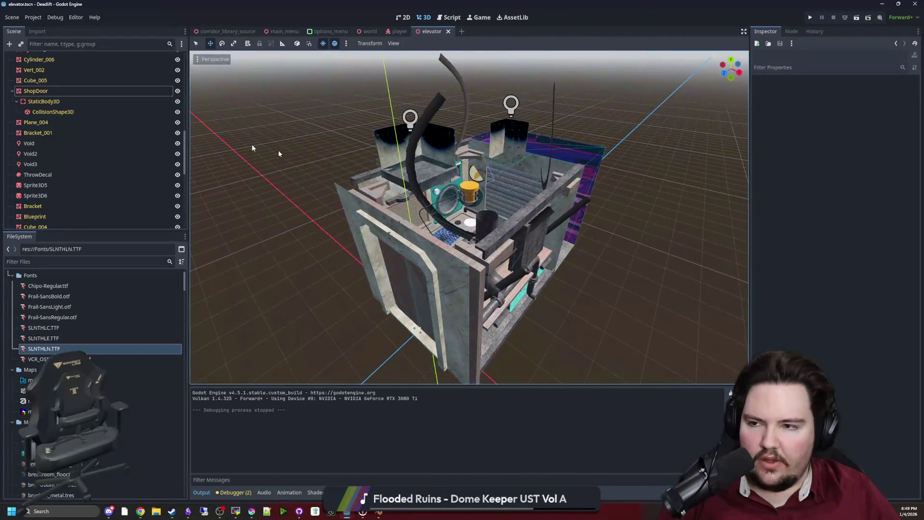
Step: In the world scene, select ElevatorArea's CollisionShape3D and widen its box
left_click(369, 31)
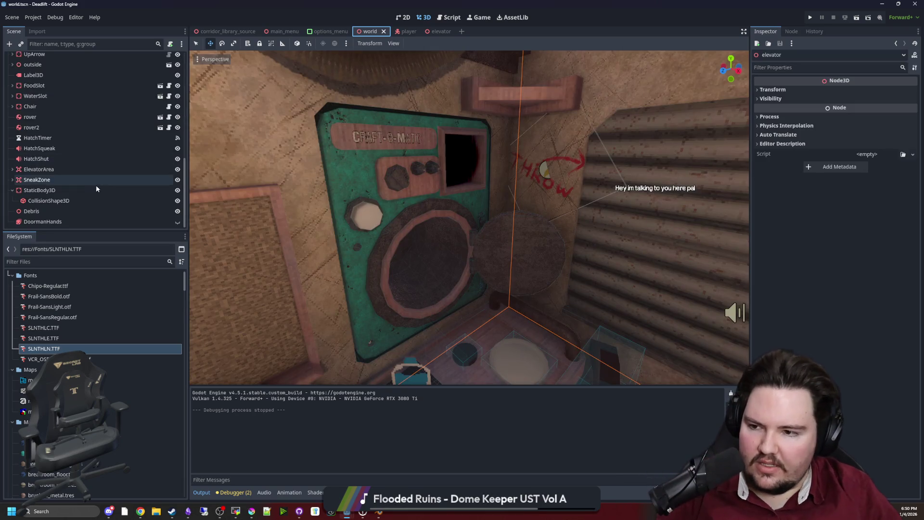
double_click(51, 201)
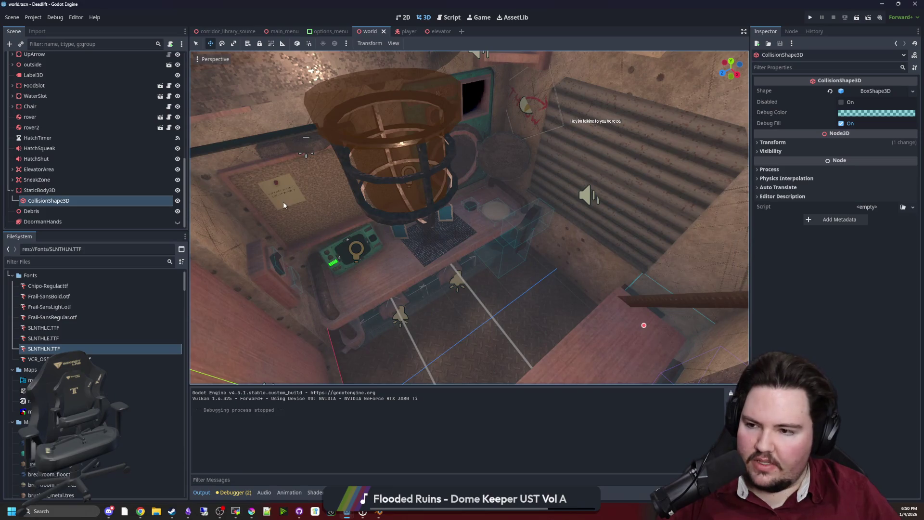
left_click(43, 211)
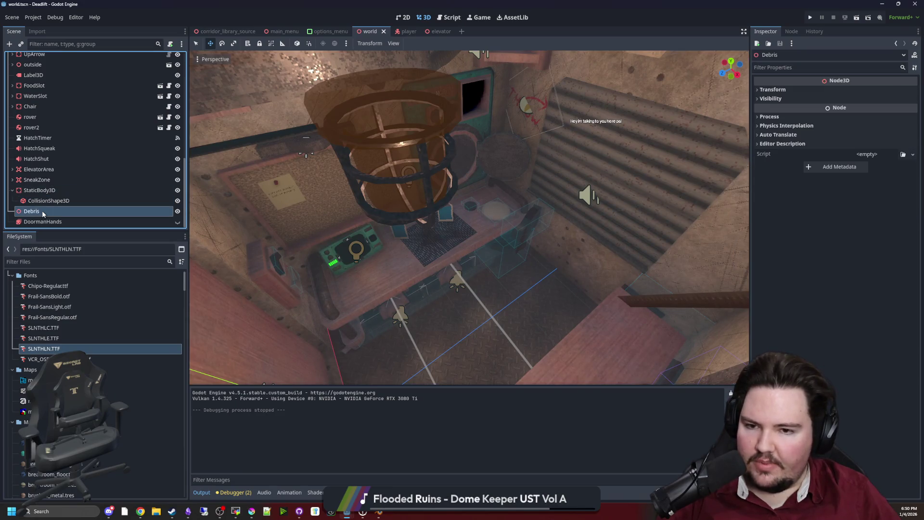
left_click(38, 169)
left_click(13, 169)
left_click(48, 179)
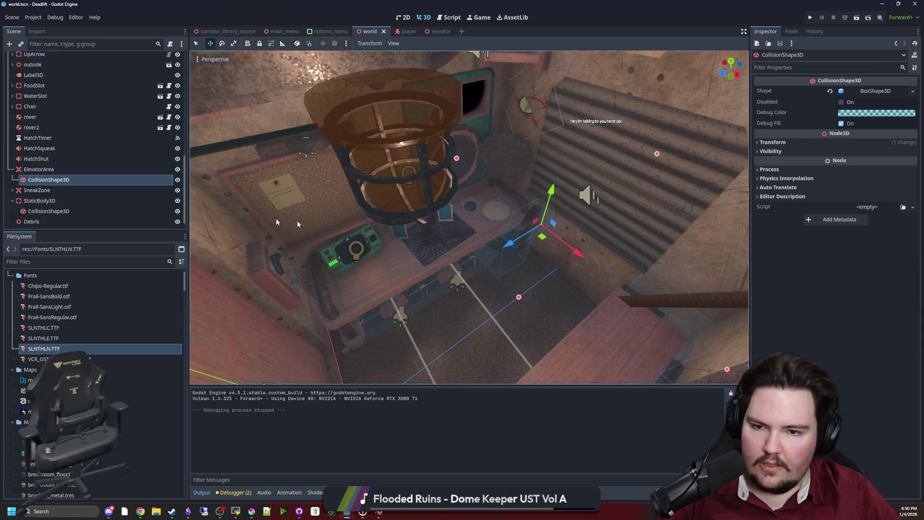
key("f")
mouse_move(486, 207)
left_mouse_down()
mouse_move(446, 209)
mouse_move(438, 229)
mouse_move(356, 232)
left_mouse_up()
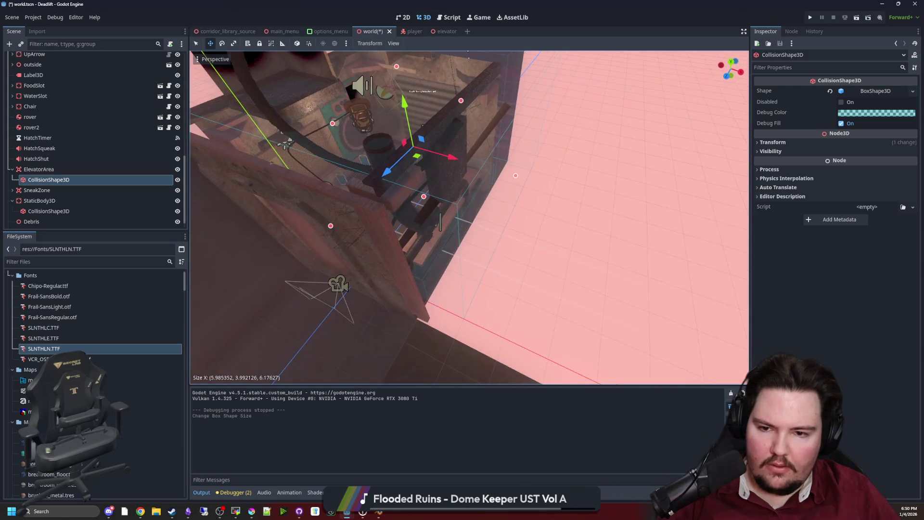
Step: Save the world scene and run the project with F5
left_click(538, 251)
key("ctrl+s")
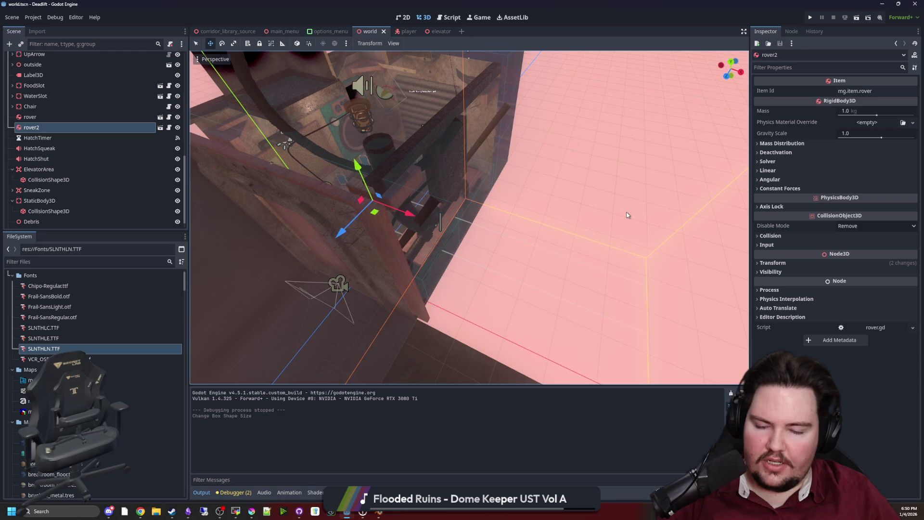
key("F5")
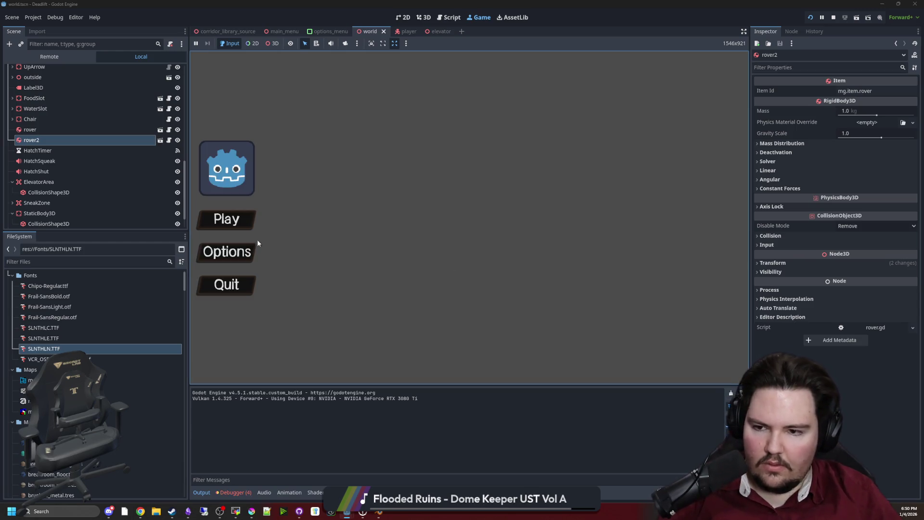
Step: Open the game's Options and turn the Master volume down
left_click(251, 249)
left_click(397, 172)
left_click_drag(398, 173, 379, 173)
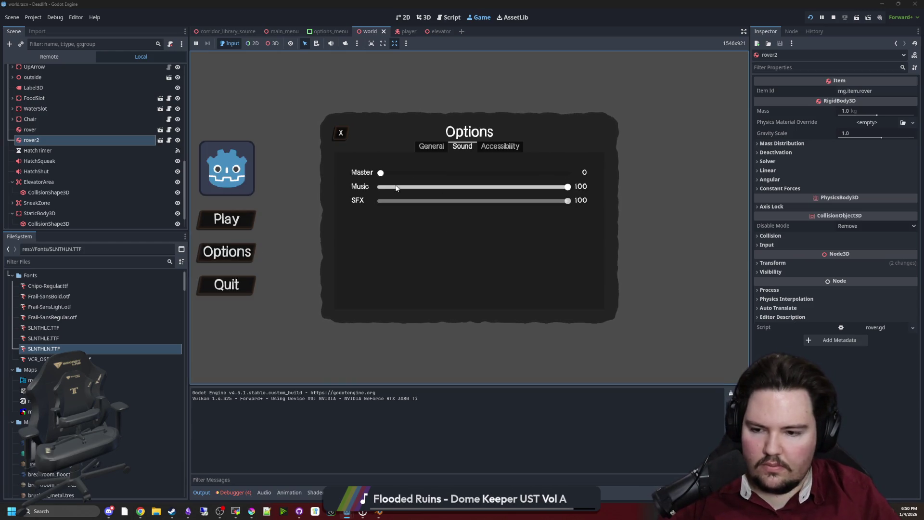
Step: Review the four Debugger errors and jump to the offending script line
left_click(235, 491)
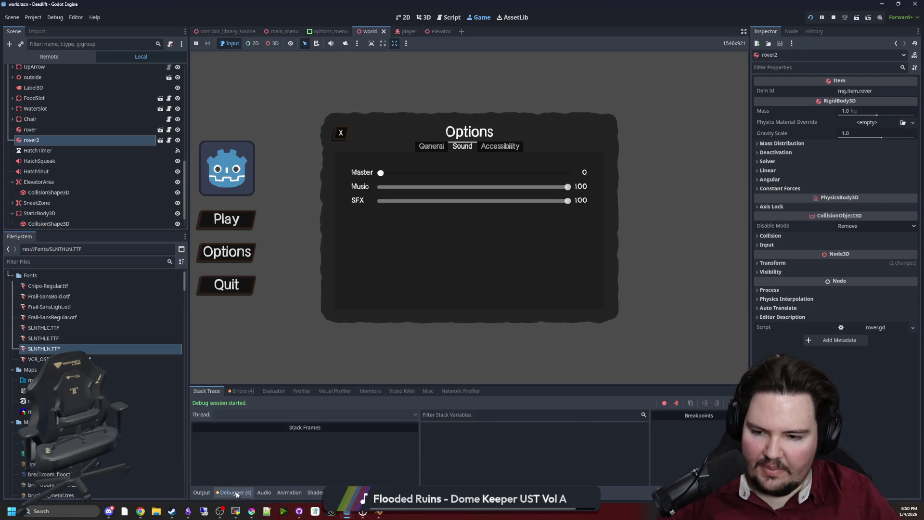
left_click(247, 391)
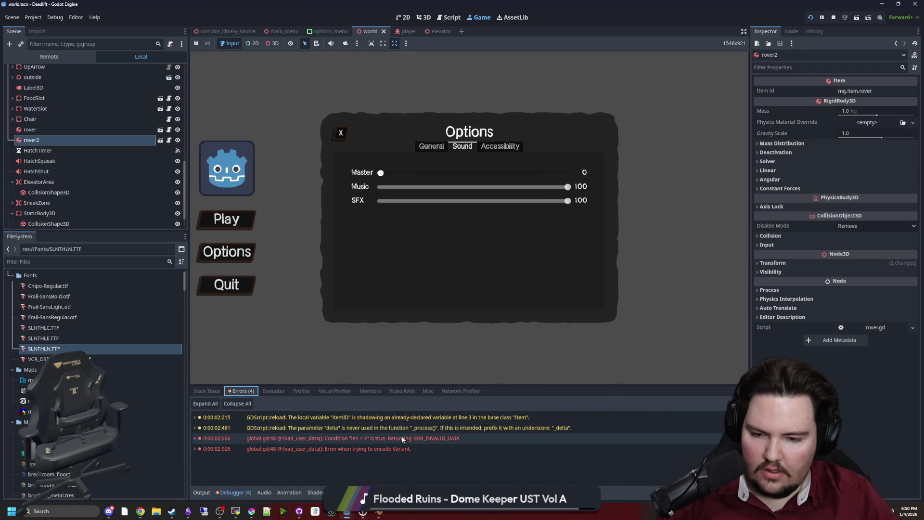
mouse_move(421, 440)
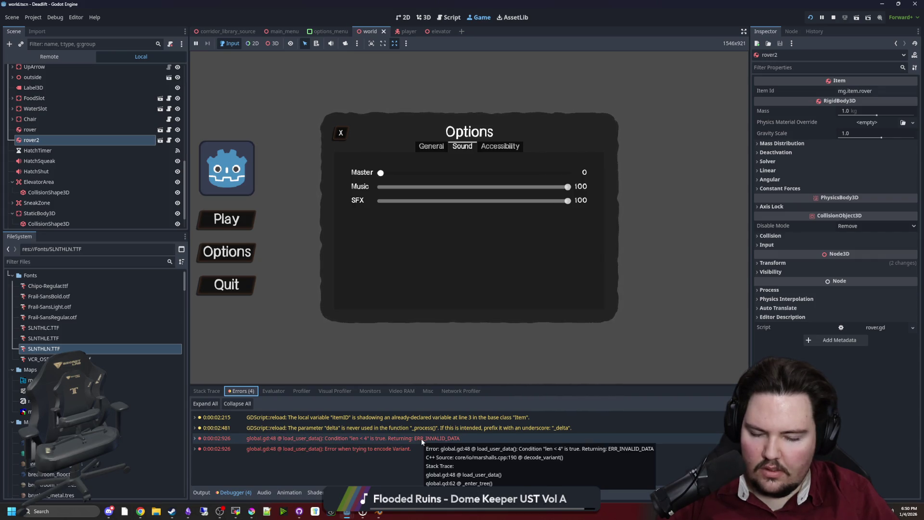
left_click(386, 466)
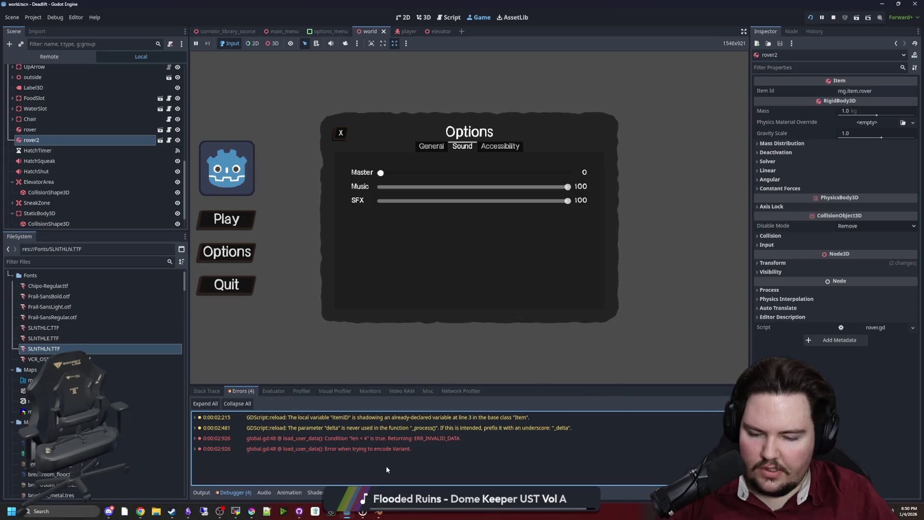
double_click(418, 437)
scroll(426, 223, "up", 4)
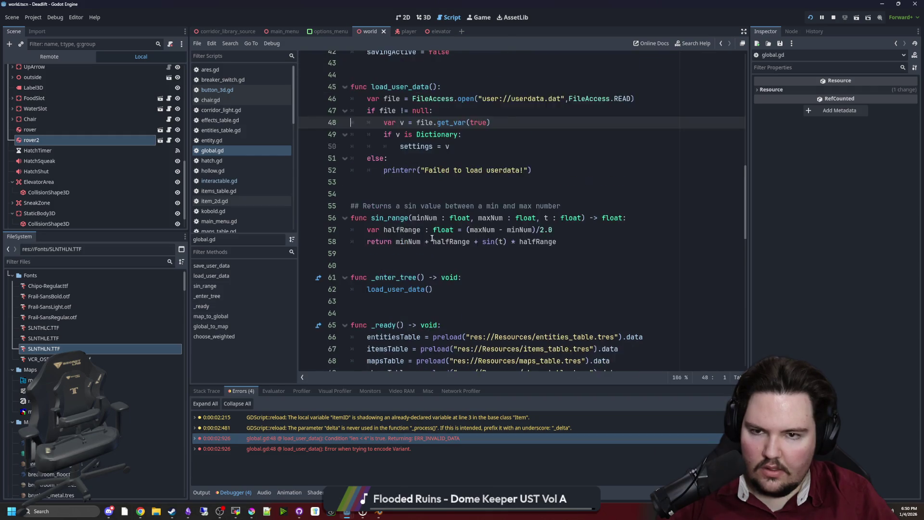
left_click(425, 224)
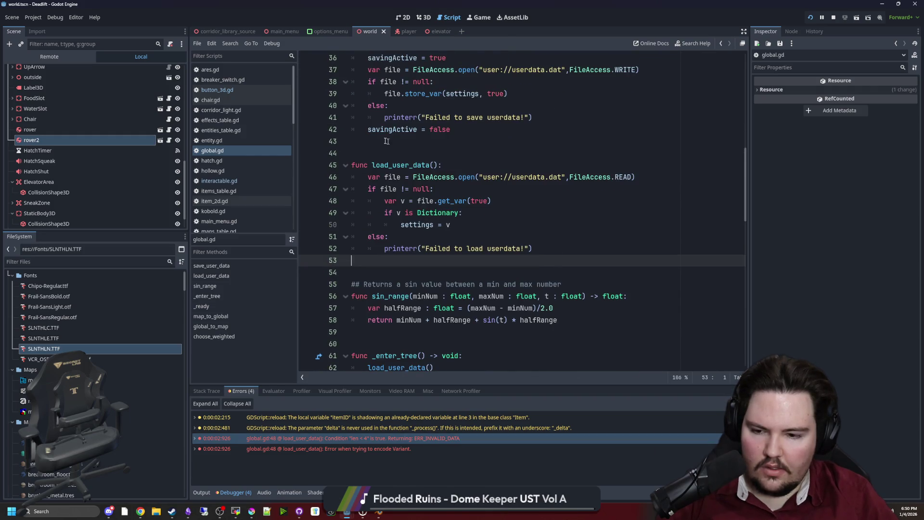
left_click_drag(572, 4, 552, 2)
left_click(477, 18)
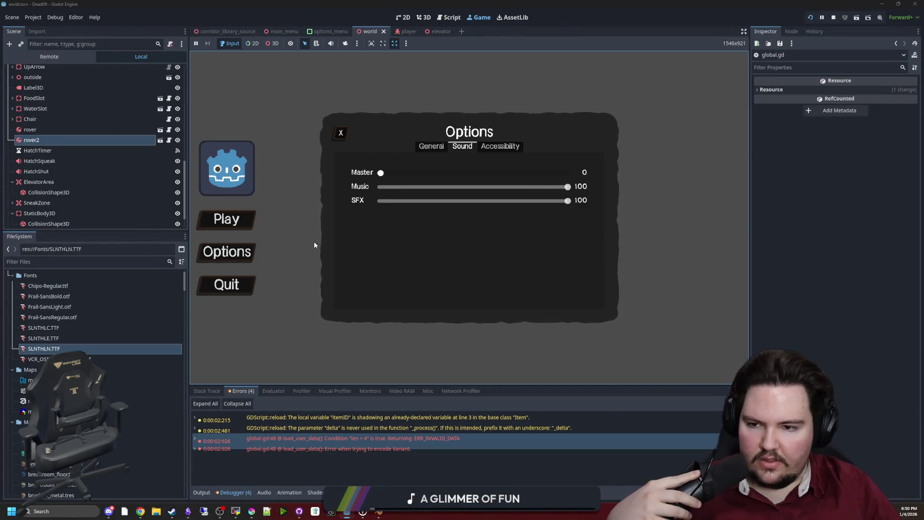
Step: Set Master volume to 50 and Music to 8, close Options and start playing
mouse_move(380, 172)
left_mouse_down()
mouse_move(446, 189)
mouse_move(383, 179)
mouse_move(501, 161)
mouse_move(472, 173)
left_mouse_up()
left_click(394, 187)
left_click(341, 135)
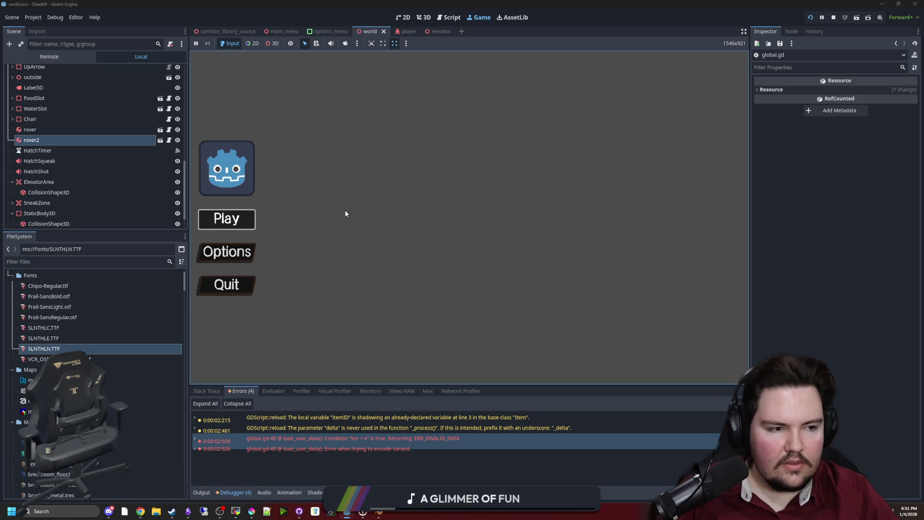
key("Return")
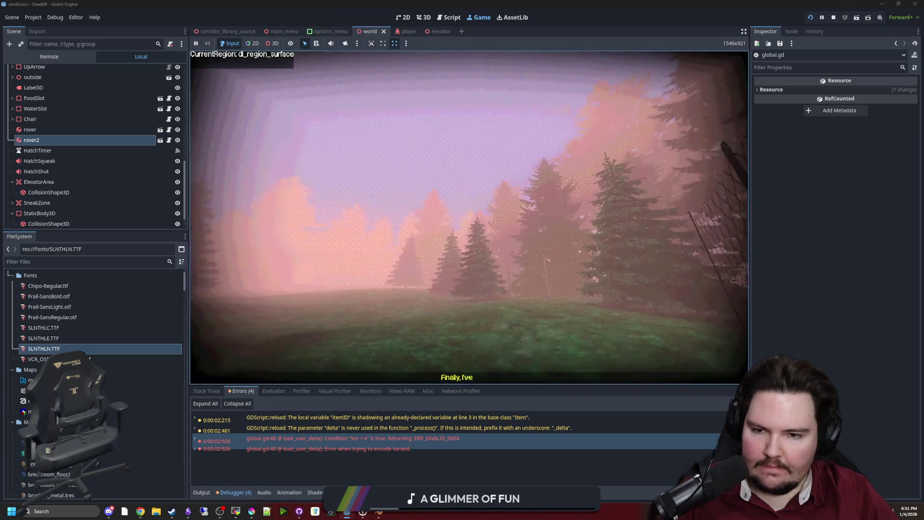
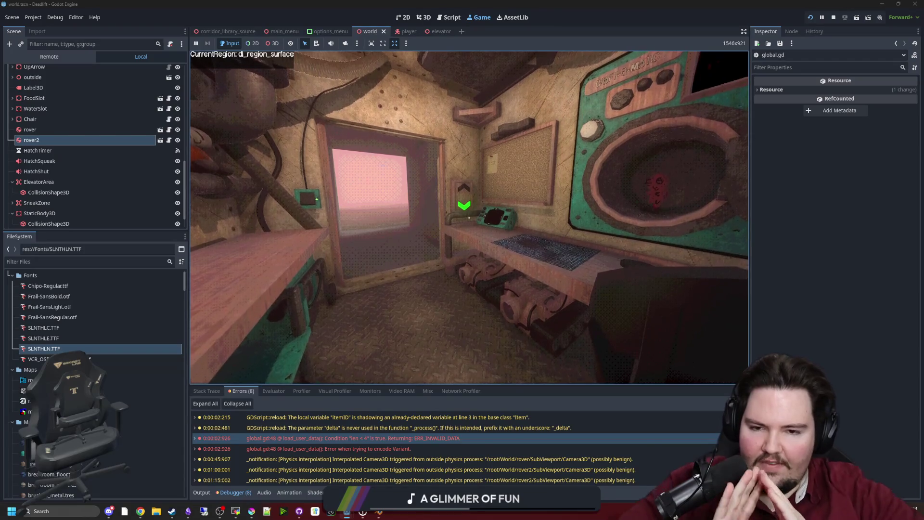
Step: Walk the player forward to the Craft-o-Matic and bring up the in-game pause menu
key("w")
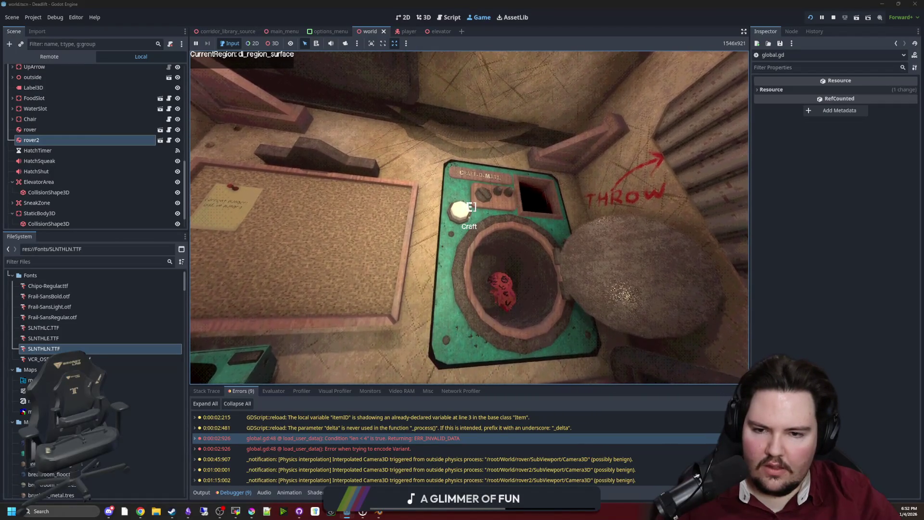
key("super")
key("Escape")
scroll(69, 182, "down", 2)
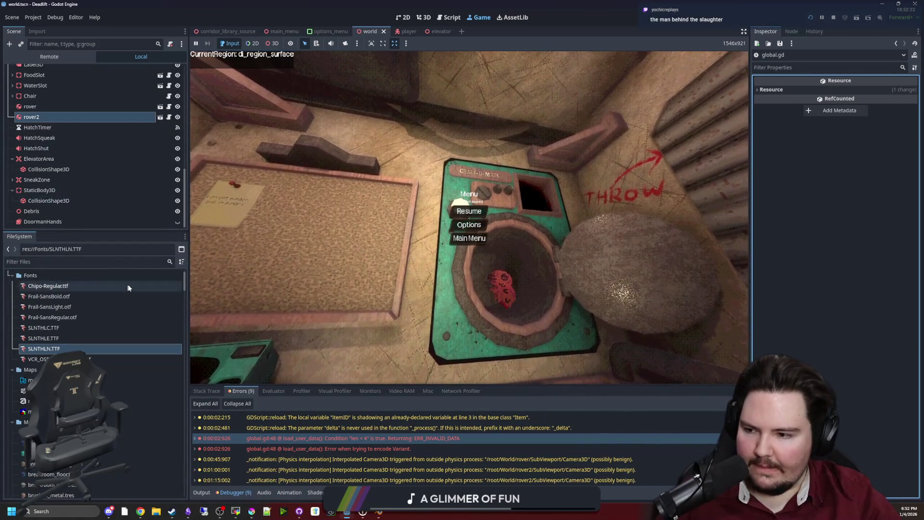
Step: In the elevator scene, select CrafterButton and set its Depress Multiplier to 3
left_click(429, 33)
scroll(99, 174, "down", 5)
left_click(62, 203)
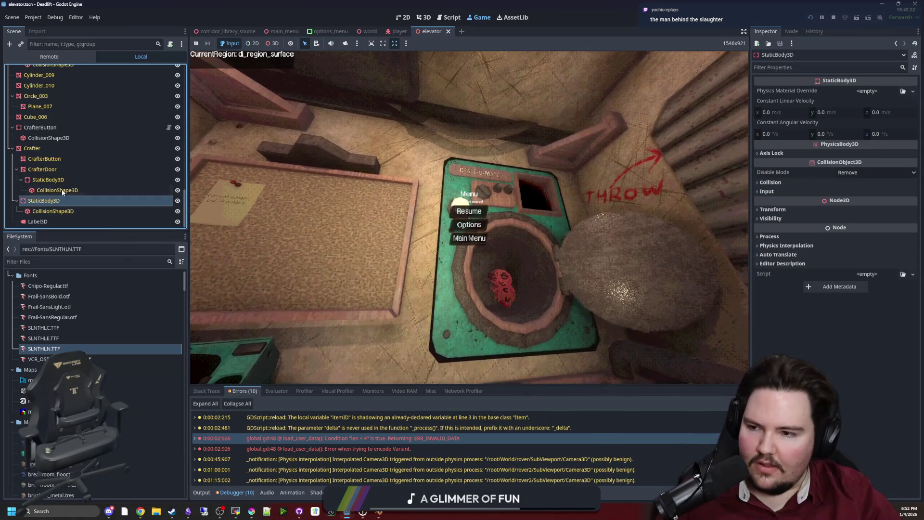
key("Up")
key("Up")
key("Up")
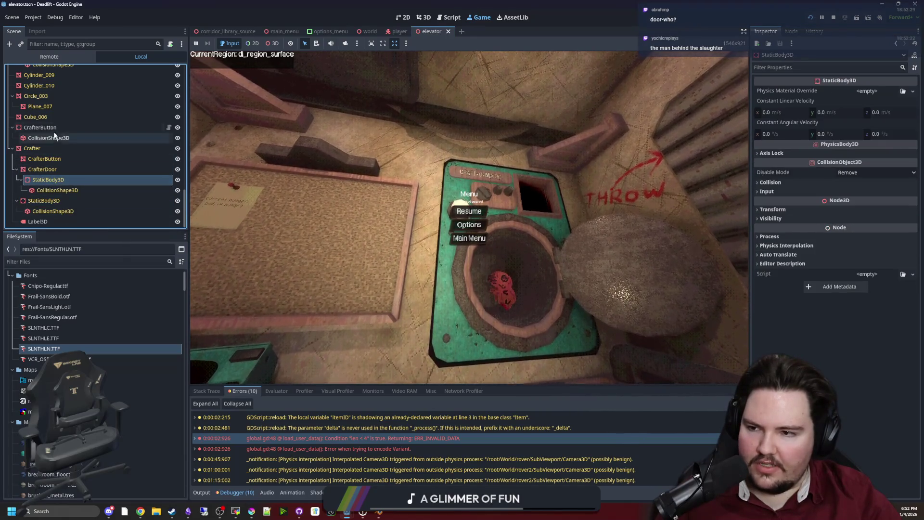
left_click(843, 91)
type("3")
key("Return")
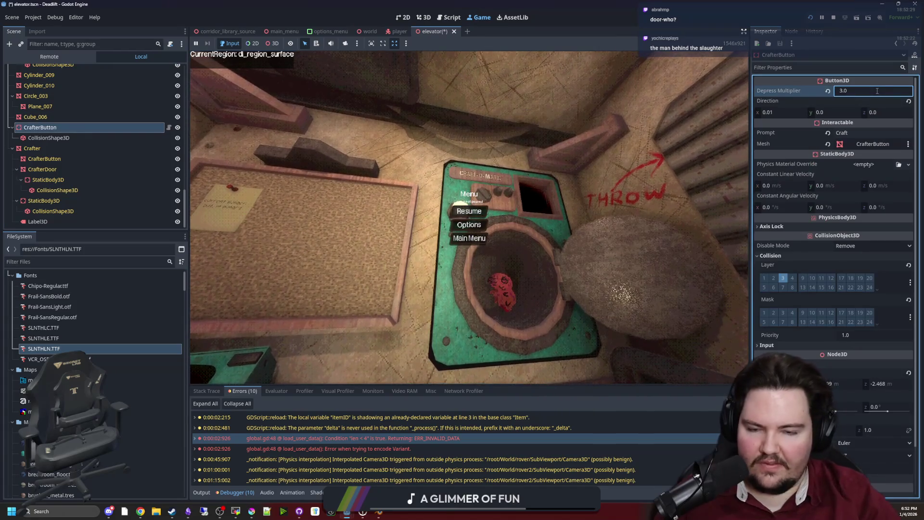
Step: Test the button in the resumed game, then raise Depress Multiplier to 8
left_click(470, 211)
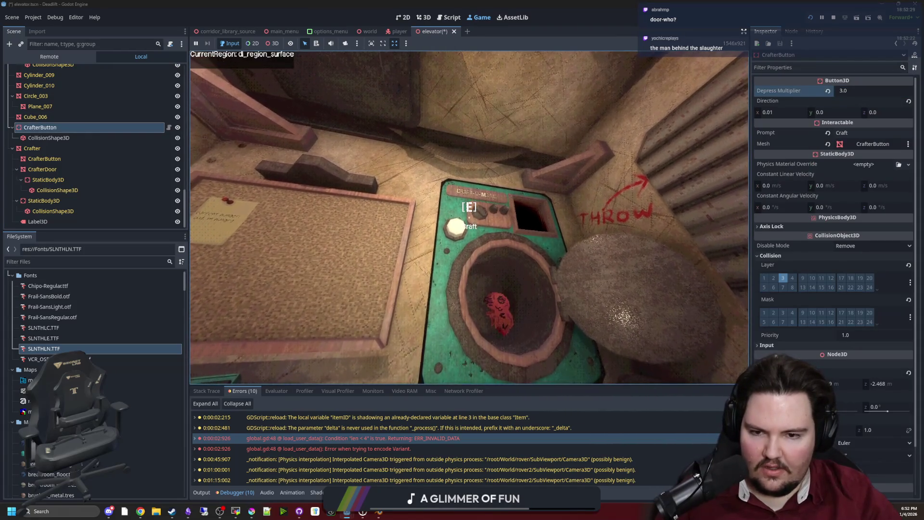
key("Escape")
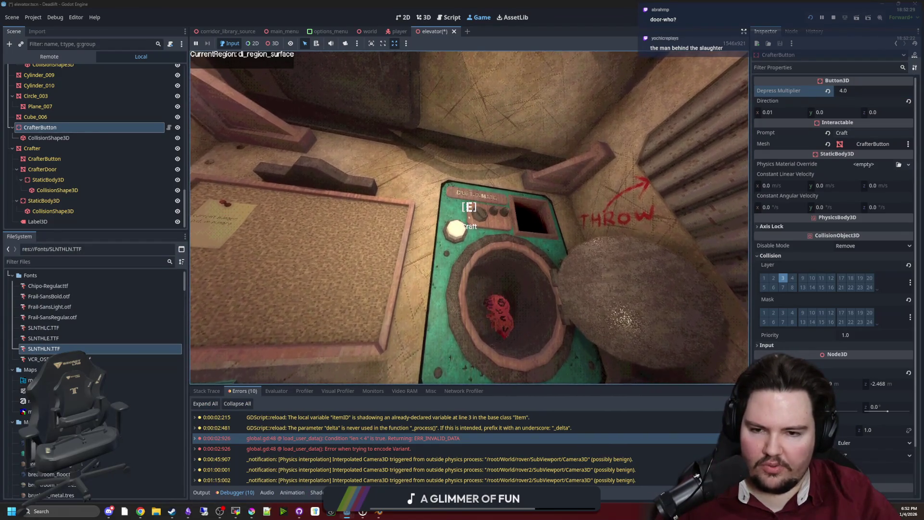
key("super")
left_click(843, 90)
type("8")
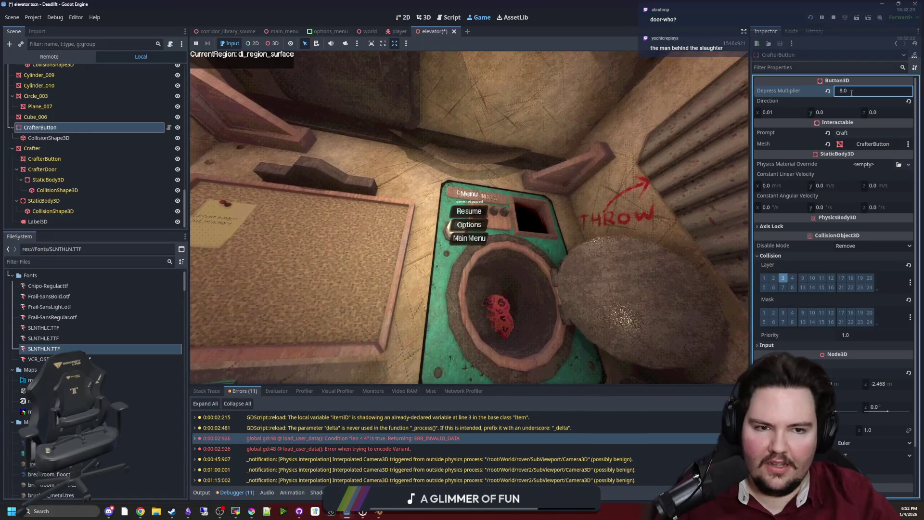
key("Return")
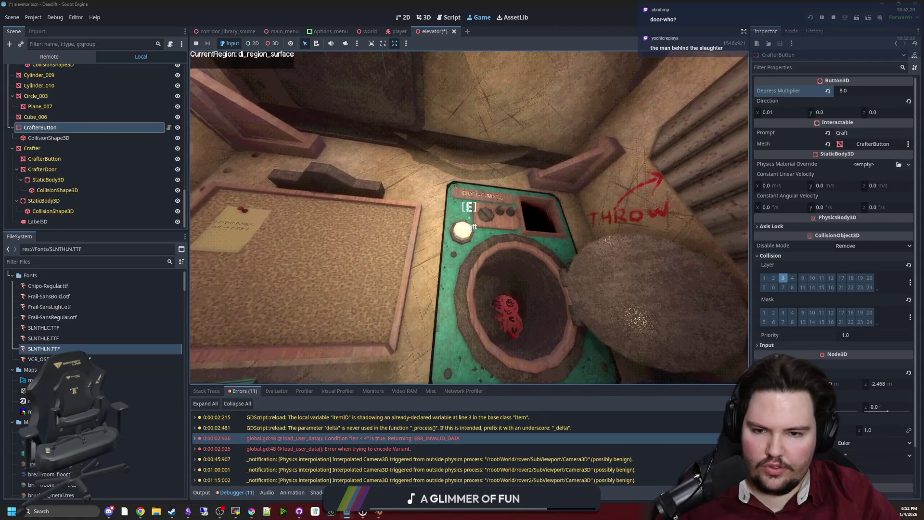
Step: Try a CrafterButton Depress Multiplier of 12
key("super")
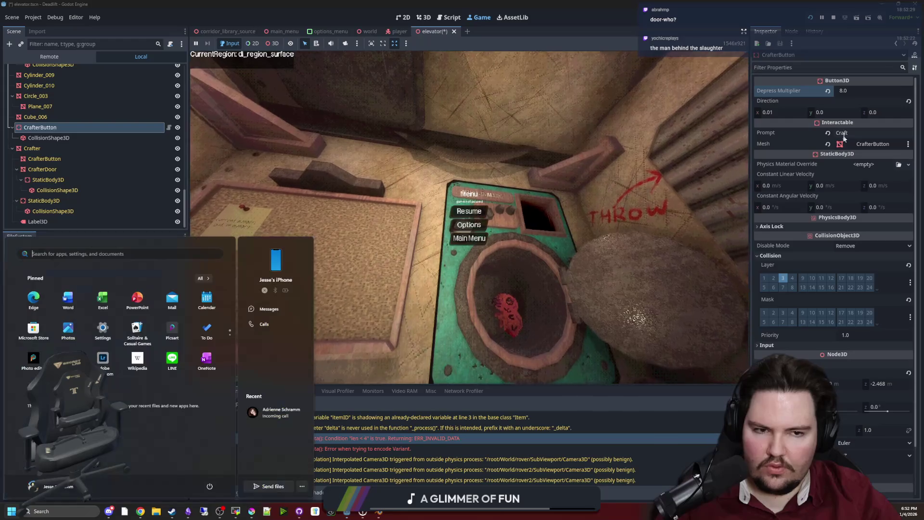
left_click(861, 92)
type("12")
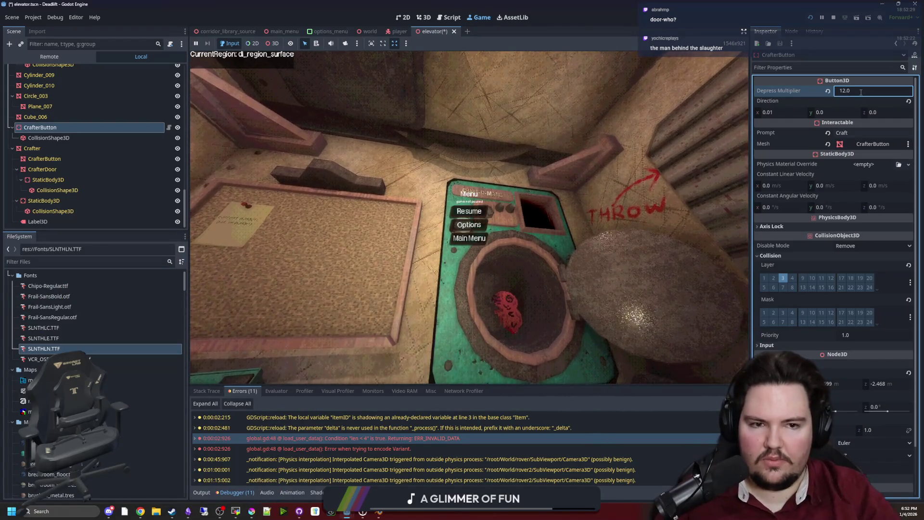
key("Return")
Step: Settle on a Depress Multiplier of 10 and resume the game
key("super")
left_click(864, 89)
left_click(864, 89)
type("10")
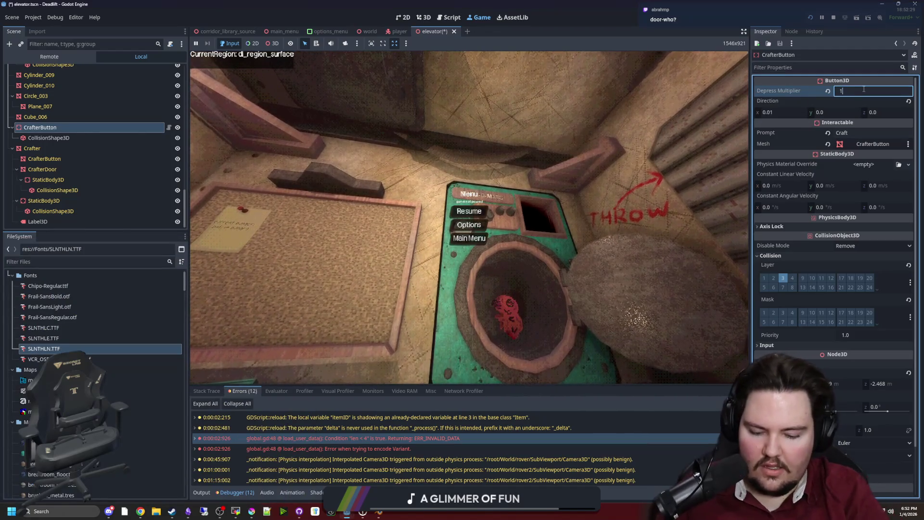
key("Return")
key("Escape")
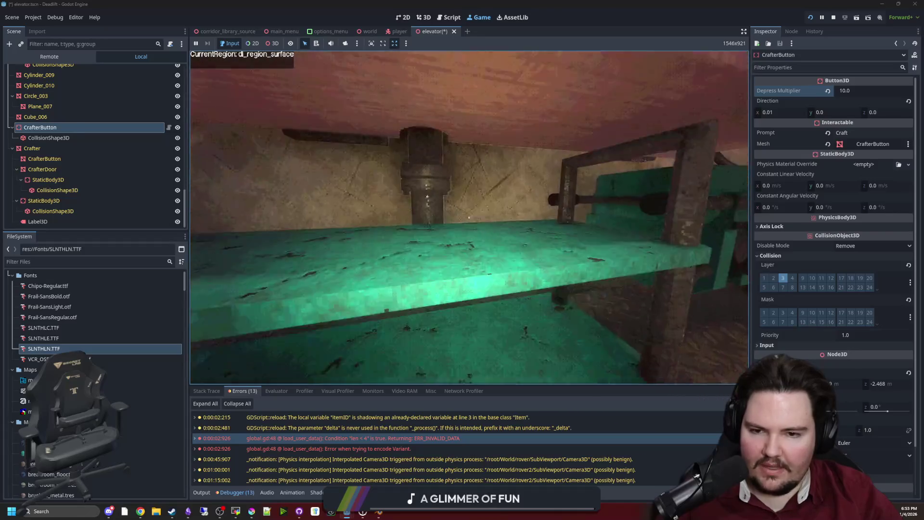
Step: Step back from the Craft-o-Matic and head through the corridor doorway toward the hatch
key("s")
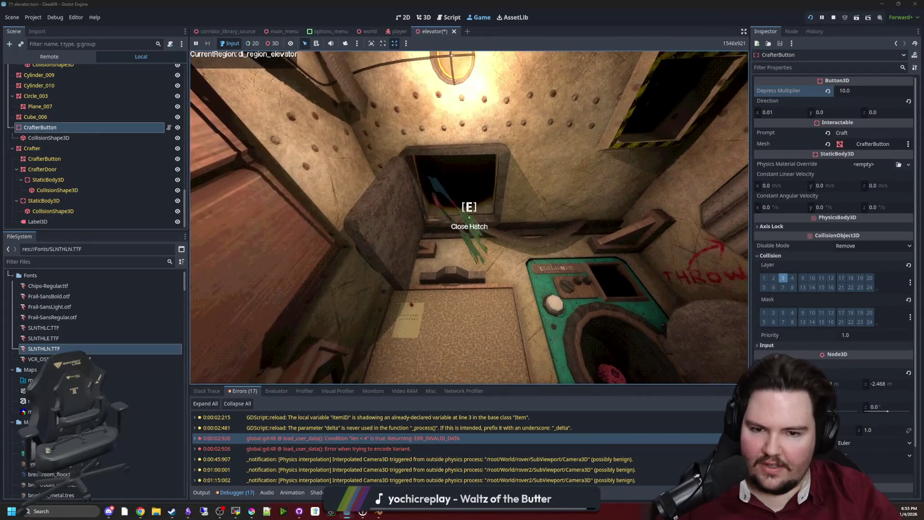
key("w")
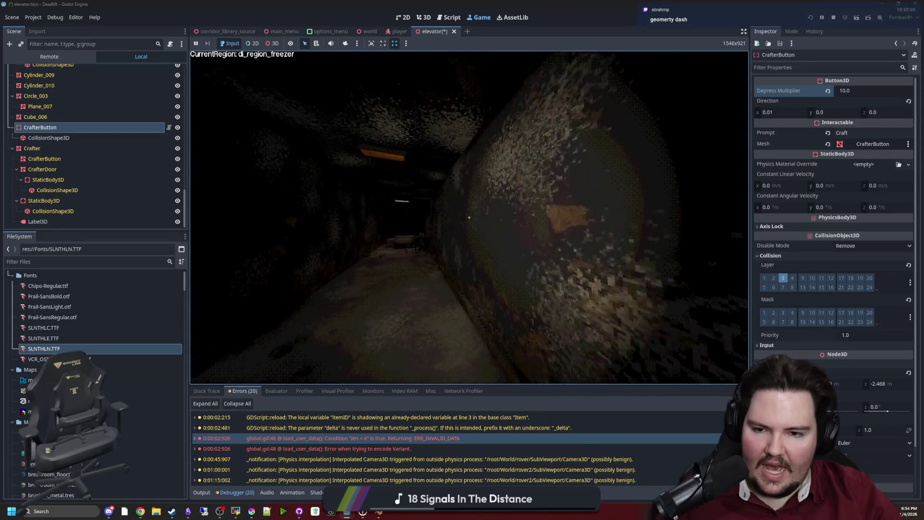
Step: Walk past the crates, shelf and robot into the butchery corridor, then pause the game
key("w")
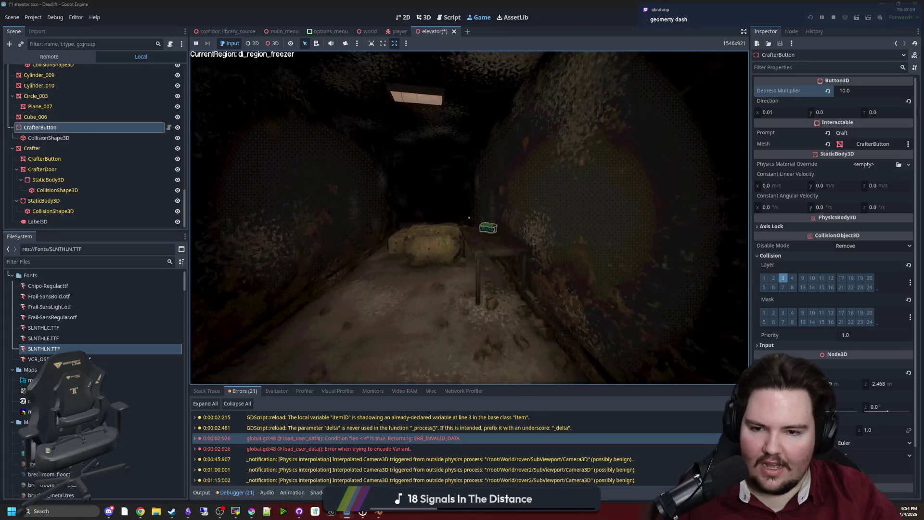
key("w")
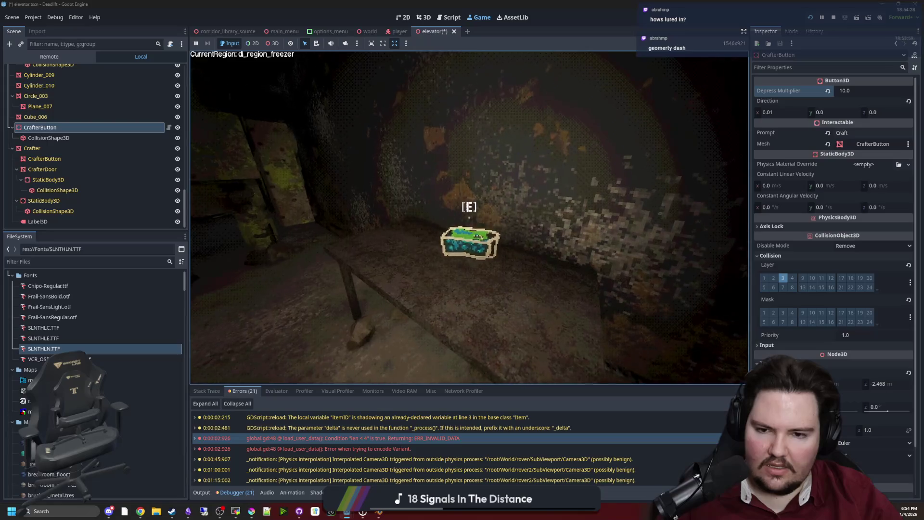
key("w")
key("w")
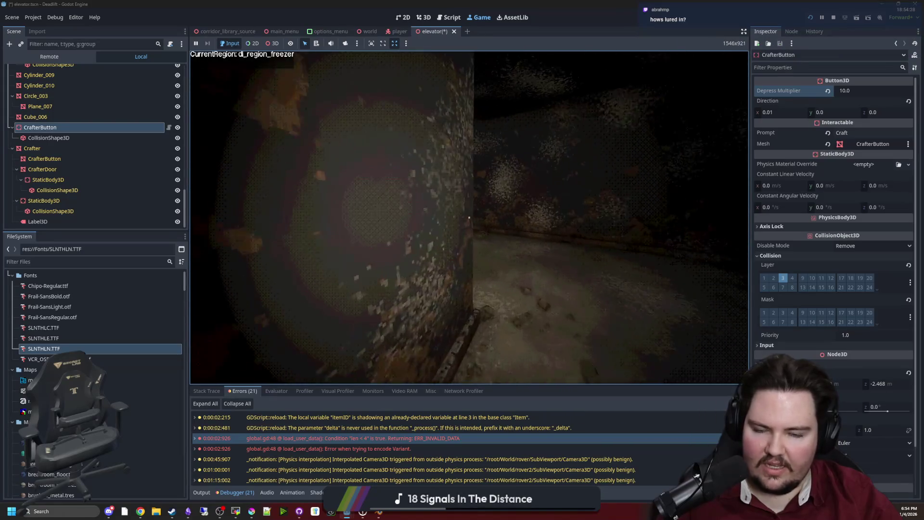
key("w")
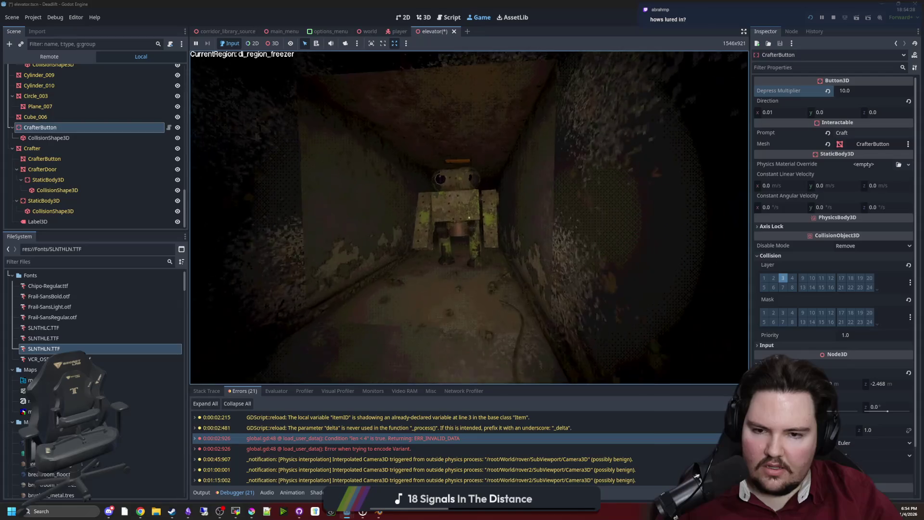
key("w")
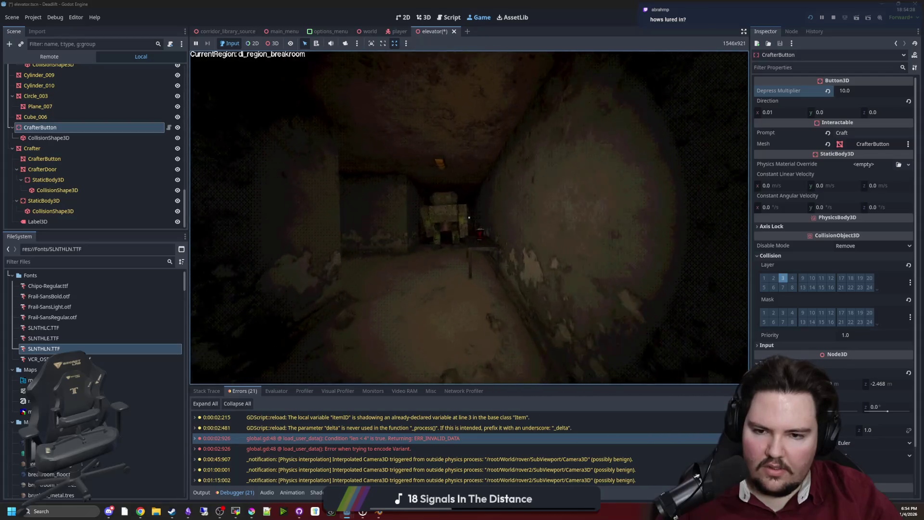
key("w")
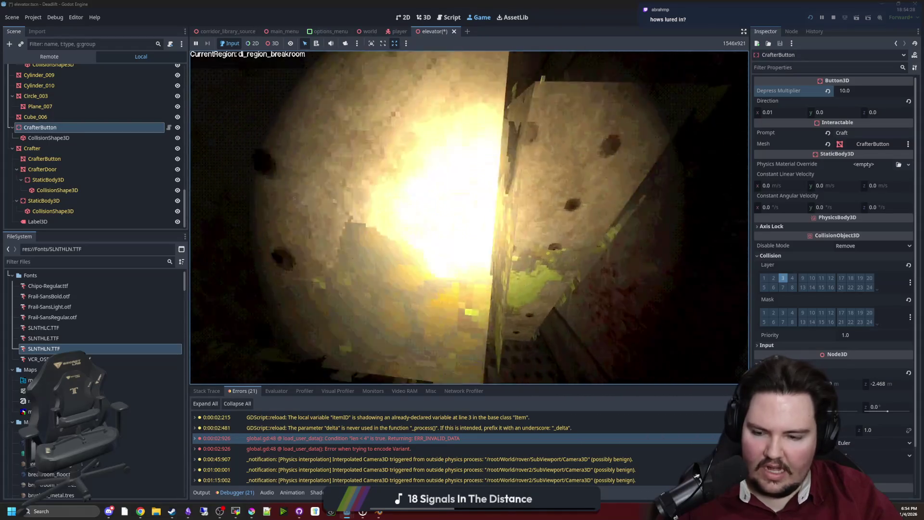
key("w")
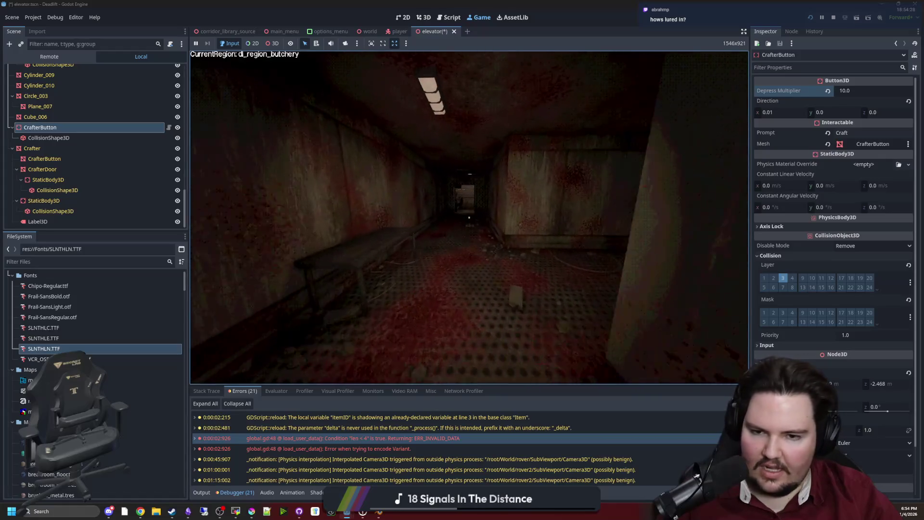
key("Escape")
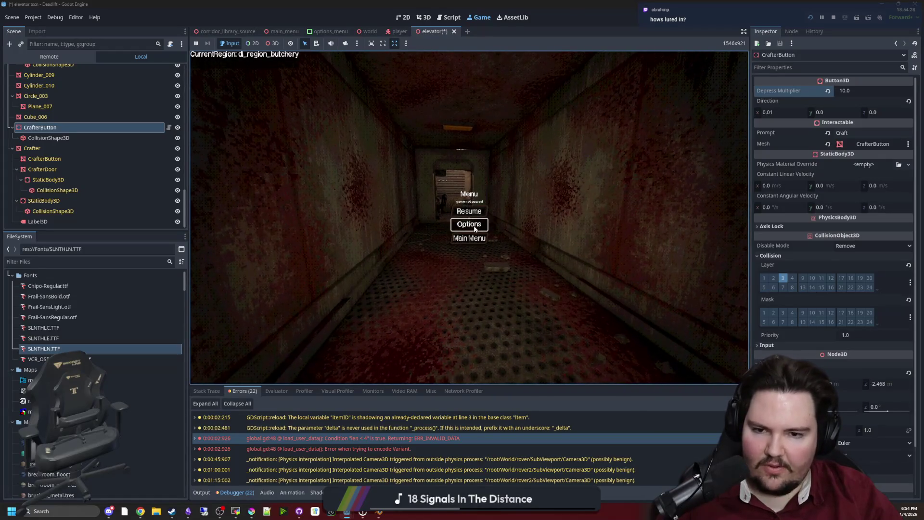
Step: Open and close the game's Options, then walk back up to the Craft-o-Matic
left_click(474, 226)
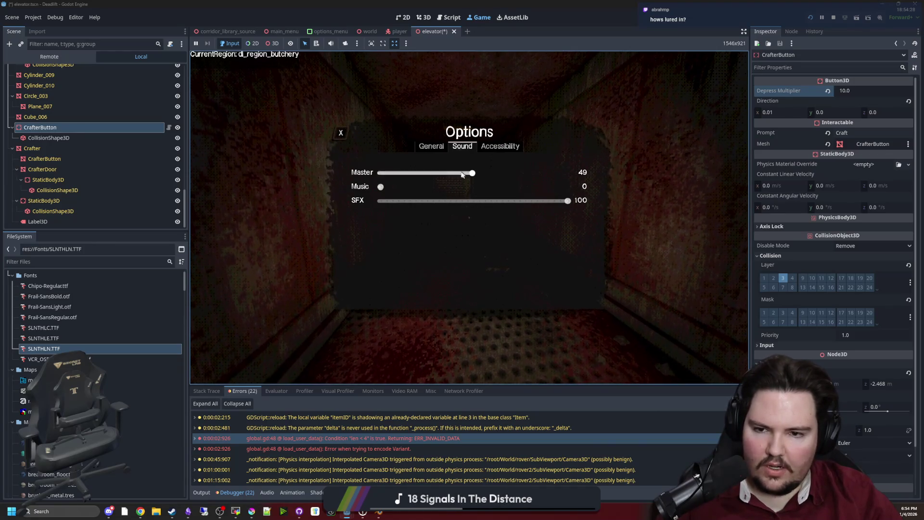
key("Escape")
key("Escape")
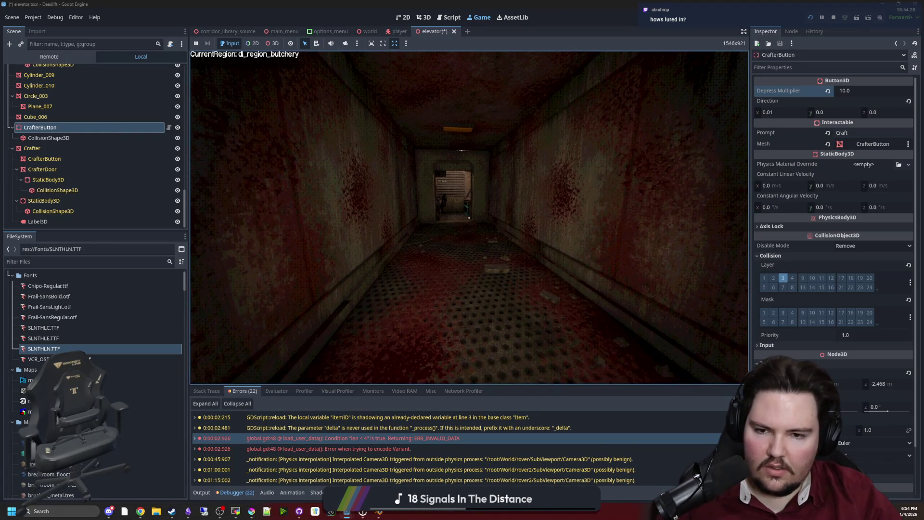
key("w")
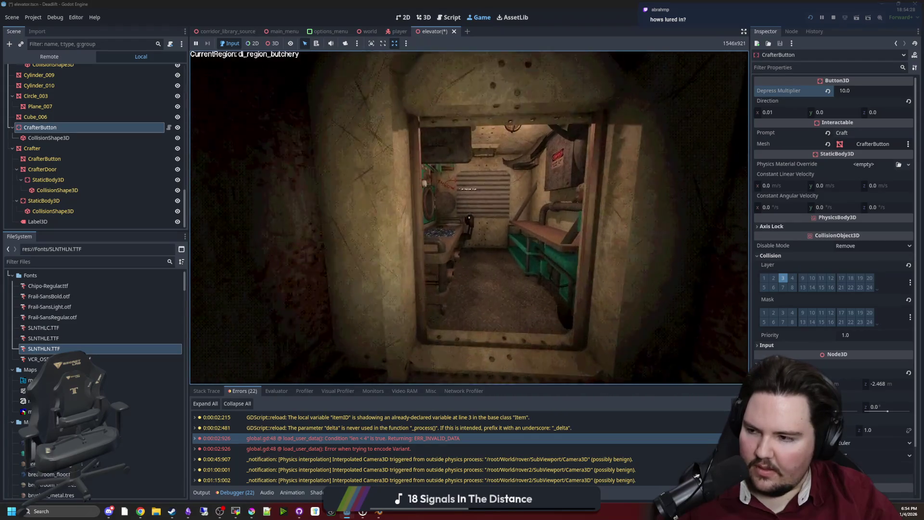
key("super")
left_click(481, 211)
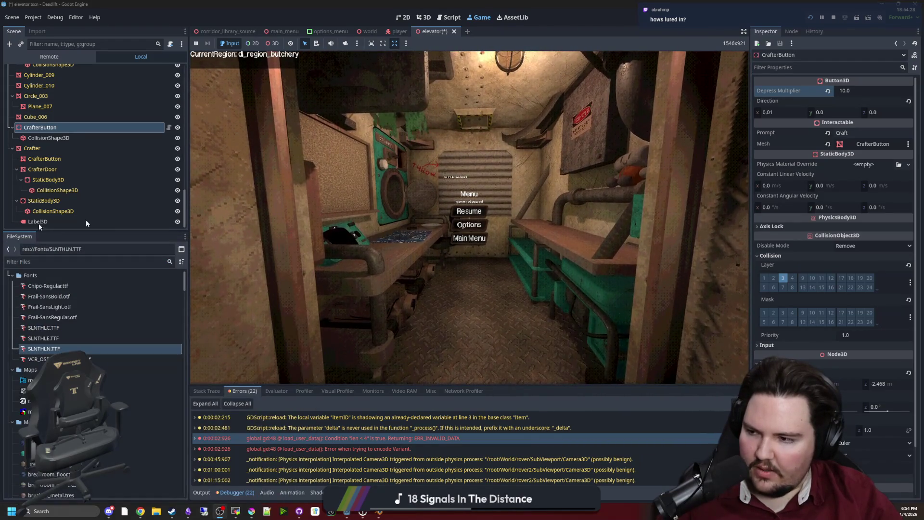
left_click(481, 210)
key("w")
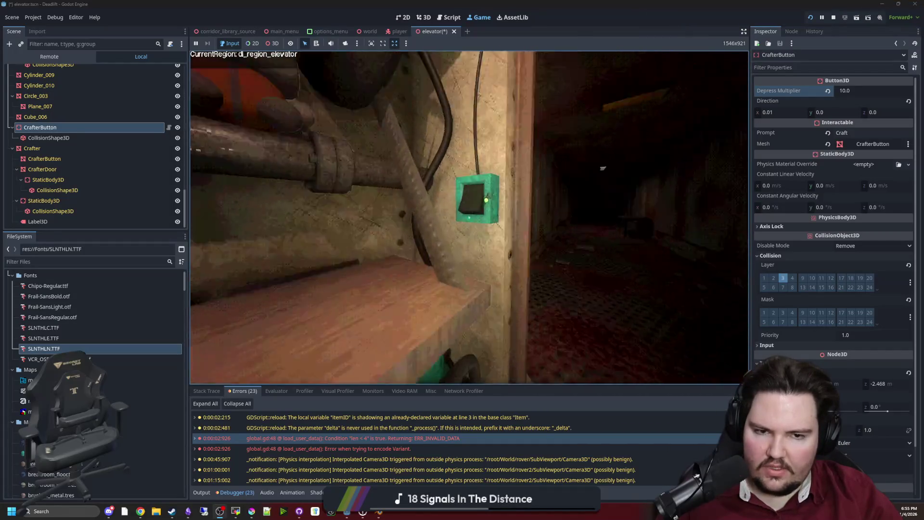
Step: Pause the game and switch to the Lured In project window
key("super")
left_click(440, 284)
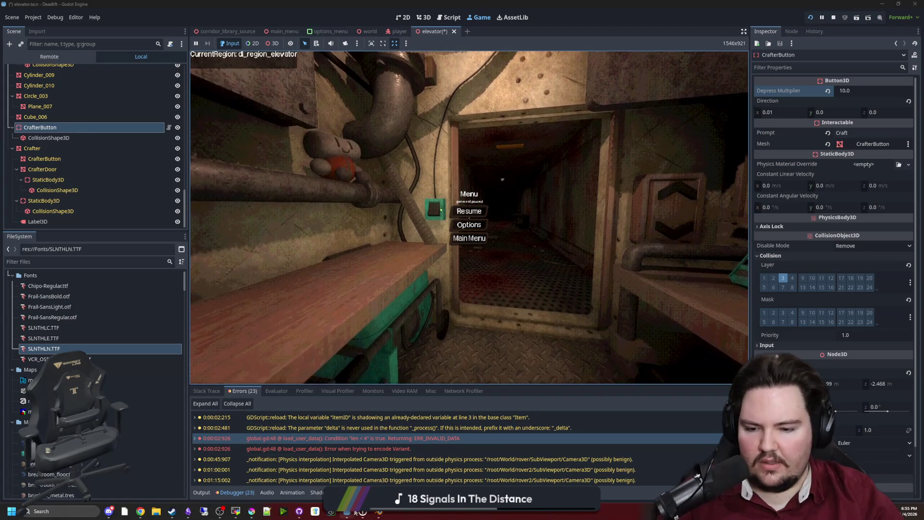
mouse_move(345, 512)
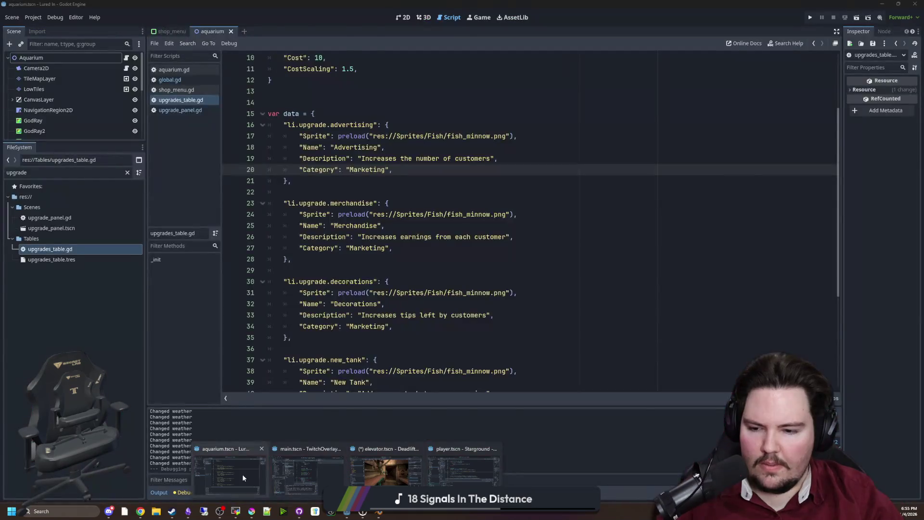
left_click(243, 478)
Step: Run the Lured In project, turn Master Volume down to 0, and start playing
left_click(461, 285)
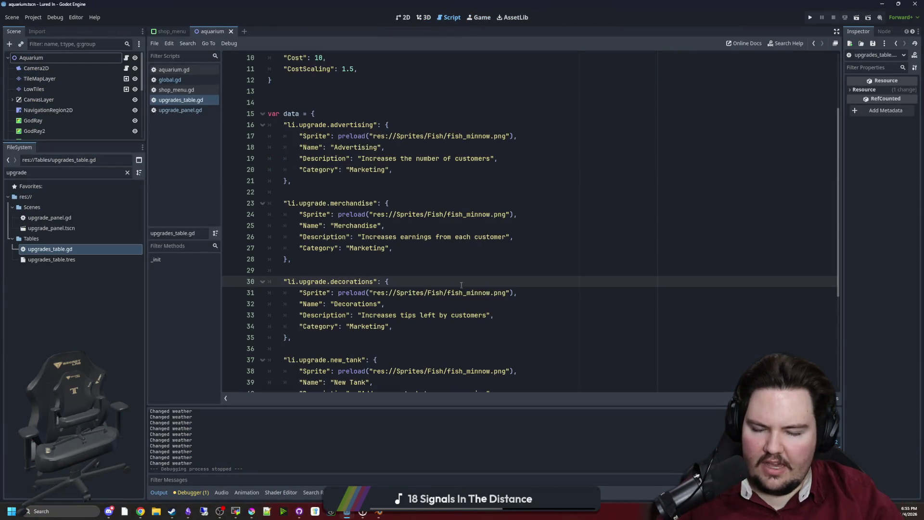
scroll(461, 285, "down", 5)
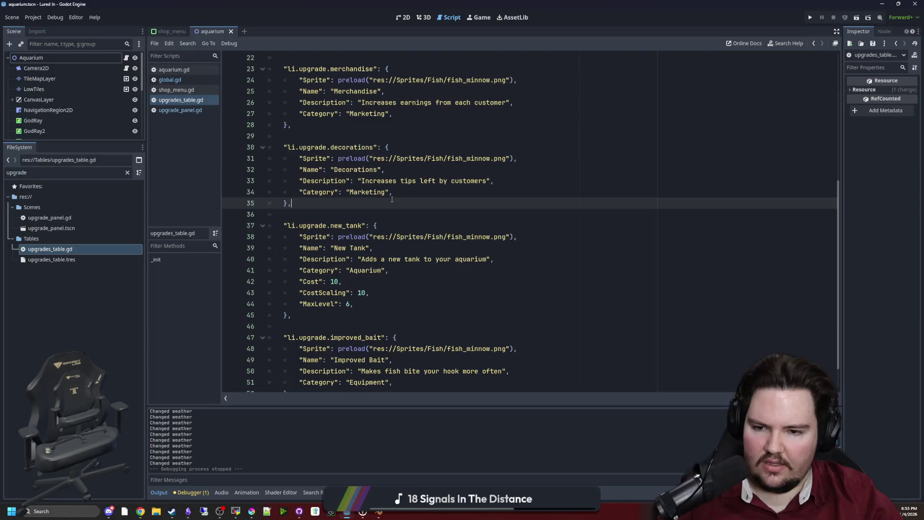
left_click(810, 17)
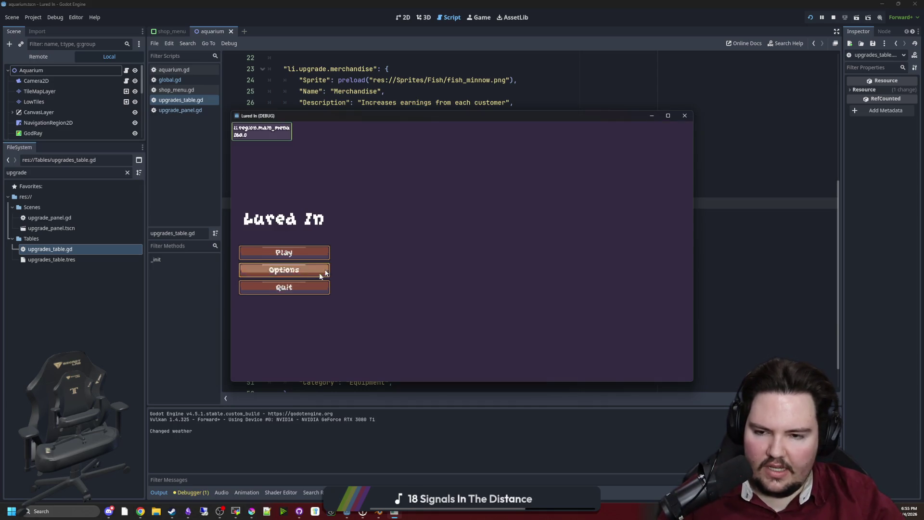
left_click(287, 273)
left_click_drag(532, 204, 472, 205)
left_click(417, 188)
left_click(264, 253)
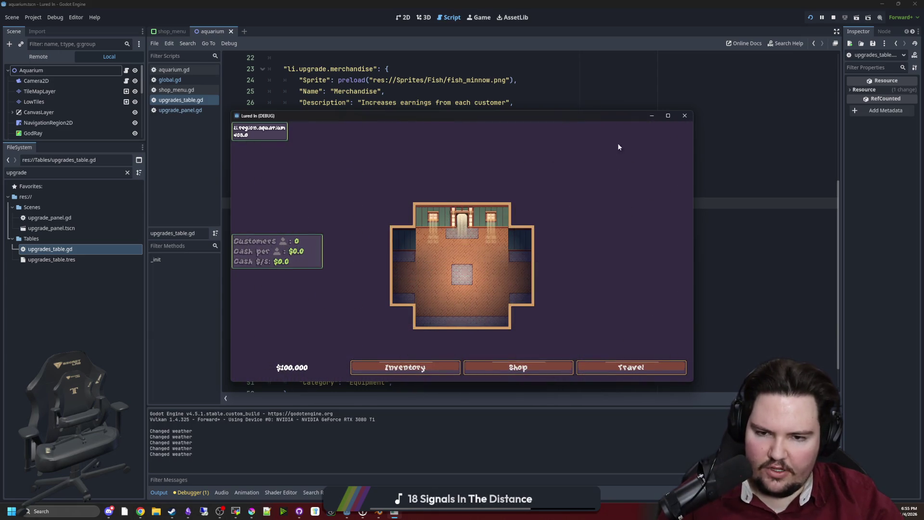
Step: Maximize the game window and browse the shop's Marketing and Equipment upgrades
left_click(668, 116)
scroll(423, 271, "up", 5)
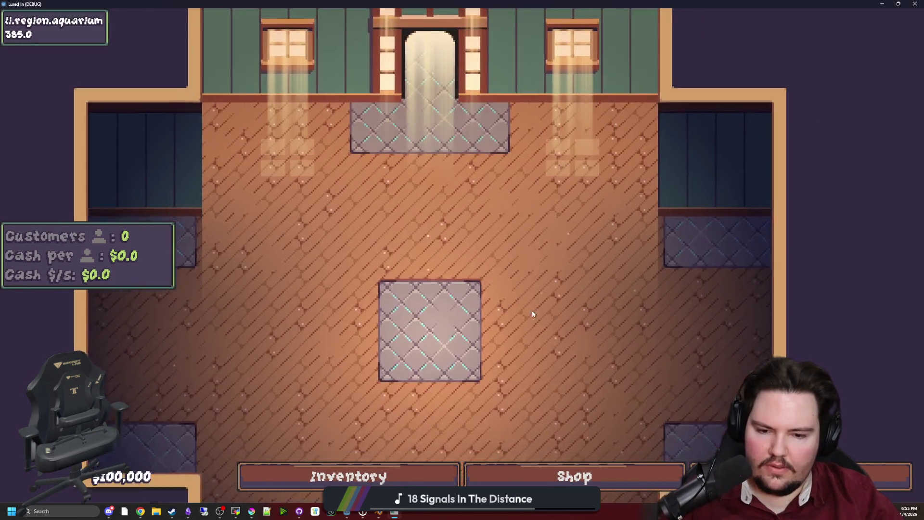
scroll(532, 314, "down", 5)
left_click(527, 474)
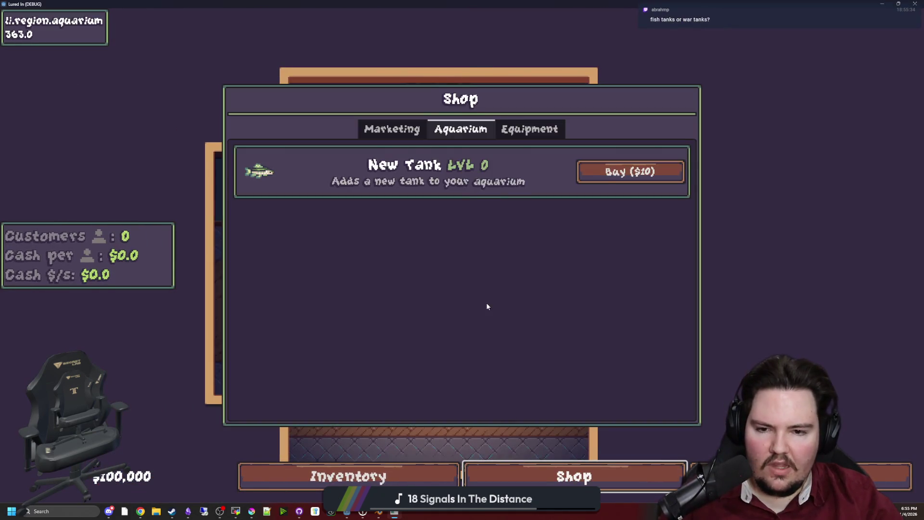
left_click(392, 129)
left_click(530, 128)
left_click(392, 129)
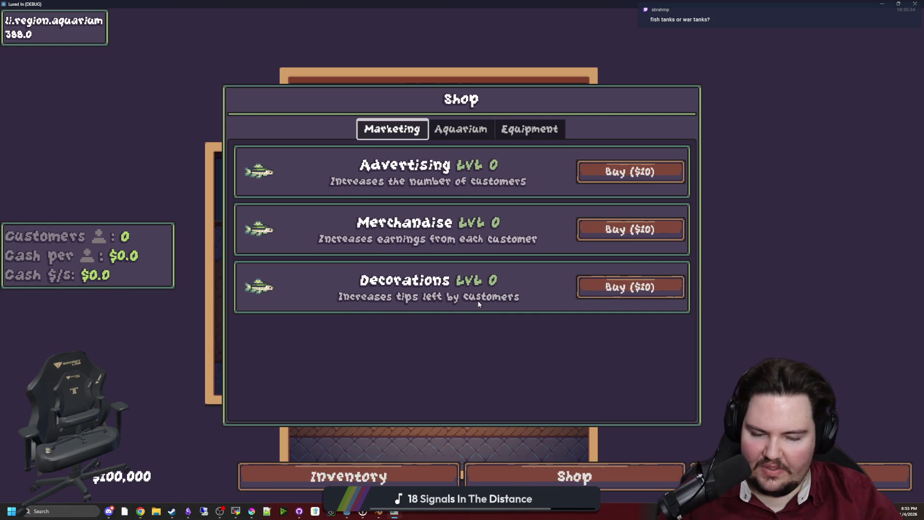
key("Escape")
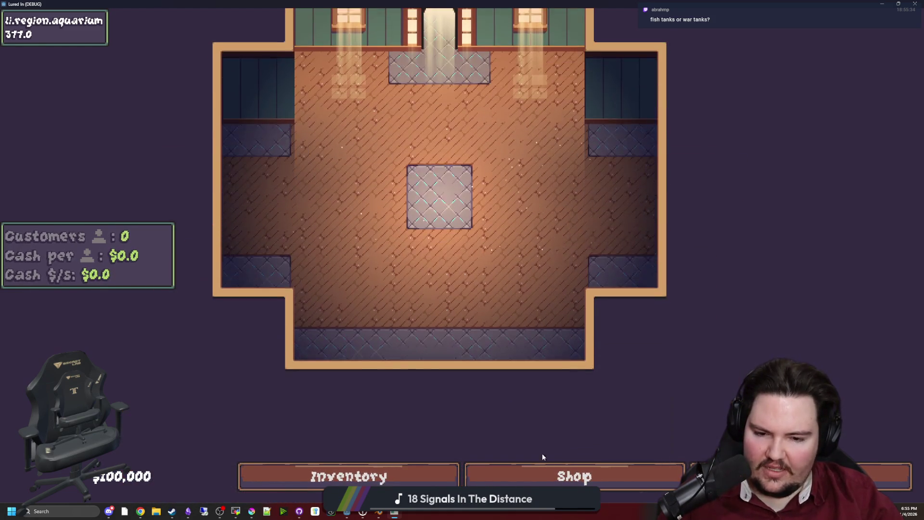
left_click(541, 470)
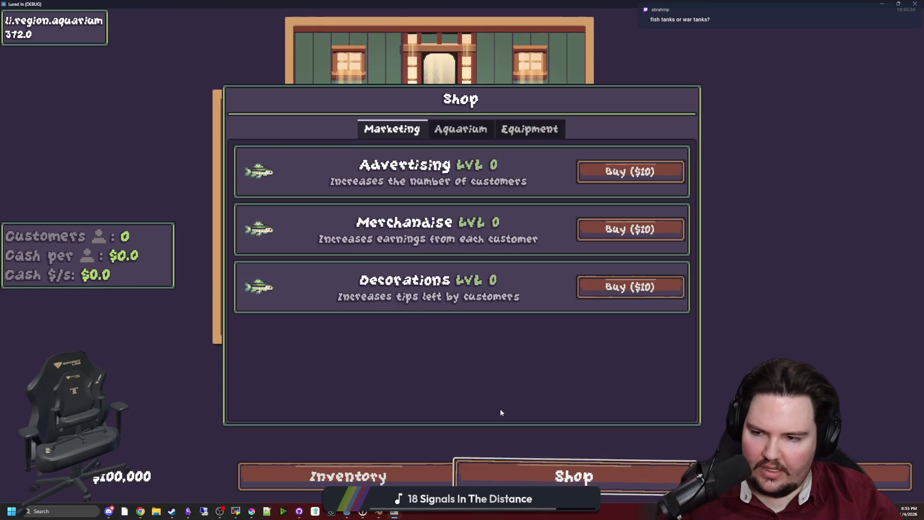
key("Escape")
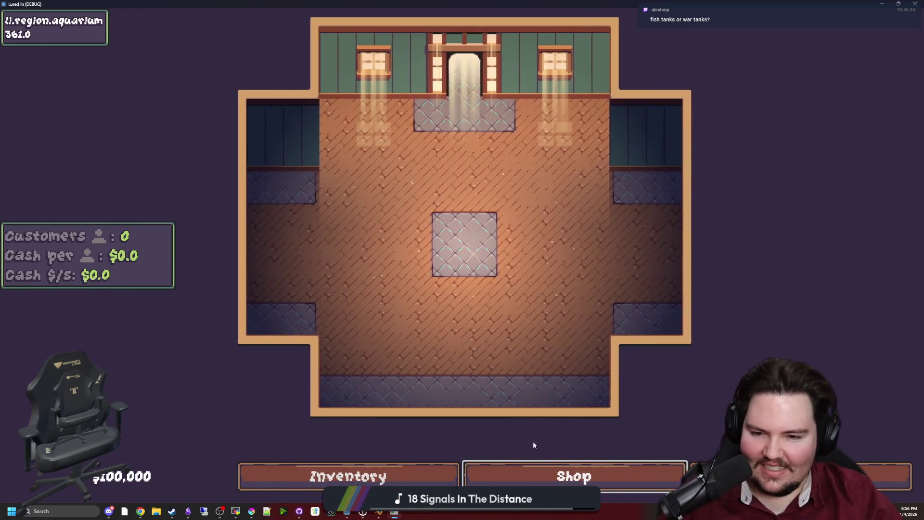
Step: Buy New Tank up to LVL 4 from the shop's Aquarium tab, leaving $88,890
left_click(546, 465)
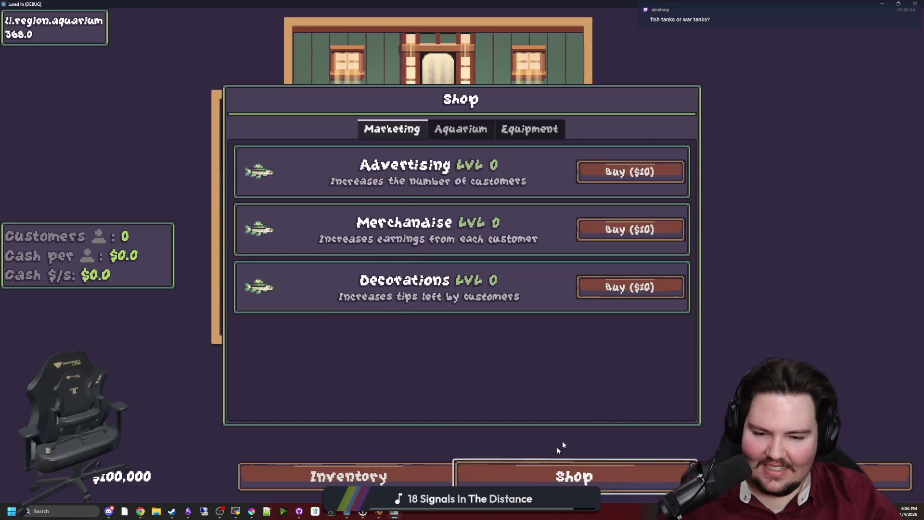
left_click(526, 129)
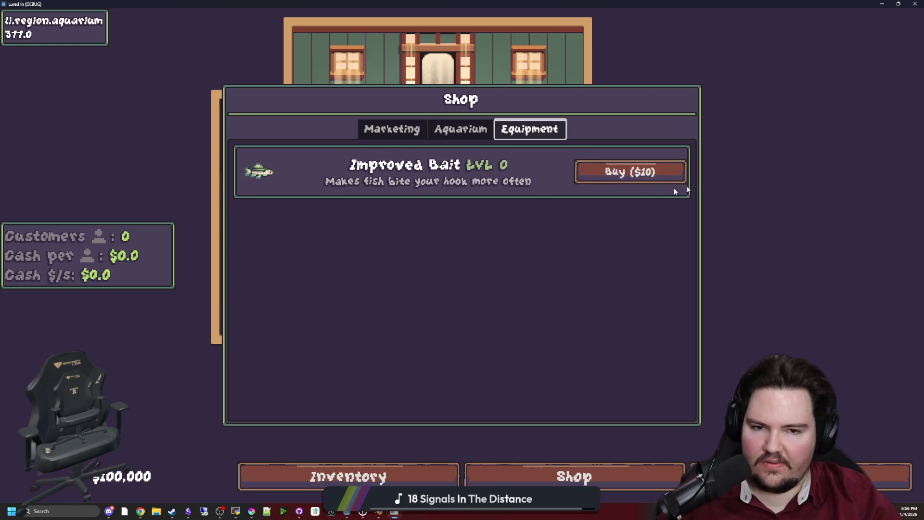
left_click(456, 129)
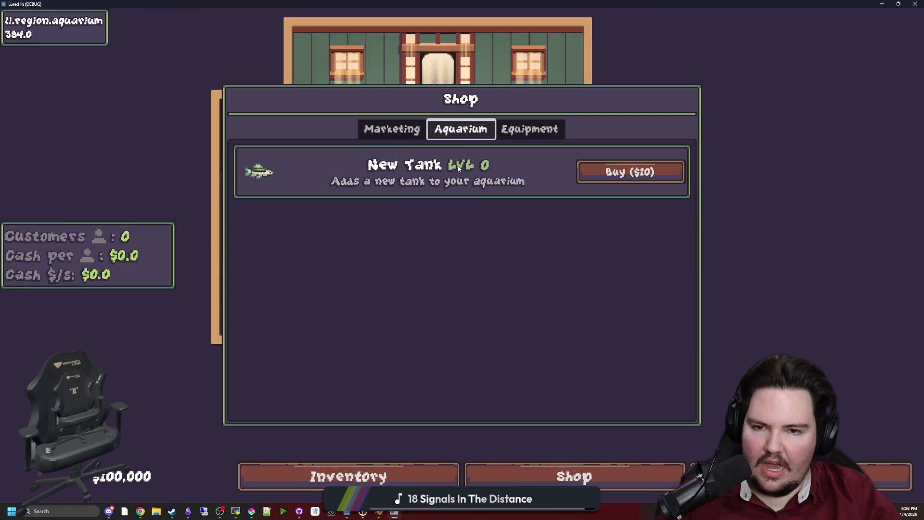
left_click(664, 178)
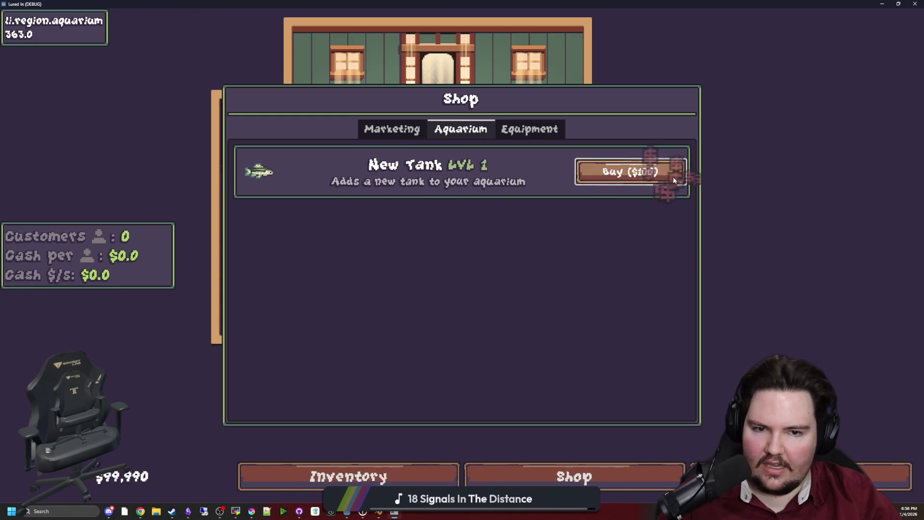
left_click(574, 476)
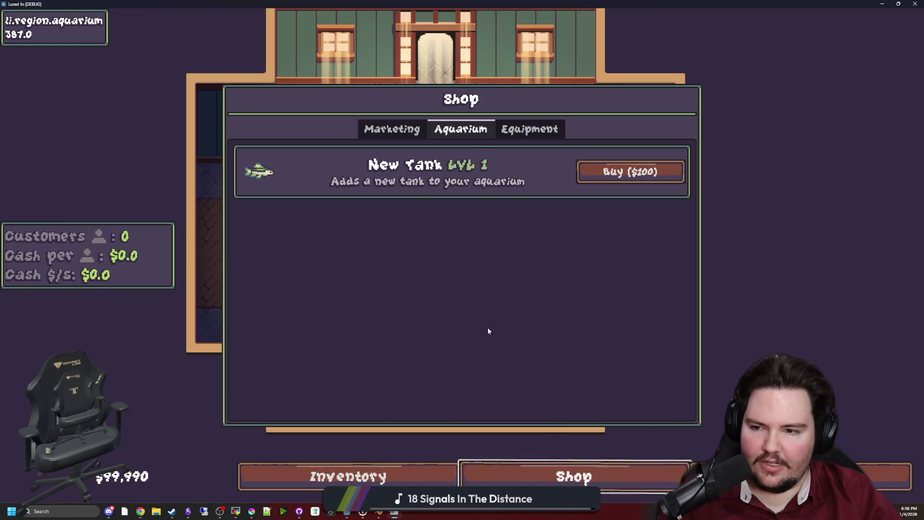
left_click(650, 179)
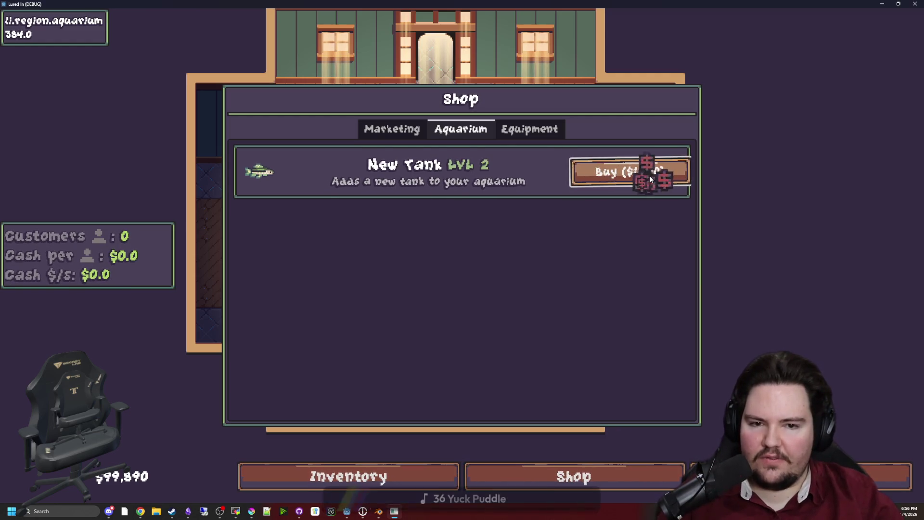
left_click(656, 174)
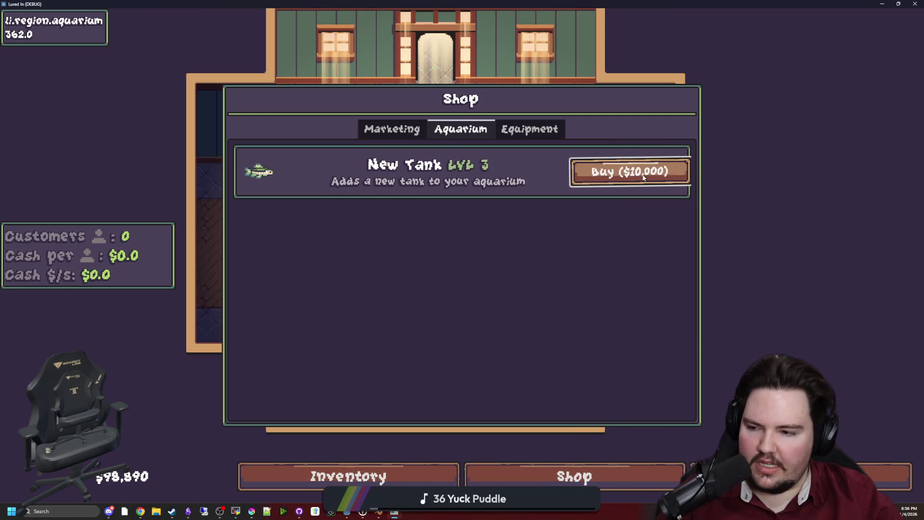
left_click(643, 177)
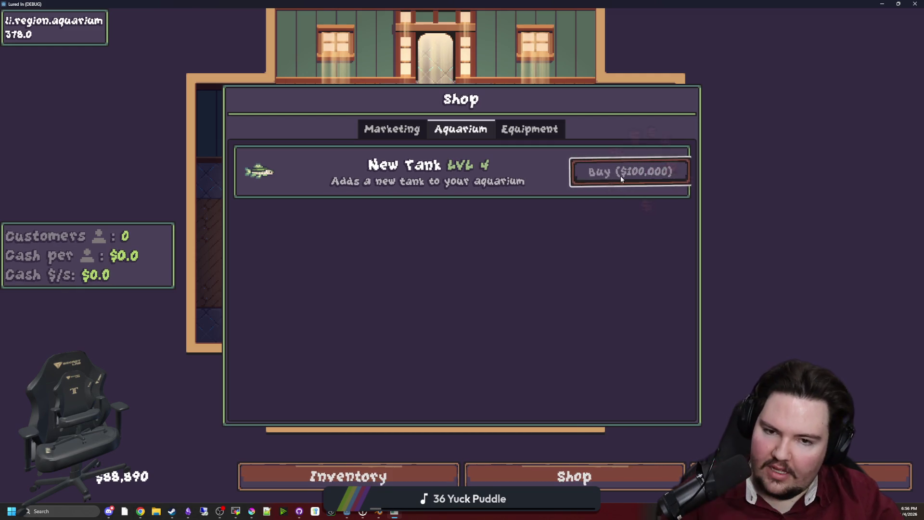
key("Escape")
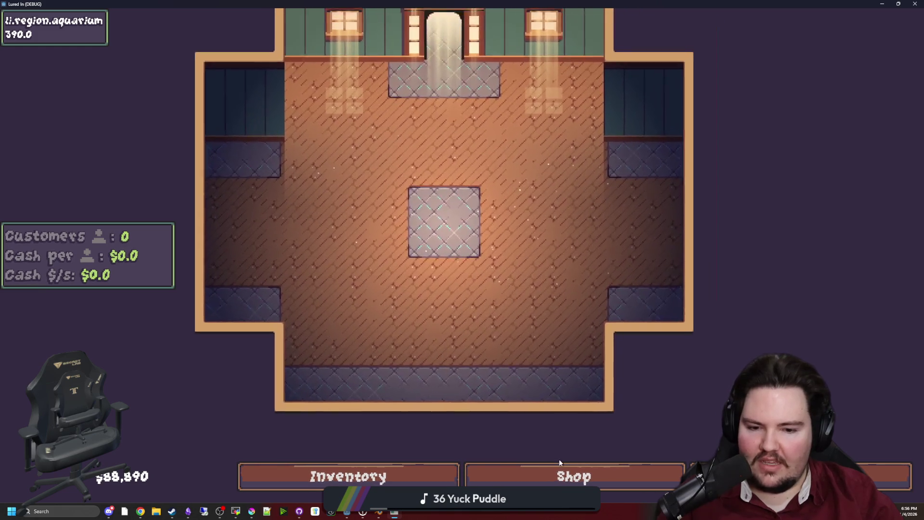
Step: Check New Tank in the shop, then pan and zoom the camera over the aquarium room
left_click(561, 470)
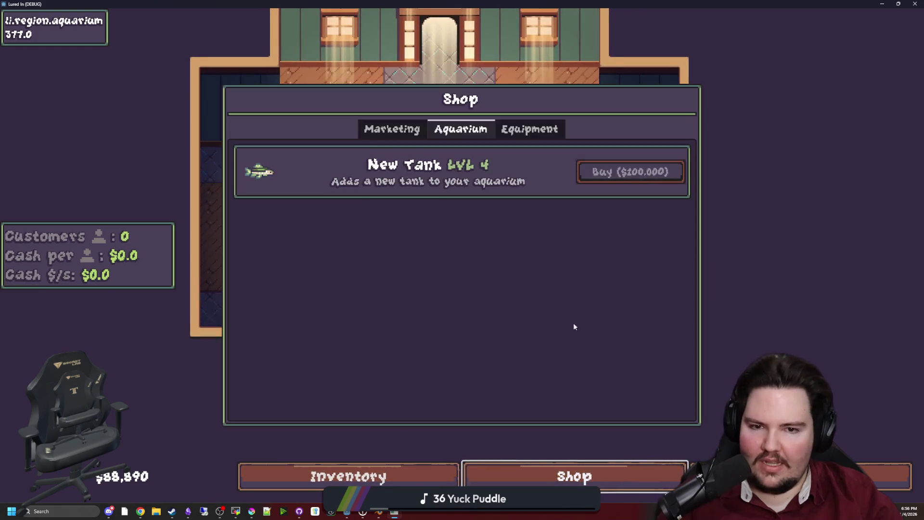
key("Escape")
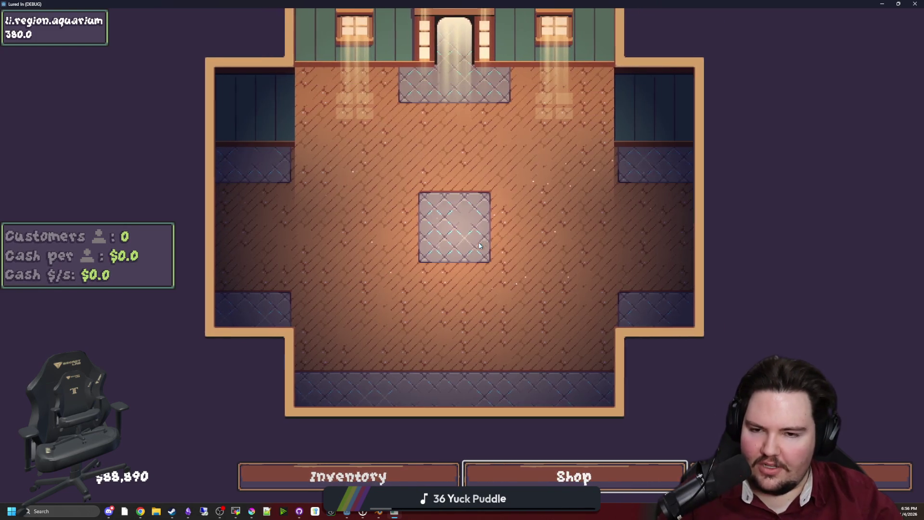
key("s")
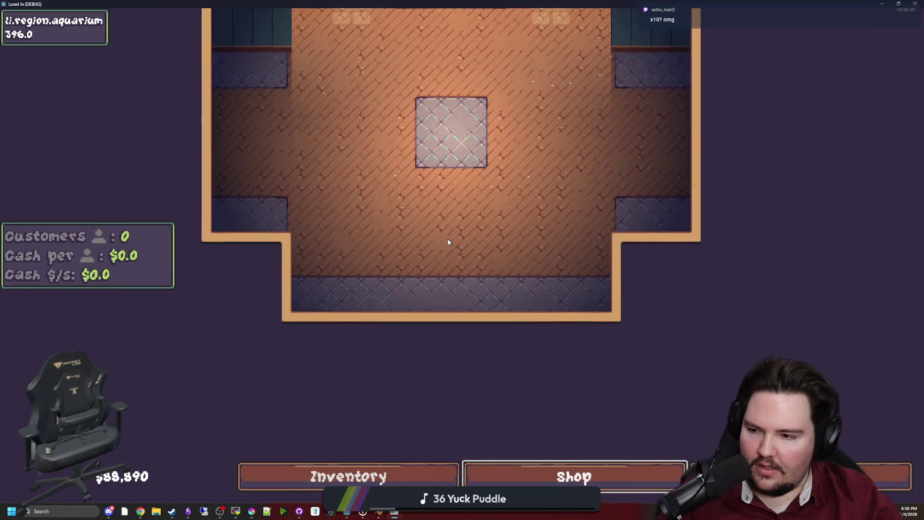
key("w")
key("w")
key("s")
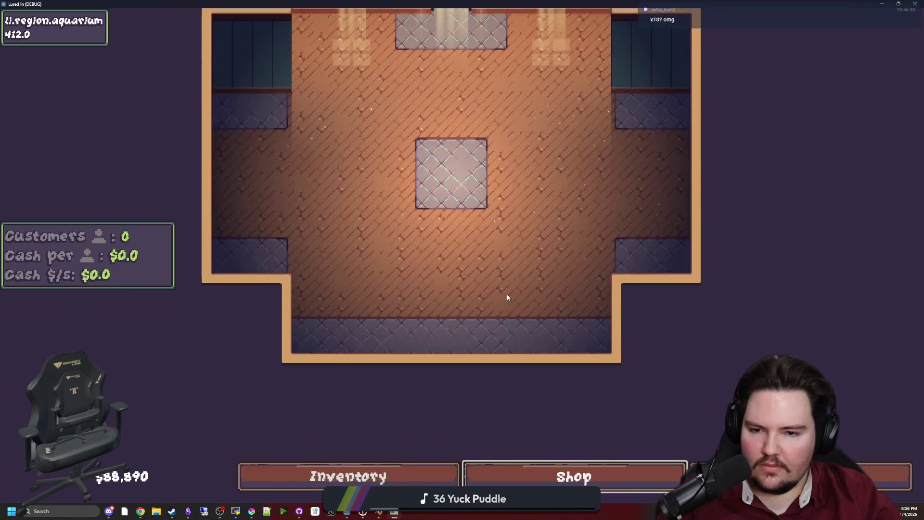
key("w")
key("s")
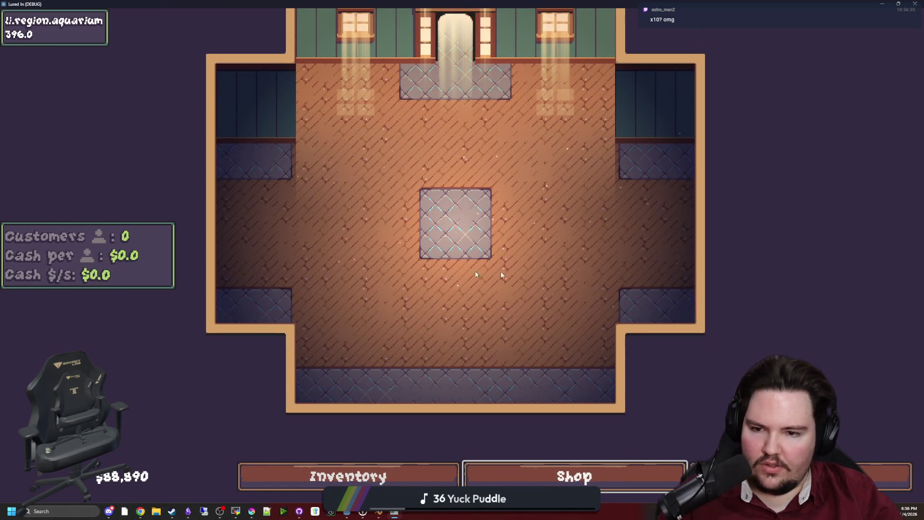
scroll(541, 396, "down", 3)
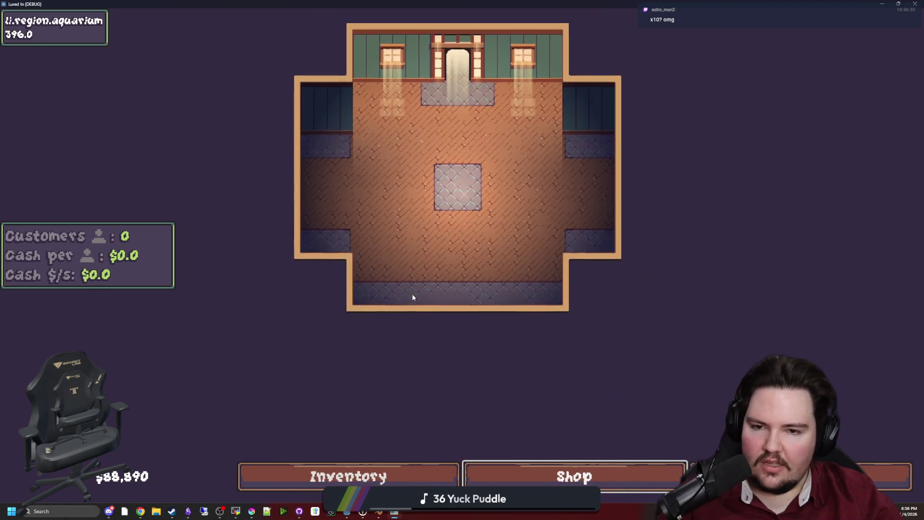
scroll(412, 294, "up", 5)
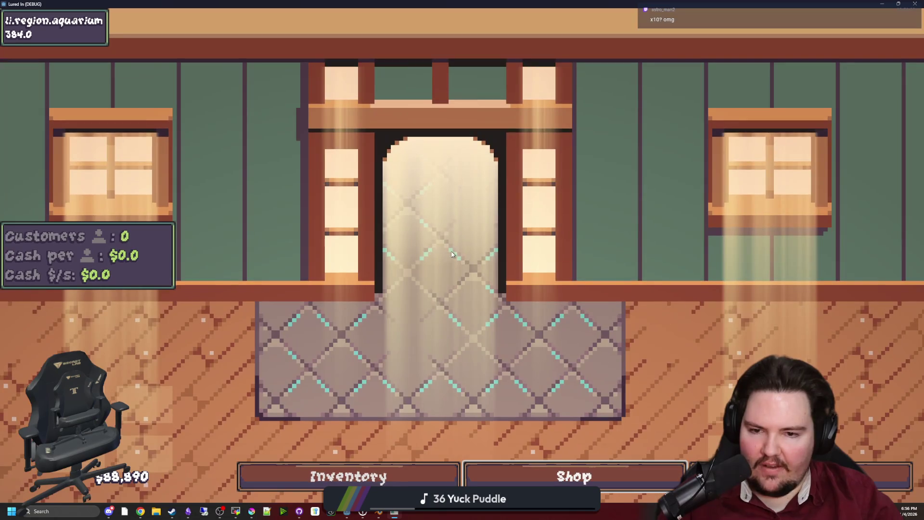
scroll(451, 254, "down", 3)
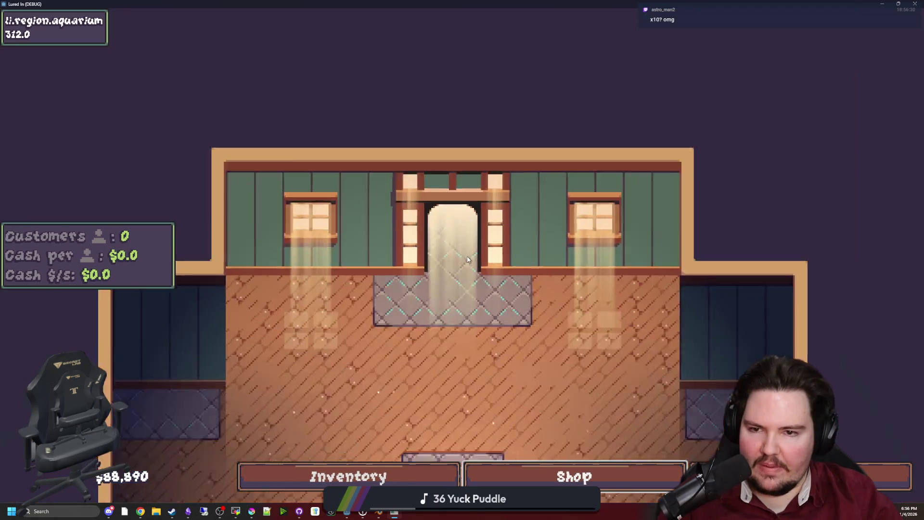
scroll(462, 253, "up", 3)
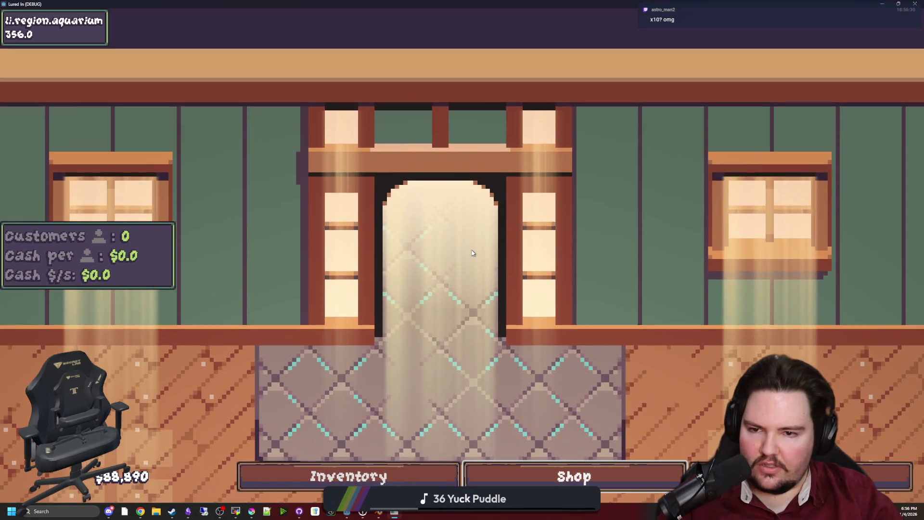
scroll(471, 253, "down", 5)
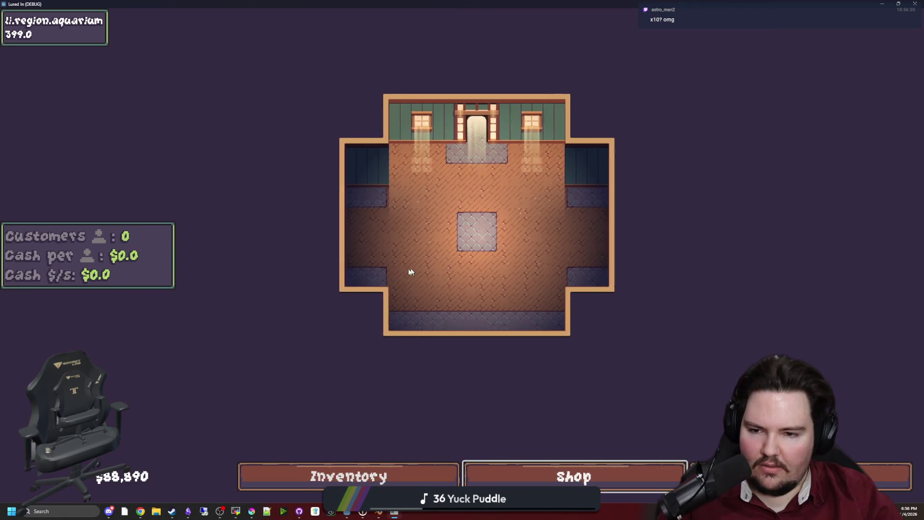
Step: Keep panning and zooming until the whole aquarium room fits in view
key("a")
key("s")
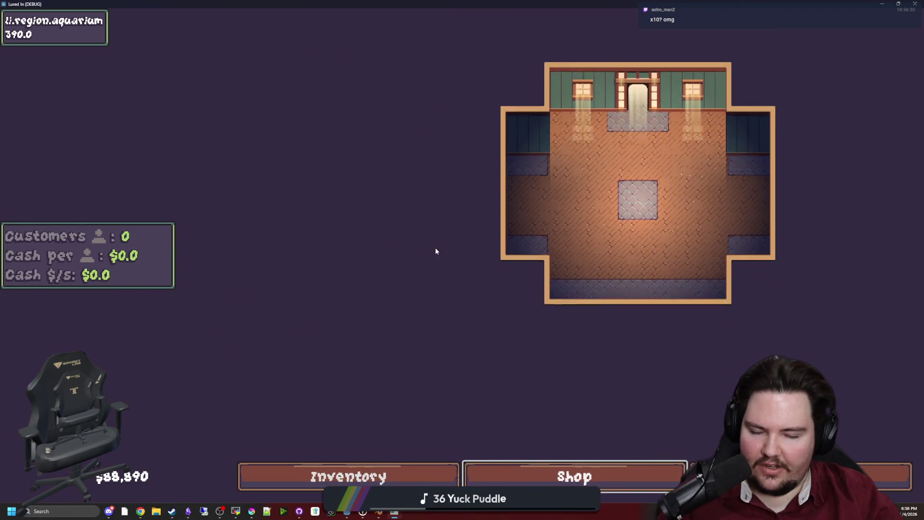
key("d")
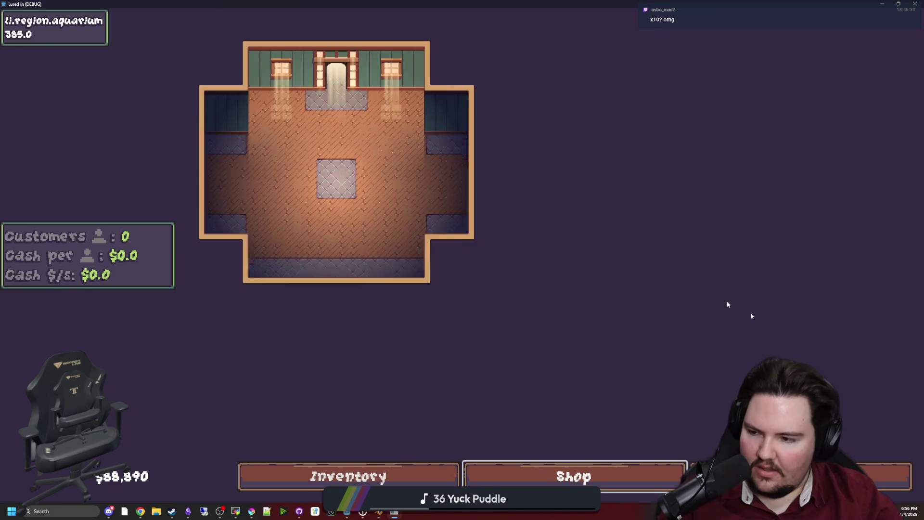
key("a")
scroll(324, 189, "up", 2)
scroll(285, 238, "up", 2)
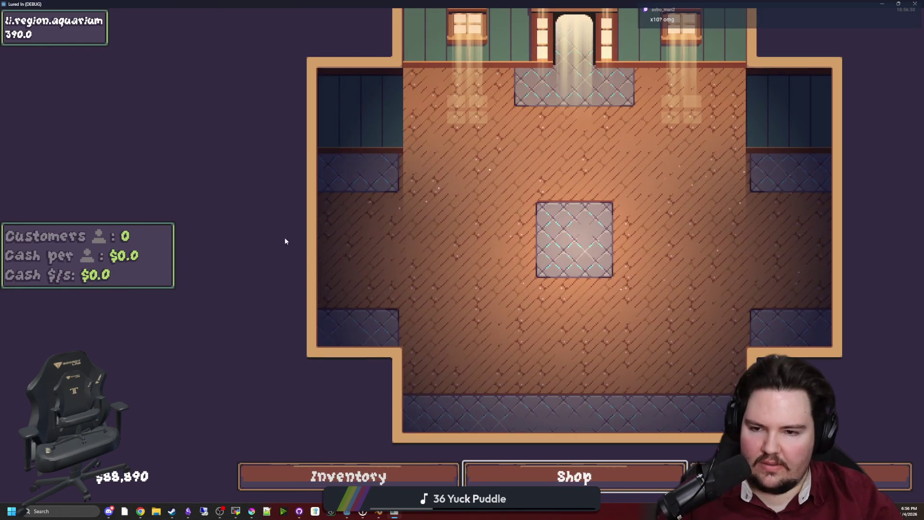
scroll(363, 237, "down", 4)
key("d")
key("d")
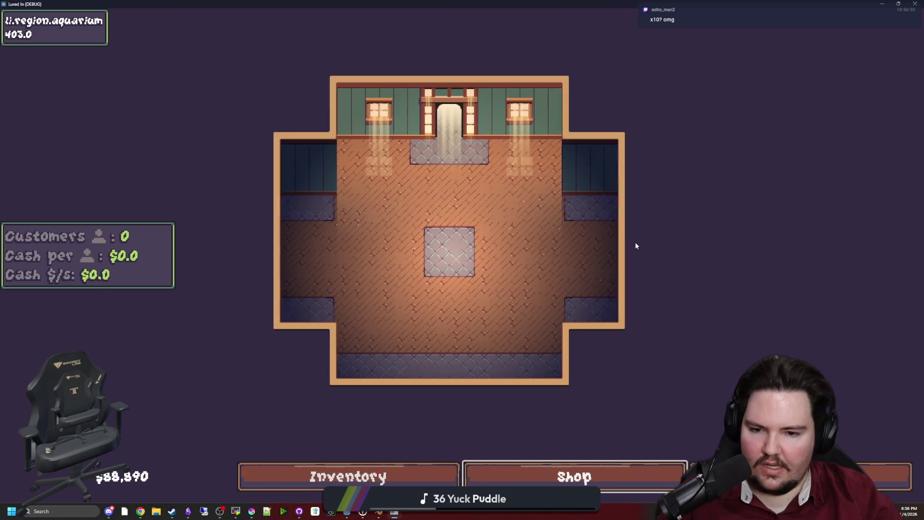
key("s")
key("w")
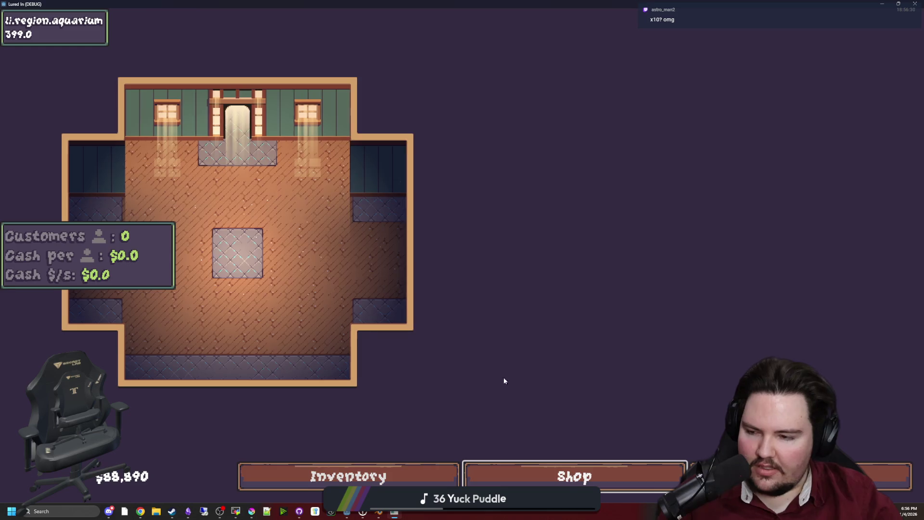
key("a")
key("s")
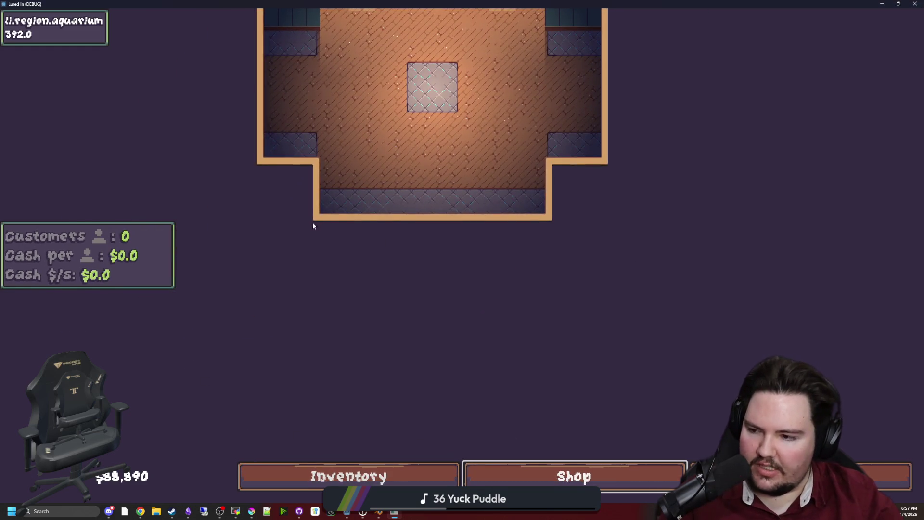
key("a")
key("w")
scroll(541, 262, "up", 2)
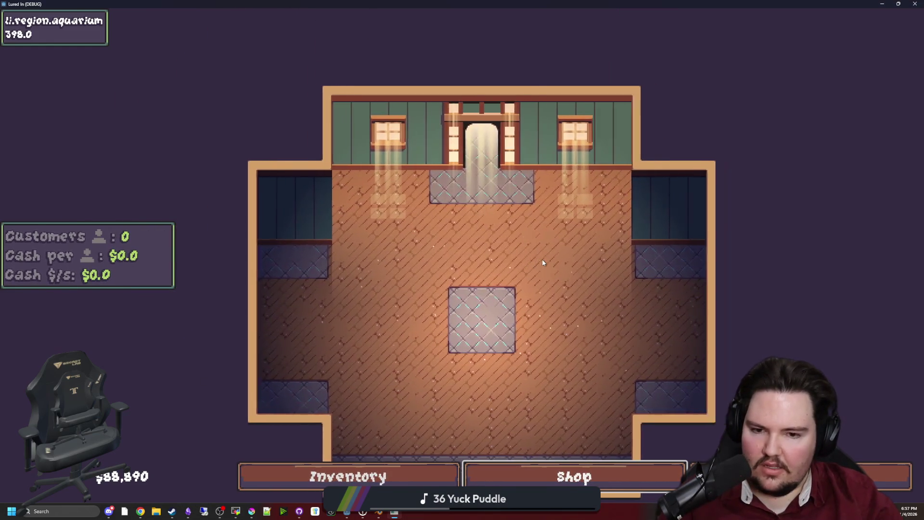
scroll(568, 354, "up", 2)
scroll(561, 320, "down", 2)
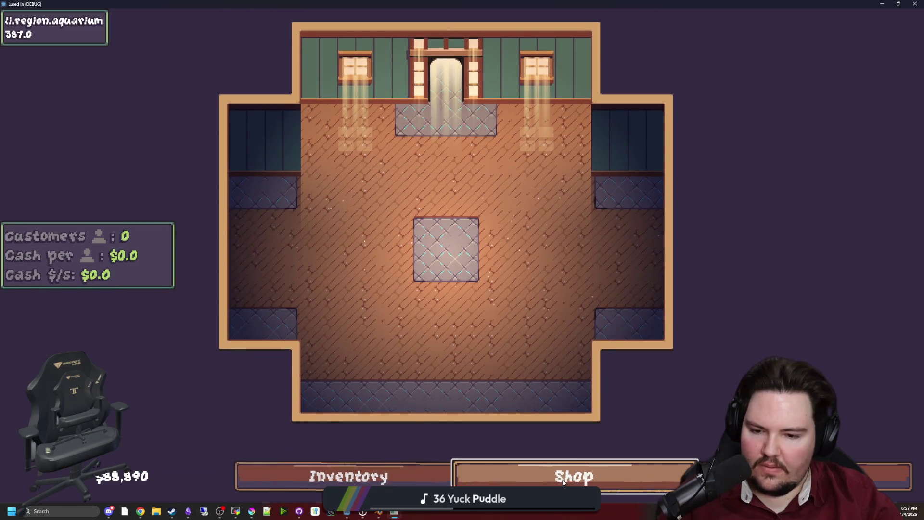
left_click(380, 476)
Step: Travel to the Pond and cast and reel the fishing line a few times
left_click(380, 476)
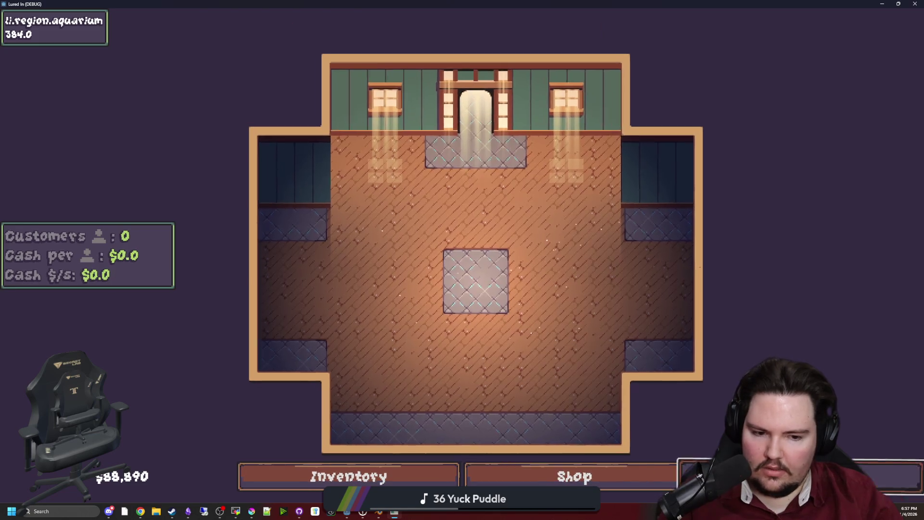
left_click(799, 475)
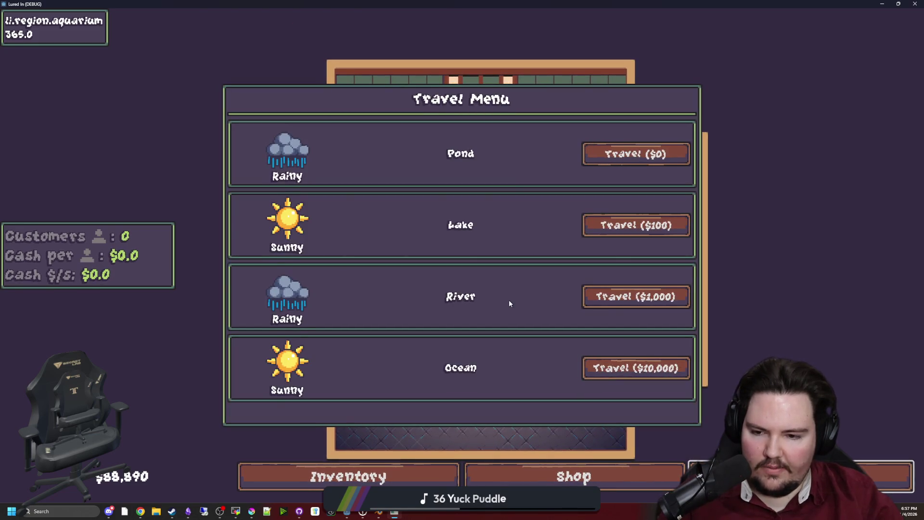
left_click(635, 153)
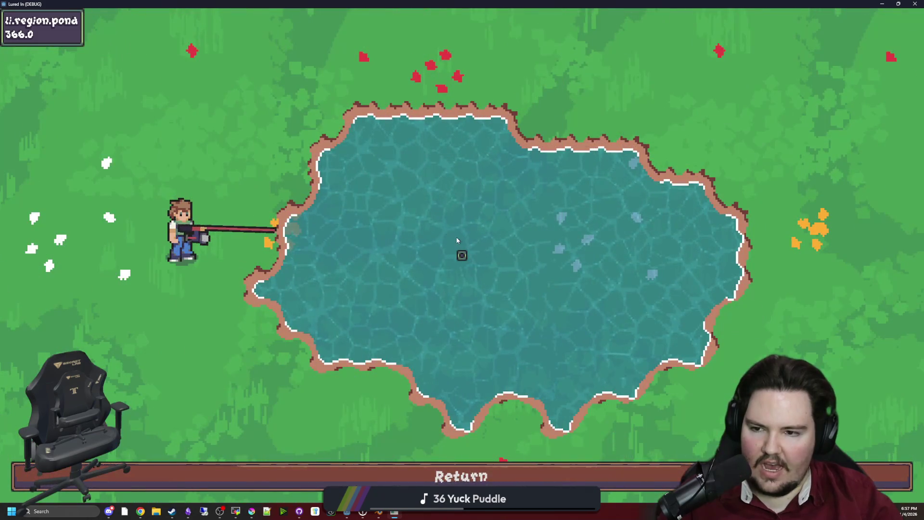
left_click_drag(462, 216, 370, 122)
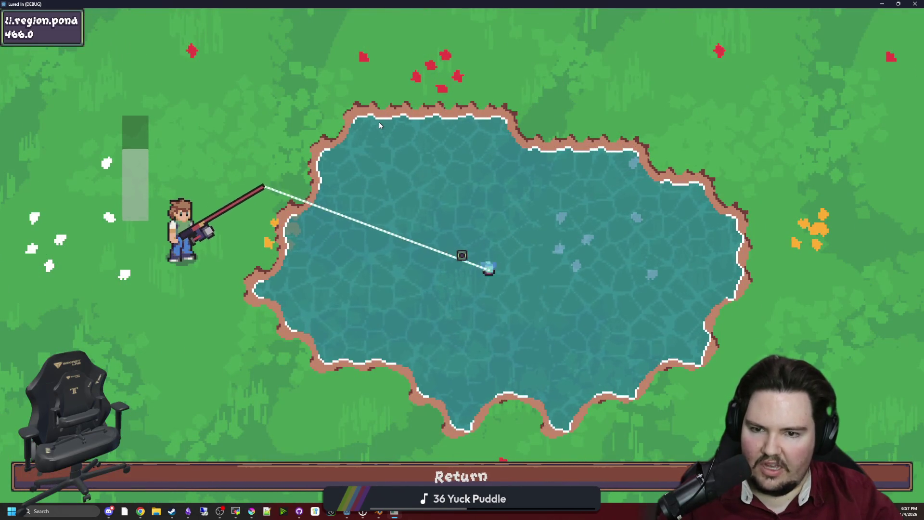
left_click(385, 248)
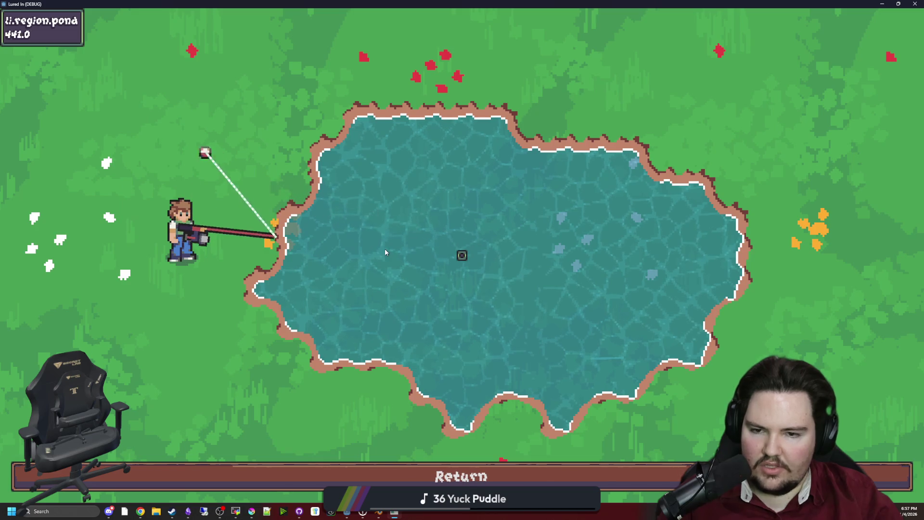
mouse_move(385, 249)
left_mouse_down()
mouse_move(372, 213)
mouse_move(309, 128)
mouse_move(392, 141)
mouse_move(324, 119)
left_mouse_up()
left_click(392, 141)
left_click_drag(289, 81, 299, 106)
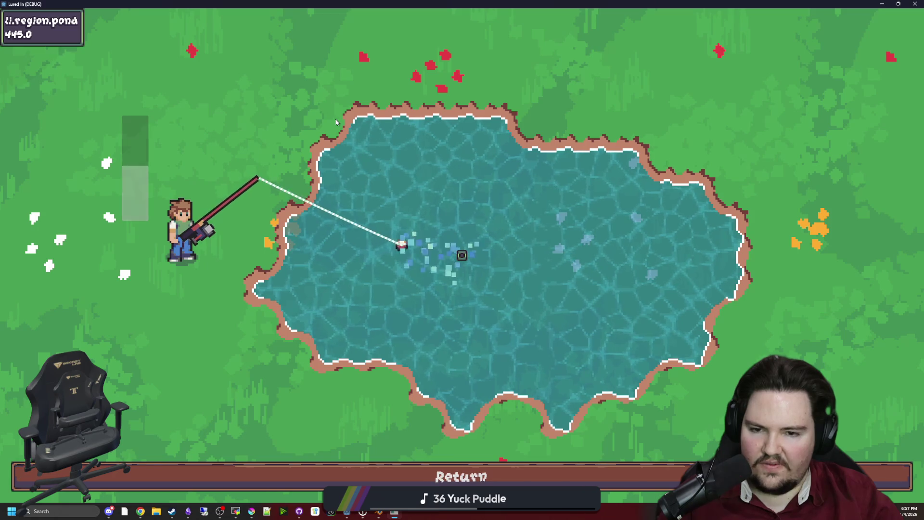
Step: Back at the aquarium, sell both Tilapia and the Carp, reaching $88,896 cash
left_click(461, 477)
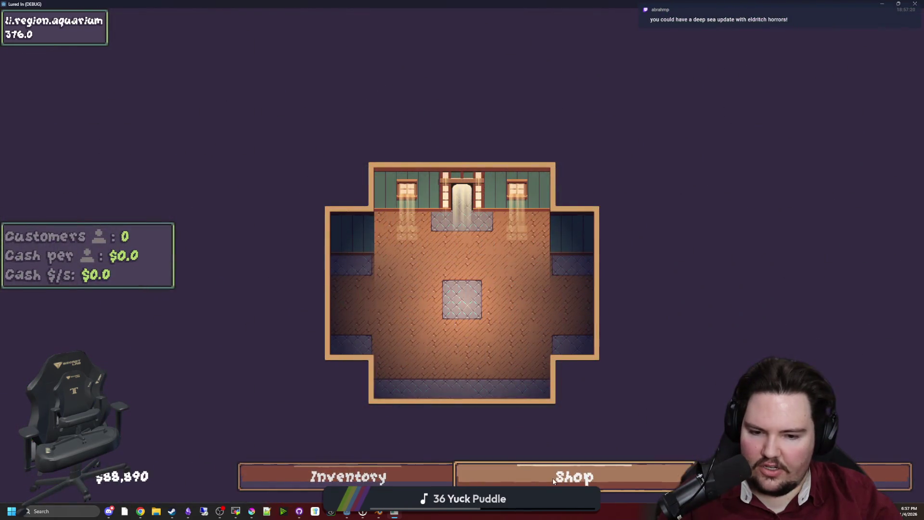
left_click(553, 478)
left_click(423, 473)
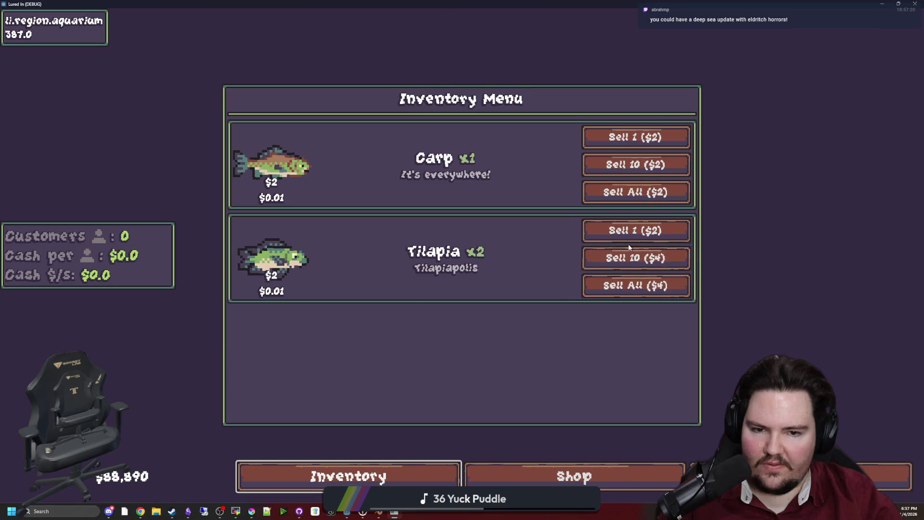
double_click(635, 230)
left_click(635, 137)
scroll(533, 189, "up", 5)
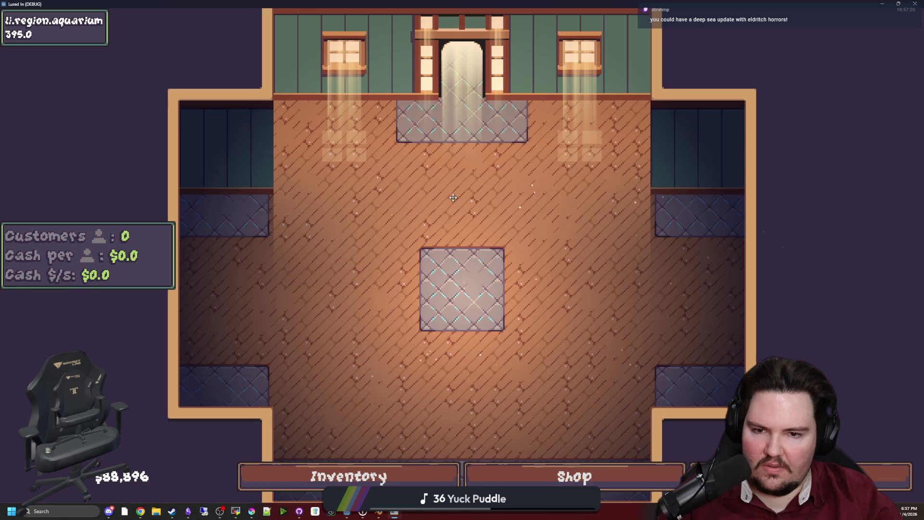
scroll(445, 222, "down", 5)
scroll(491, 240, "up", 4)
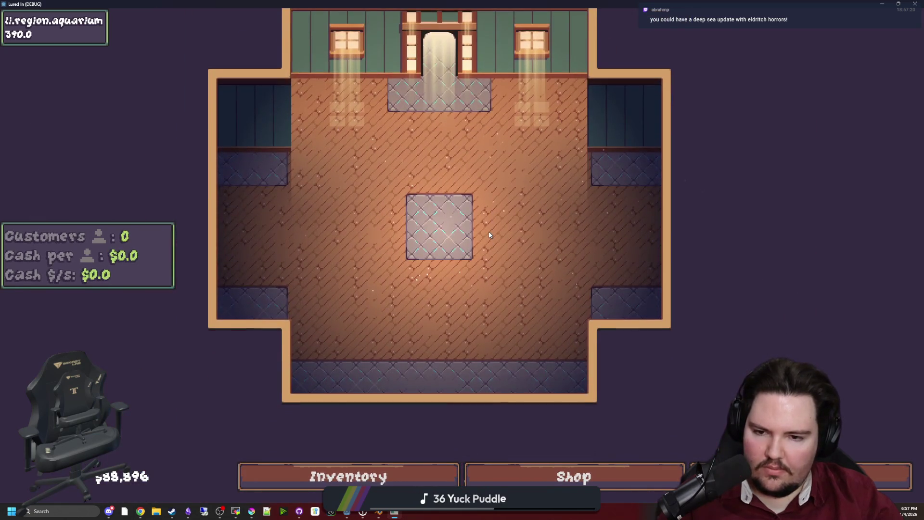
scroll(490, 234, "down", 2)
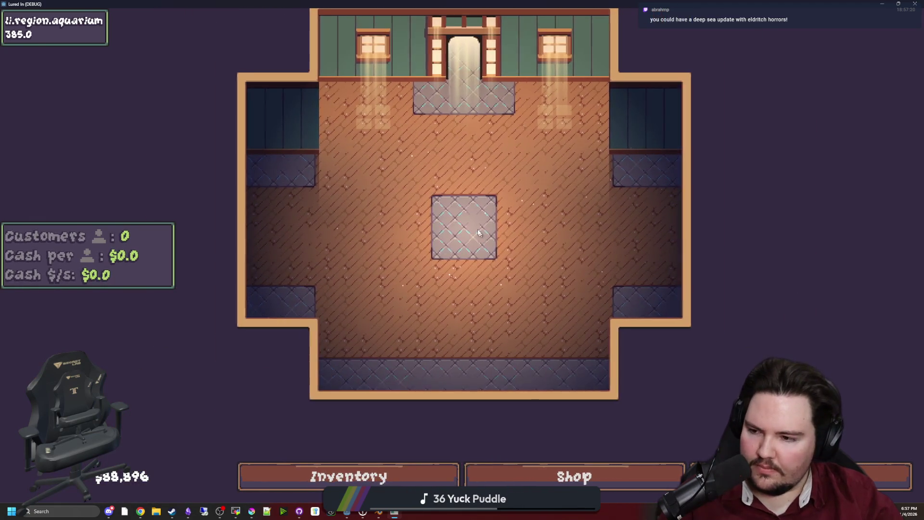
Step: Pan around the aquarium room and check the travel destinations' weather
key("w")
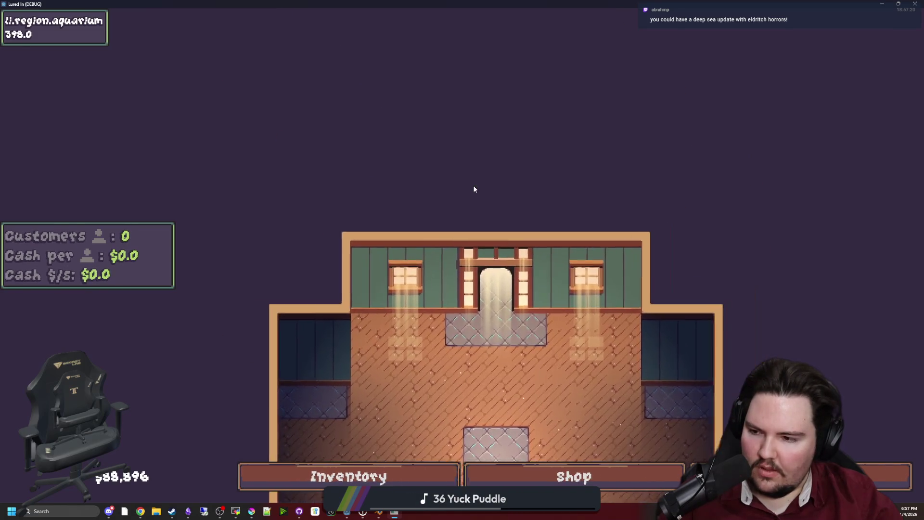
key("d")
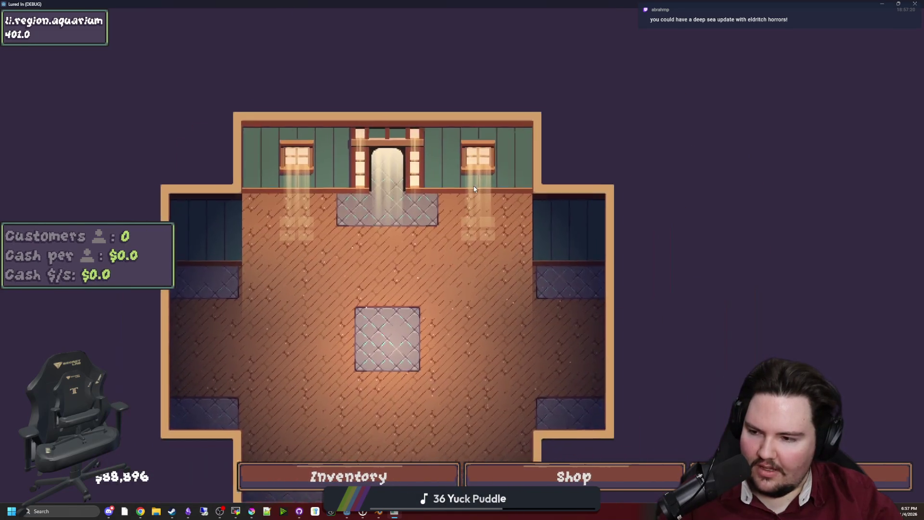
key("s")
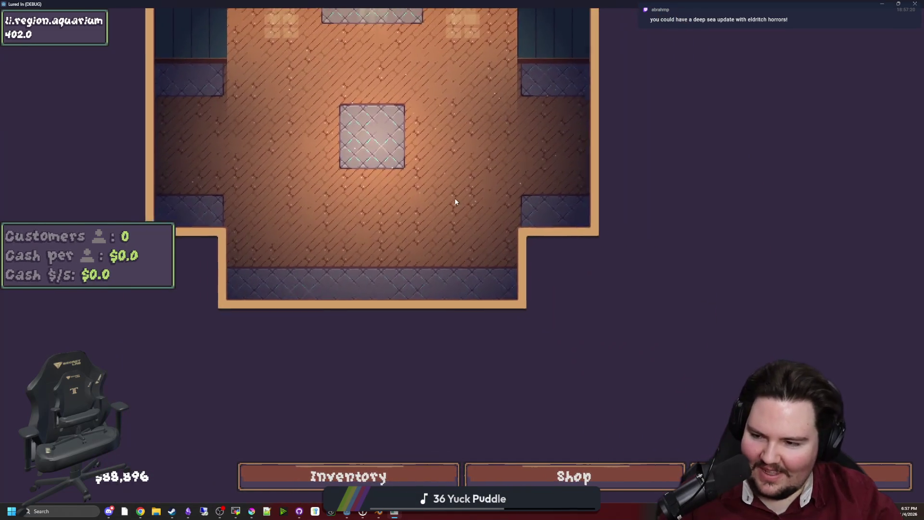
key("d")
key("a")
left_click(770, 476)
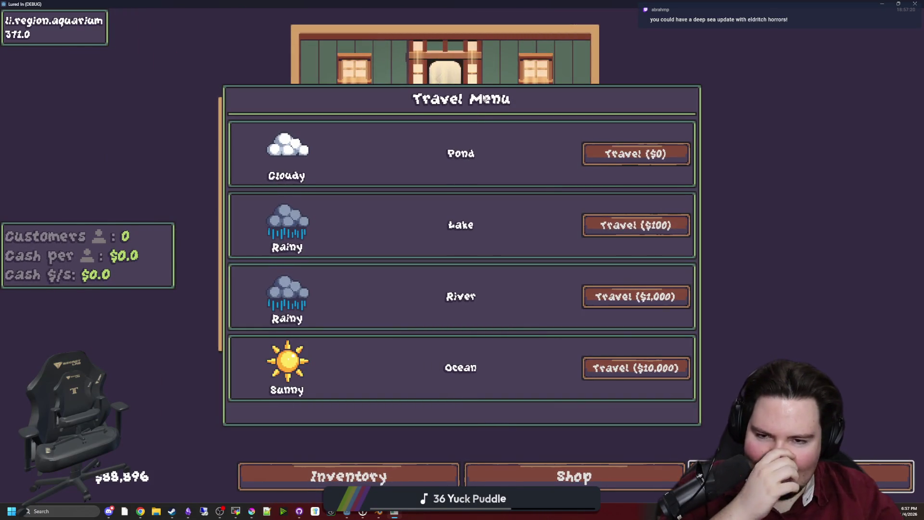
key("Escape")
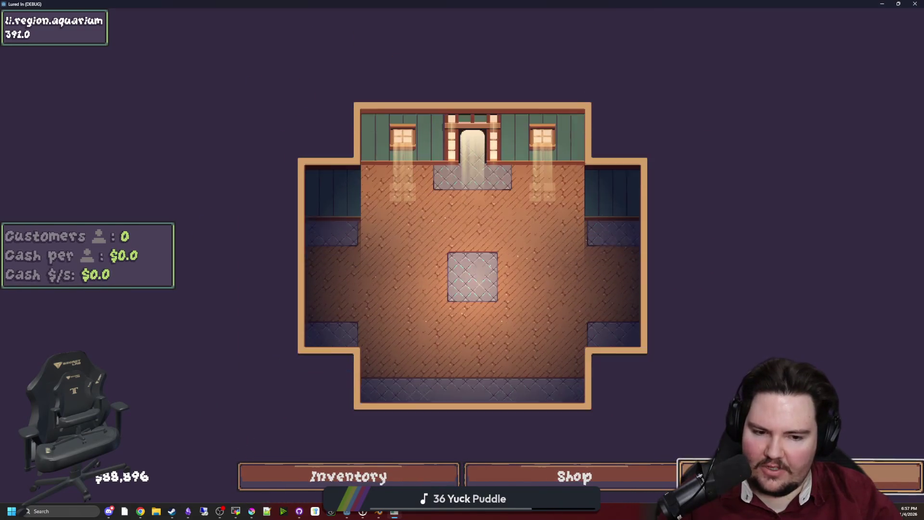
left_click(794, 476)
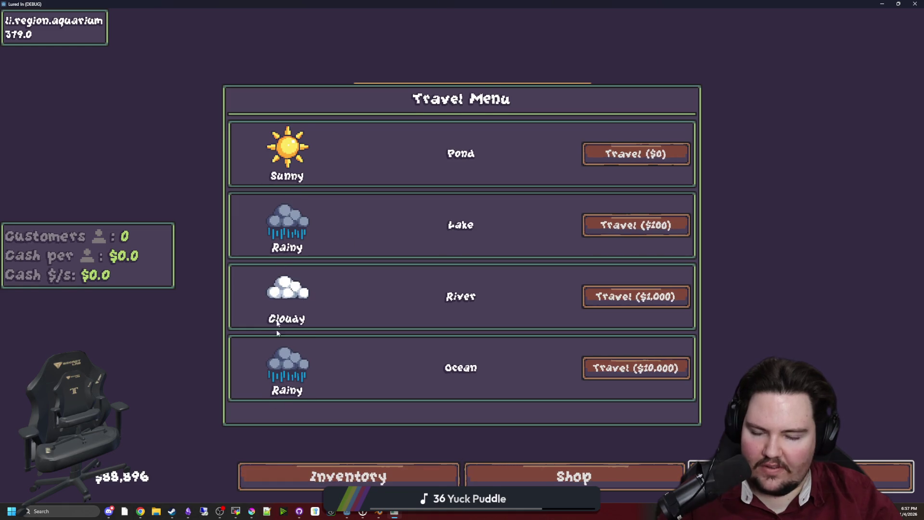
key("Escape")
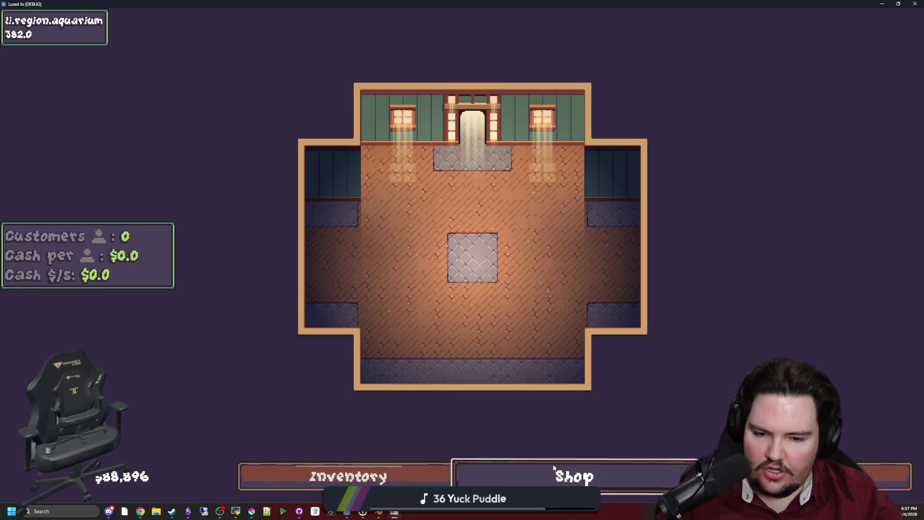
Step: Look over the shop, the now-empty inventory, and the Aquarium and Marketing upgrades
left_click(553, 466)
key("Escape")
scroll(697, 365, "down", 3)
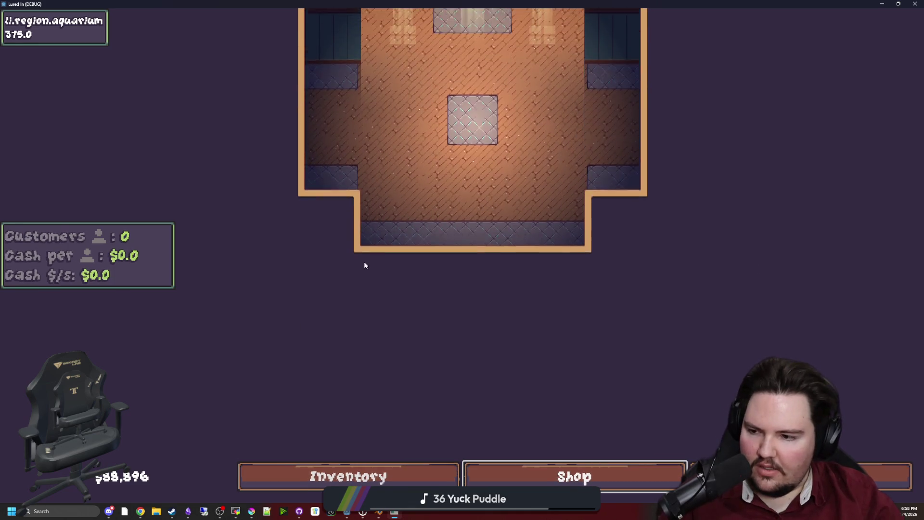
scroll(336, 294, "up", 3)
left_click(349, 476)
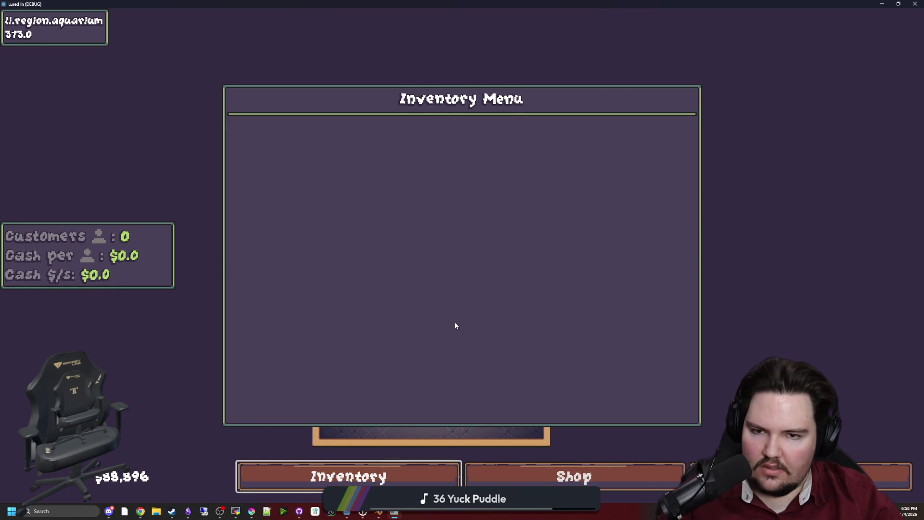
key("Escape")
left_click(572, 481)
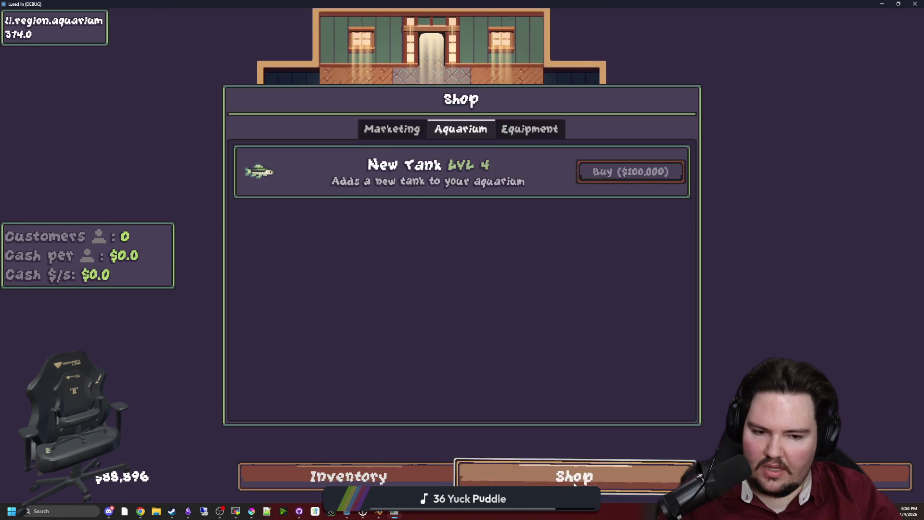
key("q")
key("Escape")
key("i")
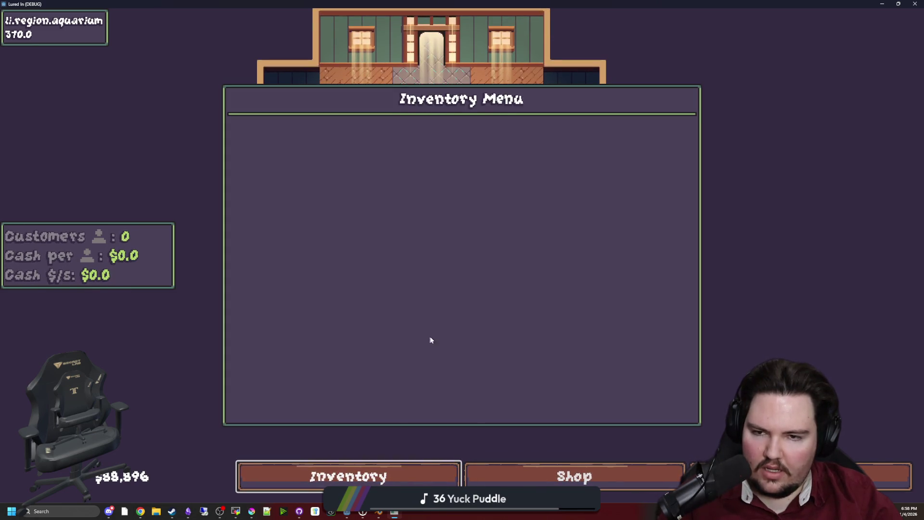
key("Escape")
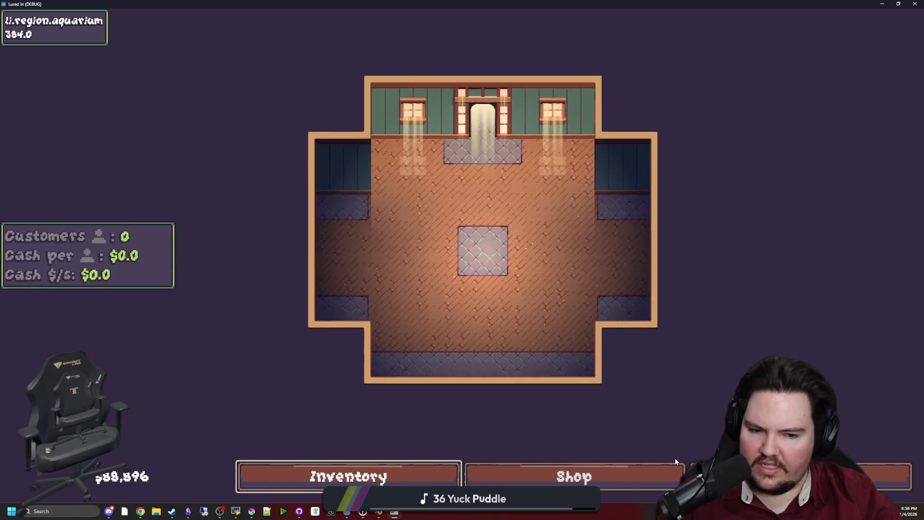
Step: Flip through the travel, shop and inventory panels, then travel back to the Pond
left_click(695, 472)
left_click(554, 474)
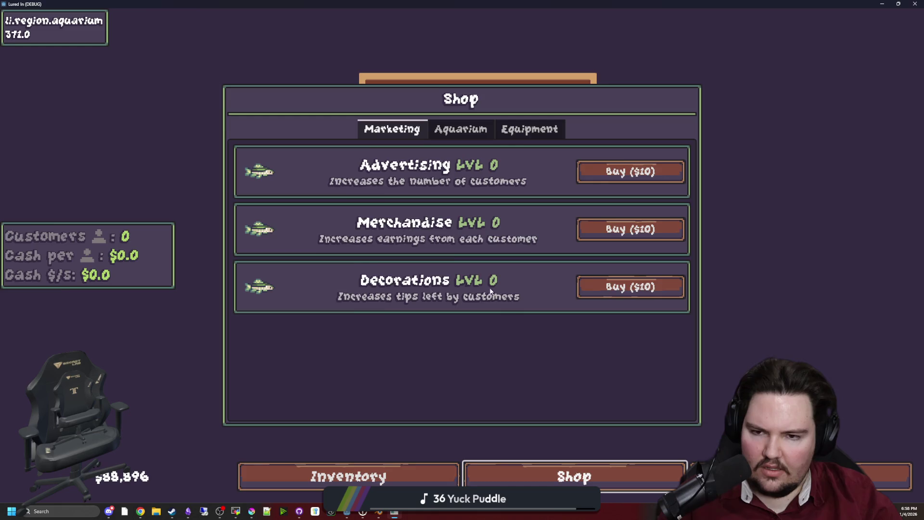
left_click(400, 478)
left_click(99, 58)
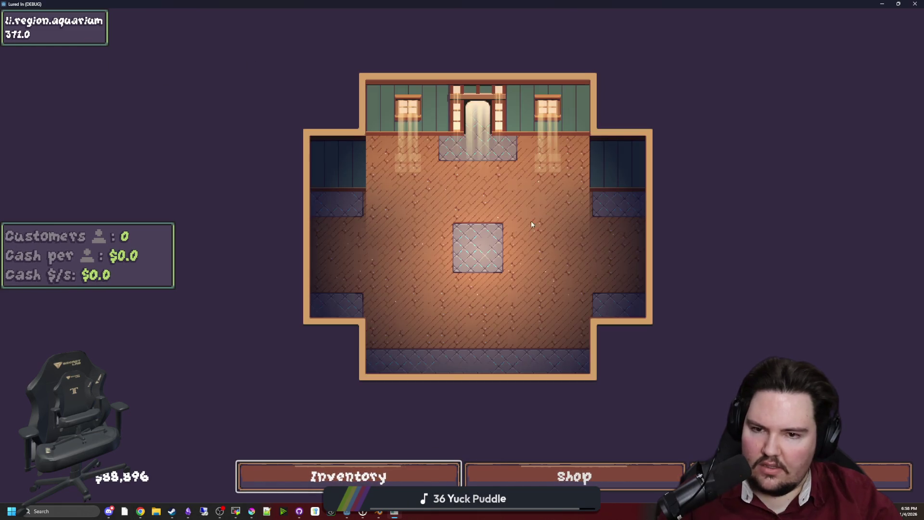
scroll(531, 221, "up", 5)
scroll(698, 401, "down", 5)
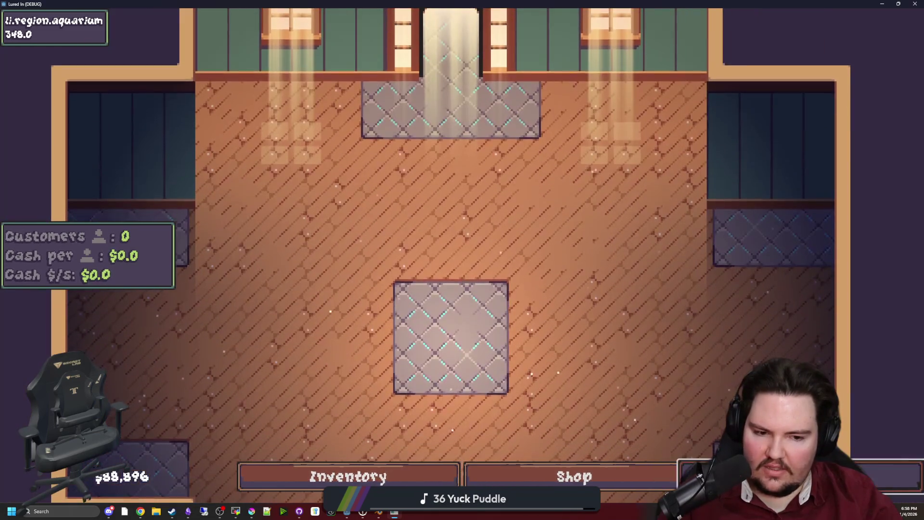
left_click(707, 477)
left_click(637, 152)
Step: Cast into the pond and reel the lure back several times, then return to the aquarium
mouse_move(393, 255)
left_mouse_down()
mouse_move(380, 145)
mouse_move(410, 153)
left_mouse_up()
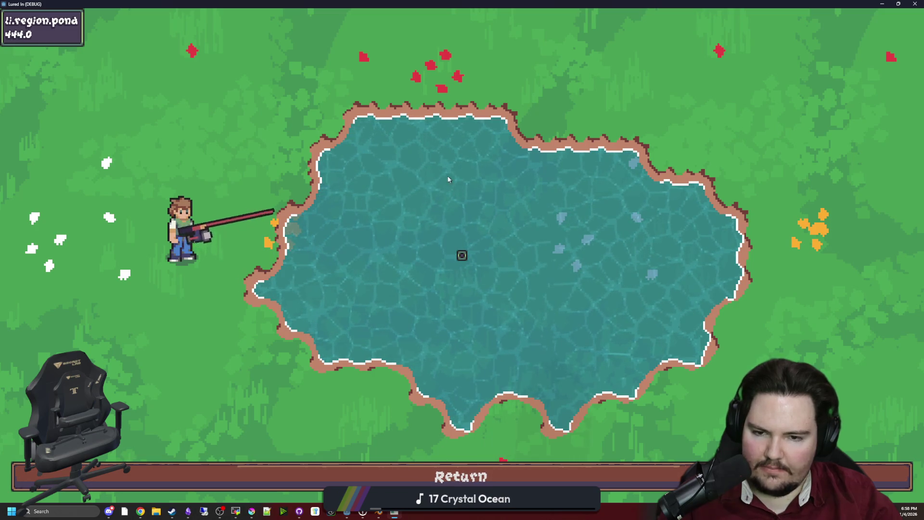
left_click_drag(485, 156, 473, 158)
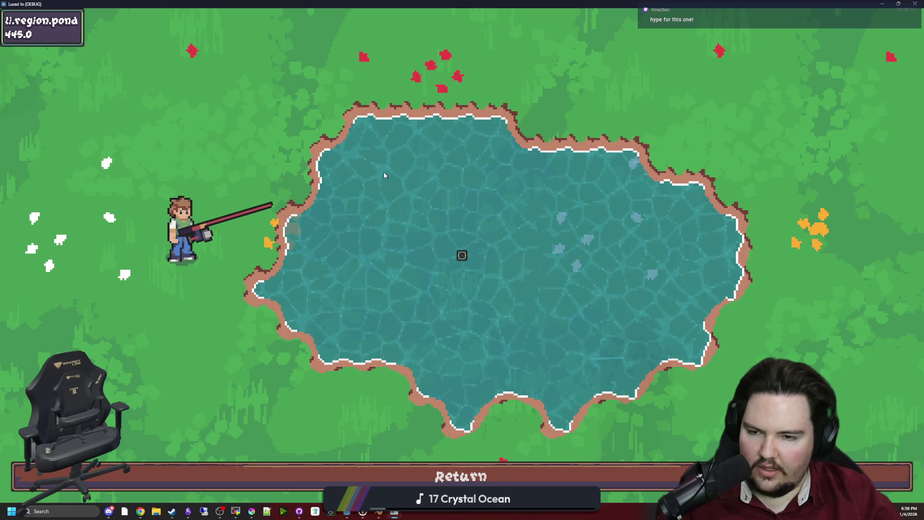
mouse_move(383, 172)
left_mouse_down()
mouse_move(383, 144)
mouse_move(380, 154)
left_mouse_up()
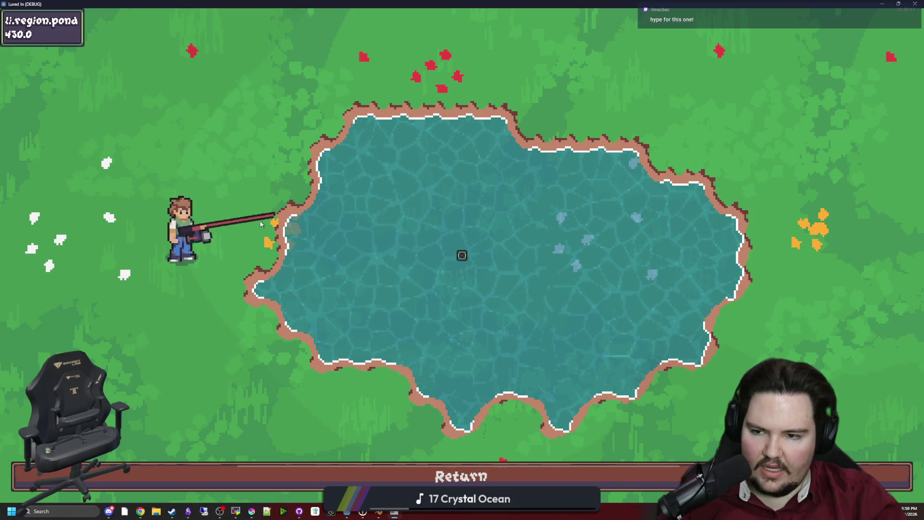
left_click_drag(374, 147, 370, 134)
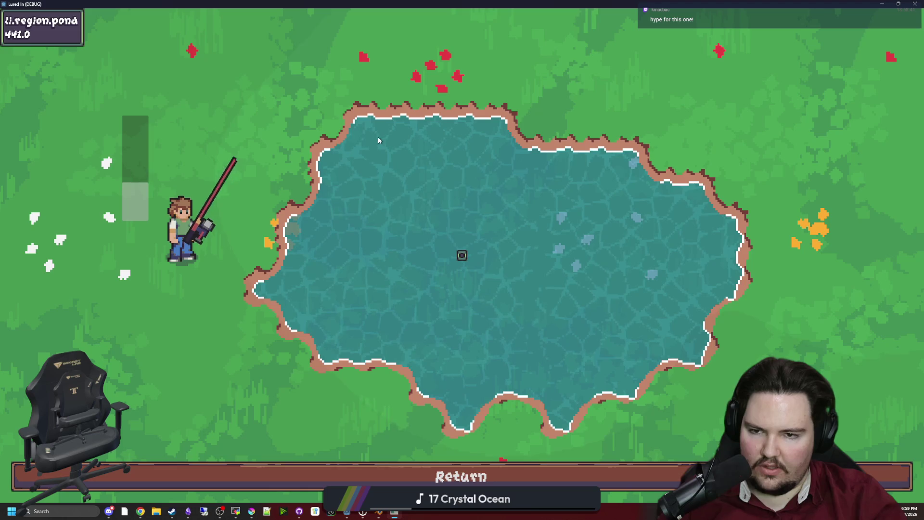
mouse_move(451, 400)
left_mouse_down()
mouse_move(467, 399)
mouse_move(466, 383)
left_mouse_up()
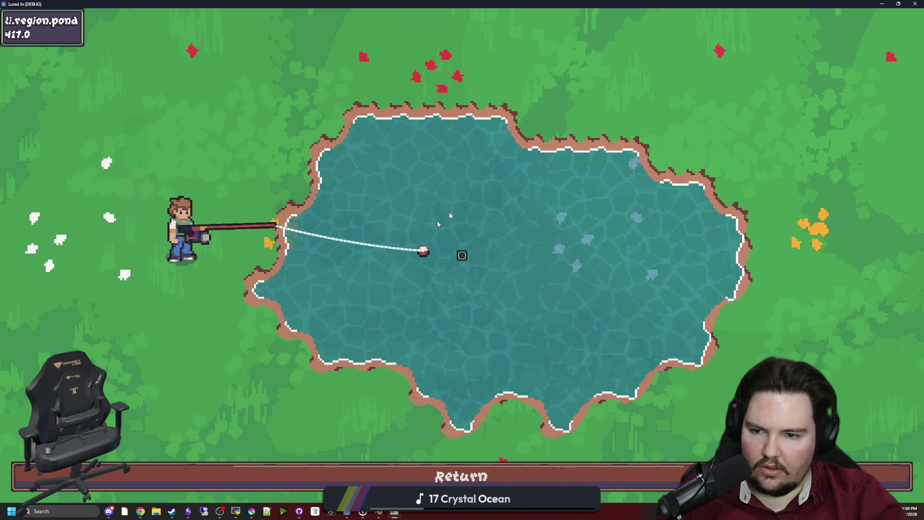
left_click_drag(352, 103, 336, 139)
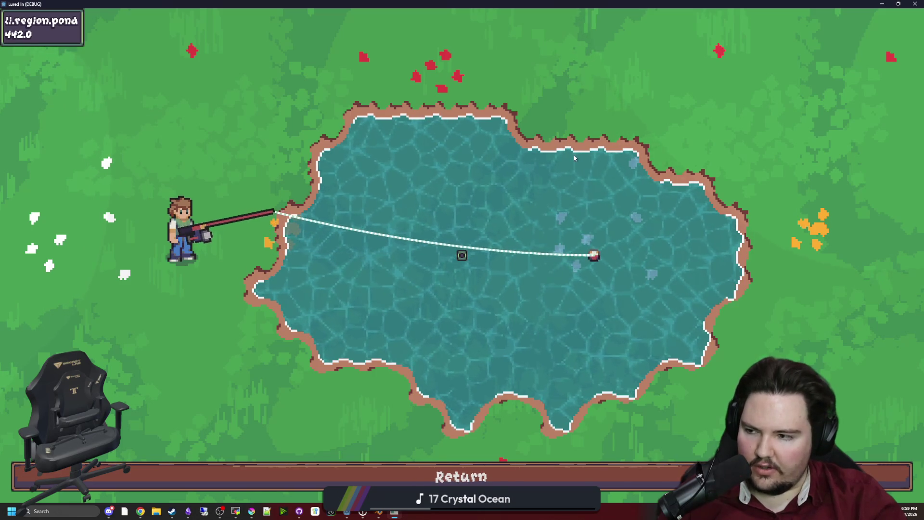
left_click(574, 217)
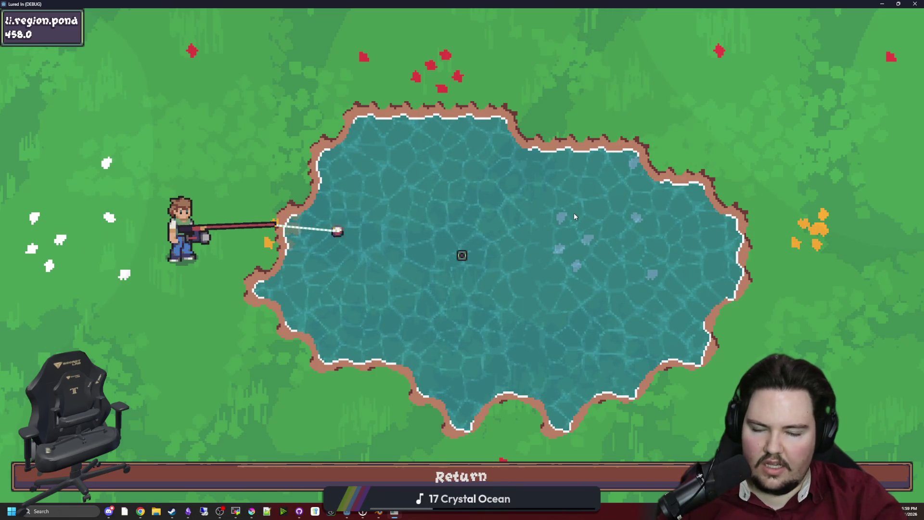
left_click_drag(574, 217, 574, 216)
left_click_drag(354, 232, 390, 188)
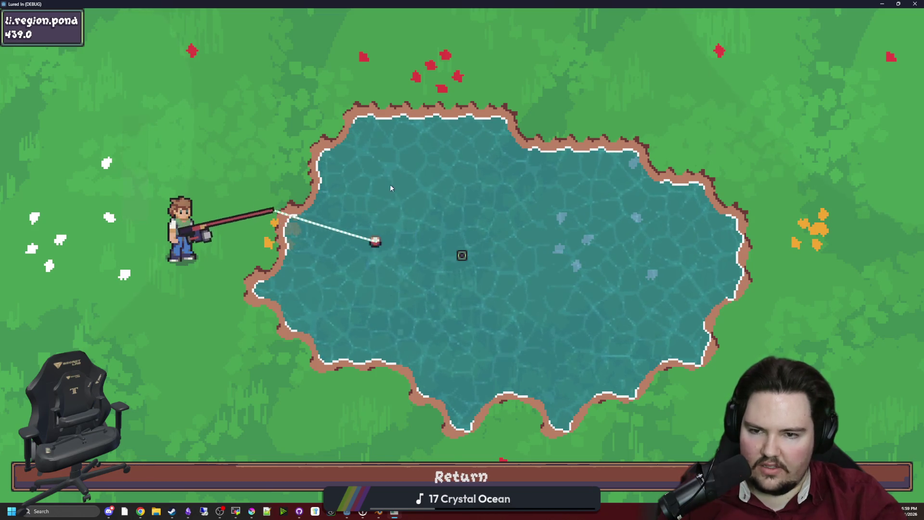
left_click_drag(349, 115, 344, 120)
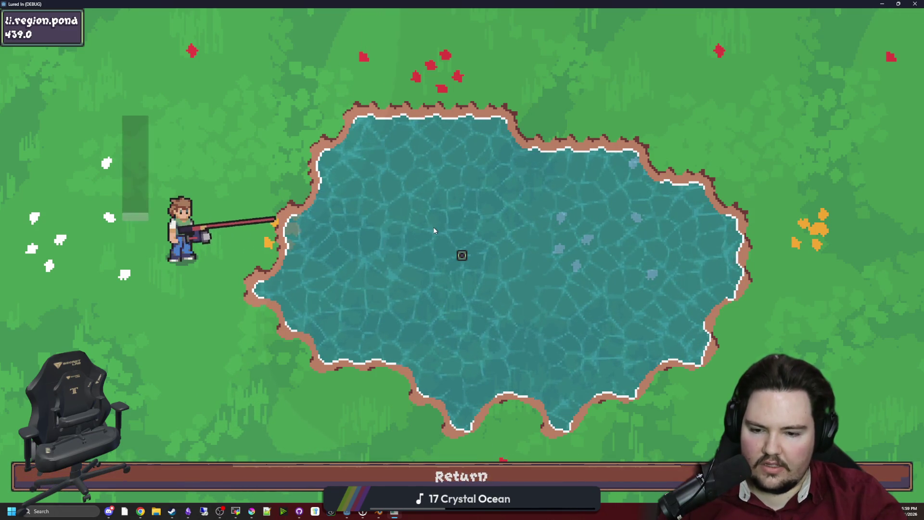
mouse_move(423, 237)
left_mouse_down()
mouse_move(409, 206)
mouse_move(422, 213)
mouse_move(409, 213)
left_mouse_up()
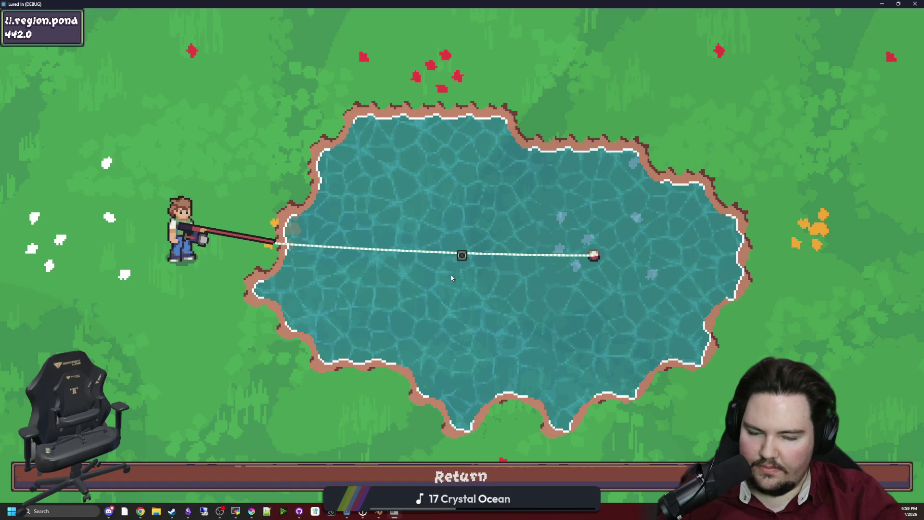
left_click_drag(454, 264, 465, 257)
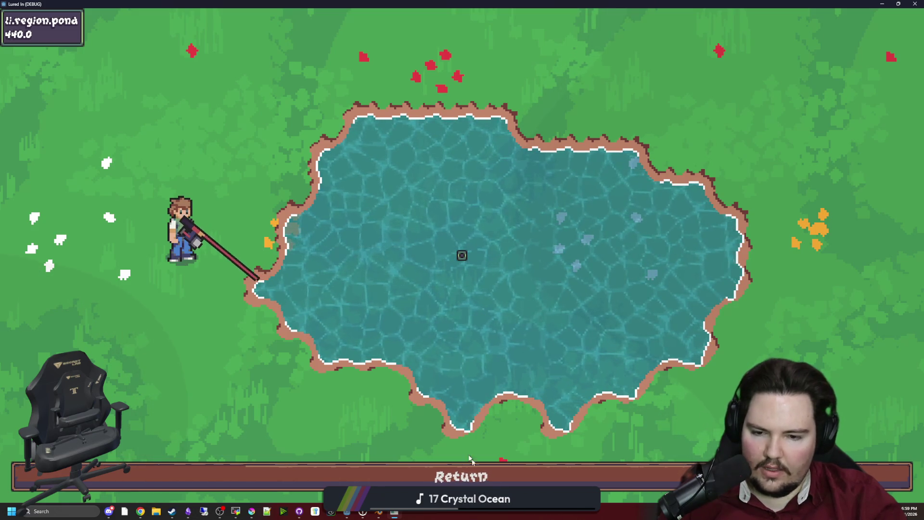
left_click(506, 485)
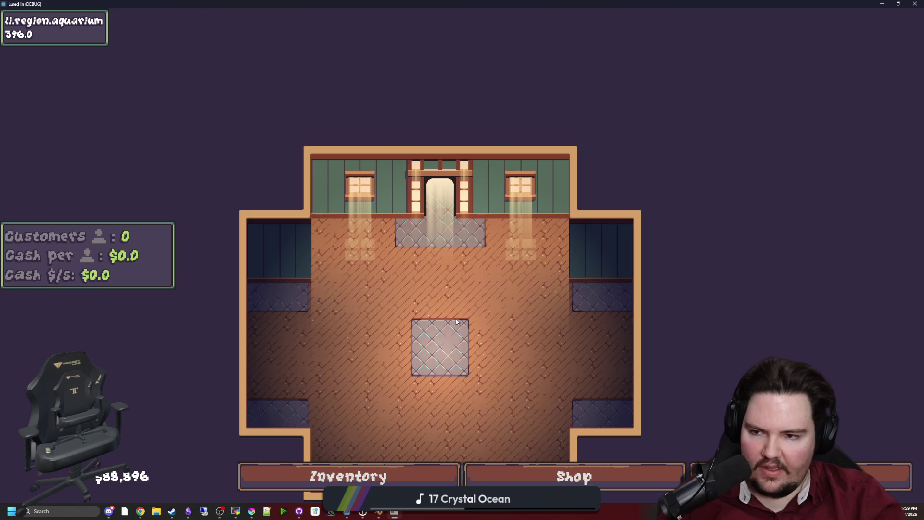
Step: Pan around the aquarium, glance at the pause menu's volume options, and resume the game
key("s")
key("d")
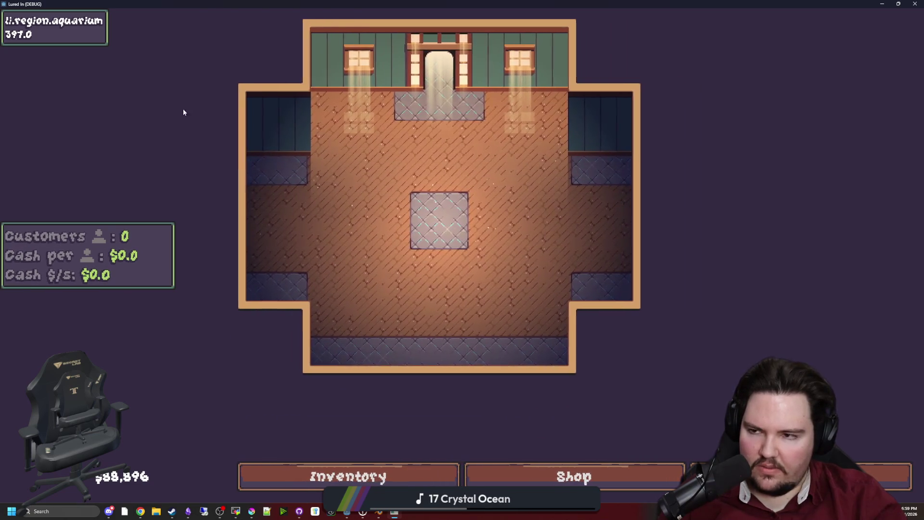
key("s")
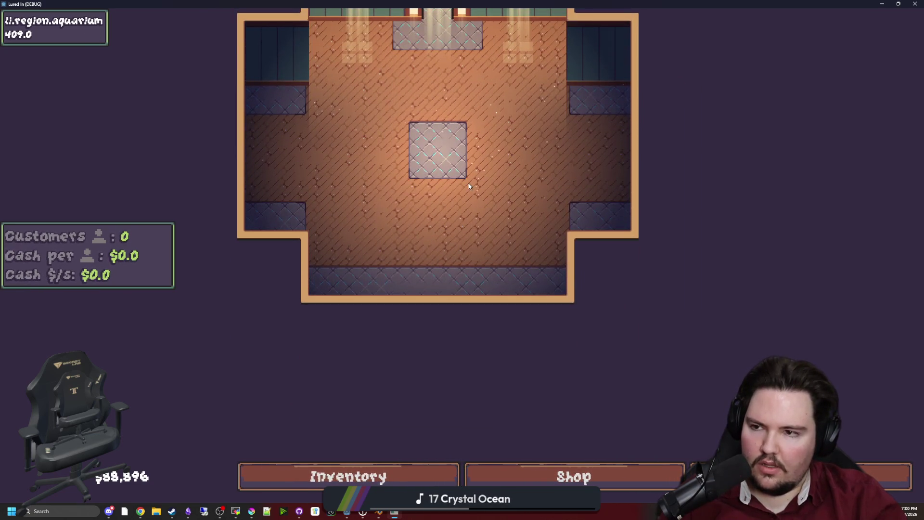
key("Escape")
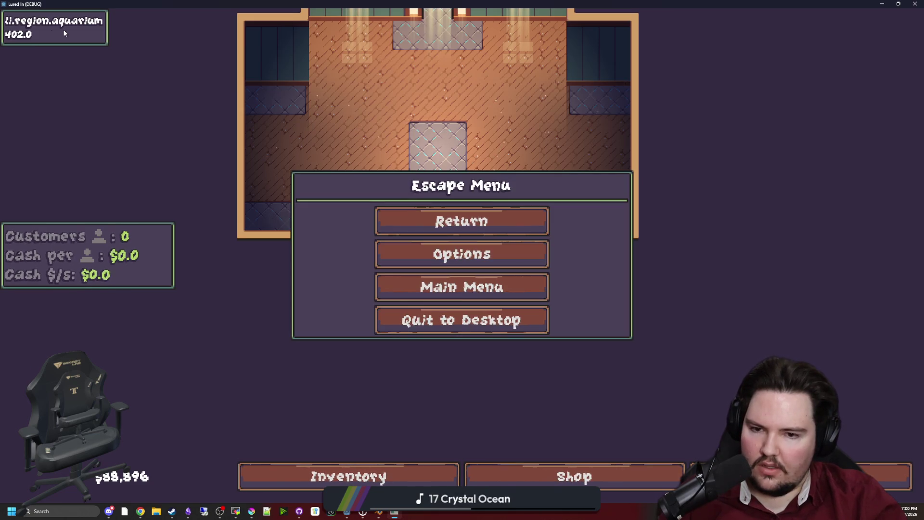
left_click(463, 255)
left_click(273, 136)
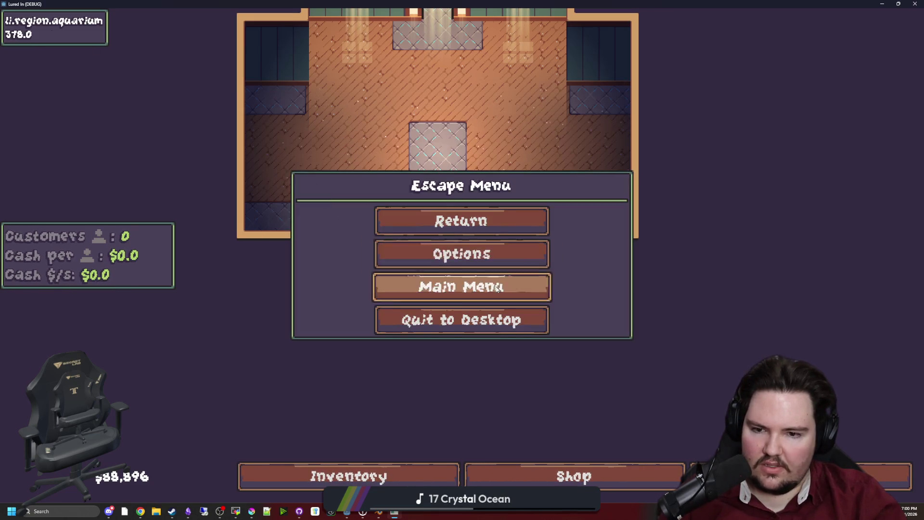
left_click(485, 232)
Step: Sell all the Tilapia, Carp, Bluegill and Minnow from the inventory
left_click(369, 476)
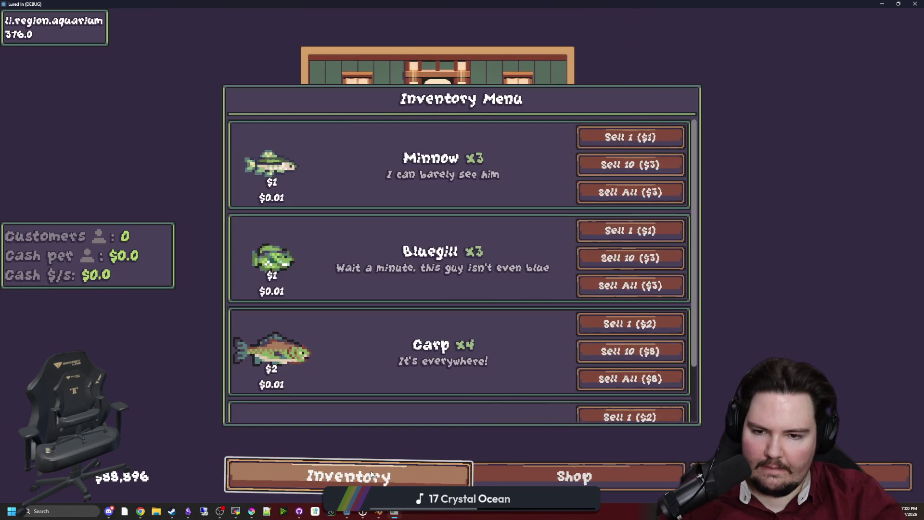
scroll(481, 312, "down", 2)
left_click(596, 406)
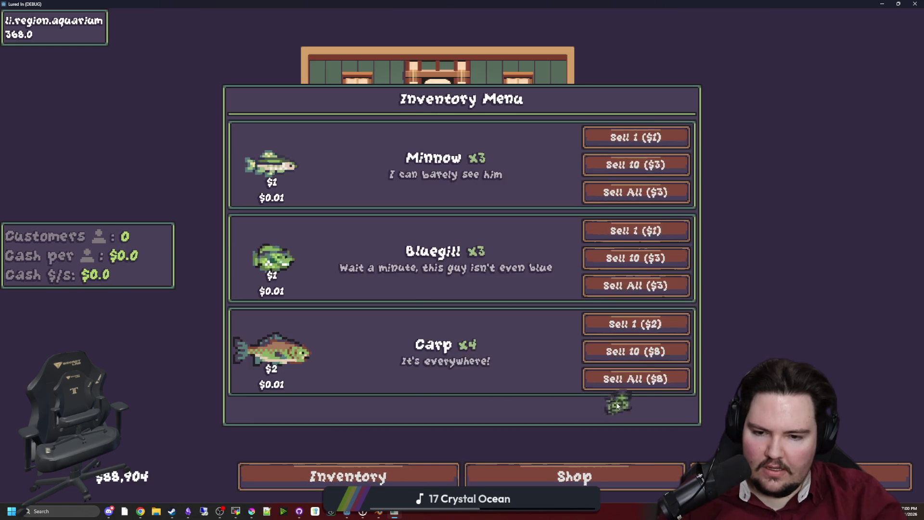
left_click(611, 383)
left_click(632, 286)
left_click(627, 195)
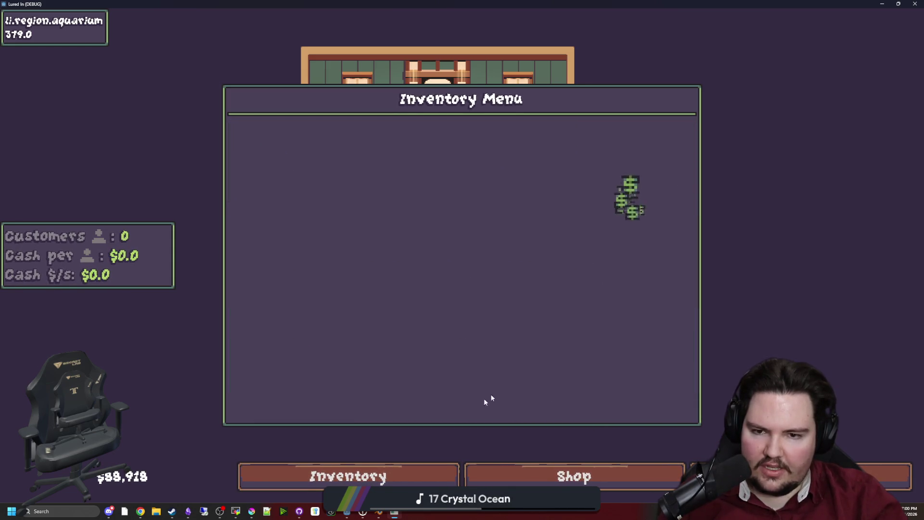
left_click(445, 474)
Step: In the shop's Marketing upgrades, buy several levels of Advertising, Merchandise and Decorations
left_click(486, 472)
left_click(517, 461)
left_click(518, 461)
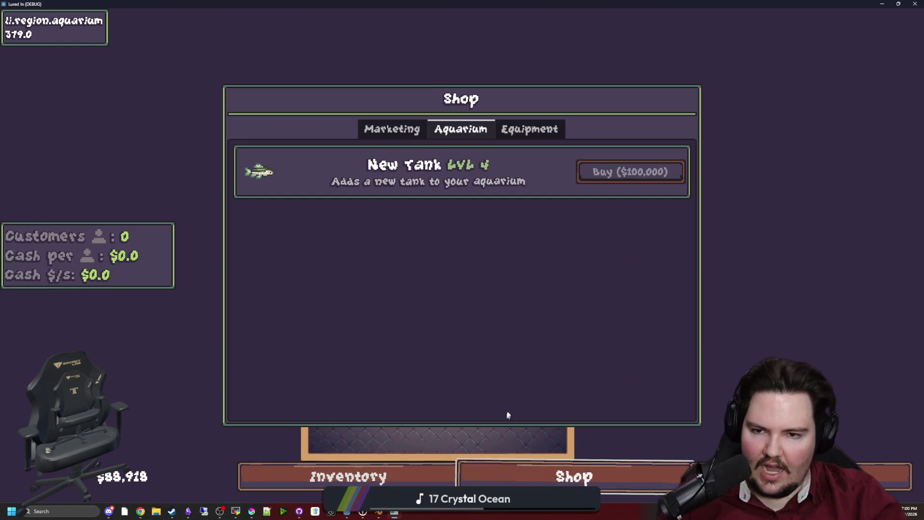
left_click(392, 129)
left_click(630, 172)
left_click(638, 227)
left_click(625, 288)
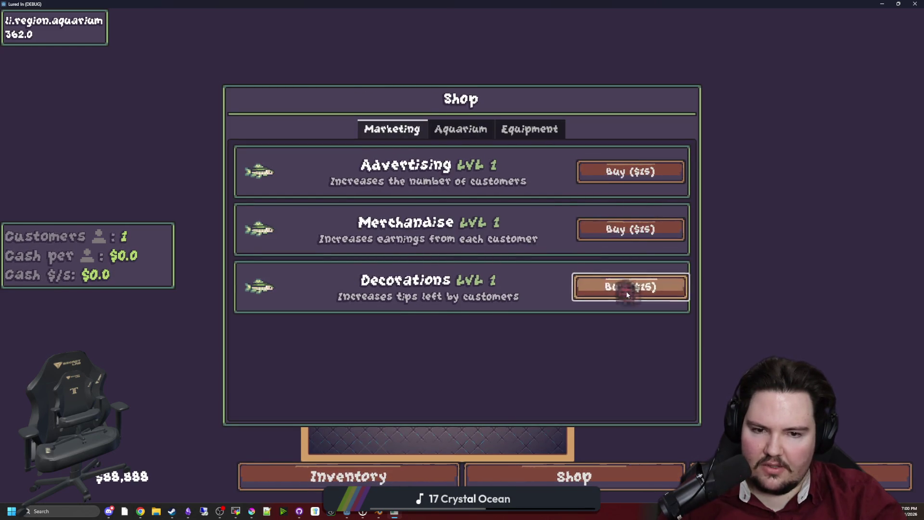
left_click(629, 229)
left_click(631, 172)
left_click(623, 287)
left_click(628, 230)
left_click(641, 168)
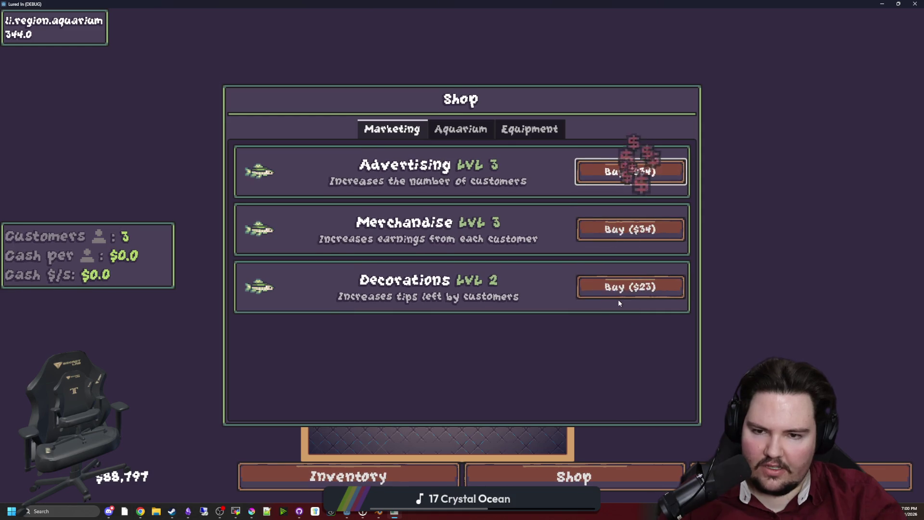
Step: Keep buying Decorations until it reaches level 20
left_click(624, 288)
left_click(623, 289)
left_click(623, 288)
left_click(621, 290)
left_click(621, 290)
left_click(621, 291)
left_click(621, 291)
left_click(621, 291)
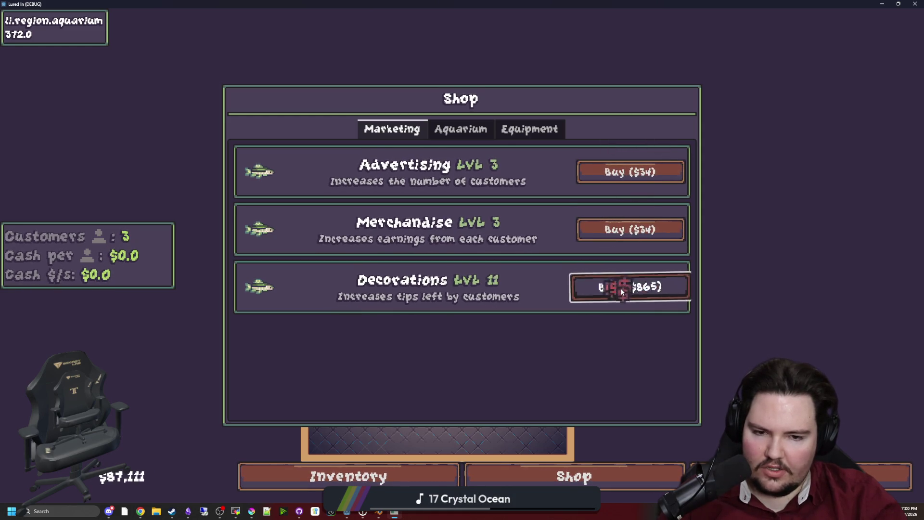
left_click(621, 292)
left_click(621, 291)
left_click(621, 291)
left_click(621, 291)
left_click(622, 291)
left_click(621, 291)
left_click(621, 291)
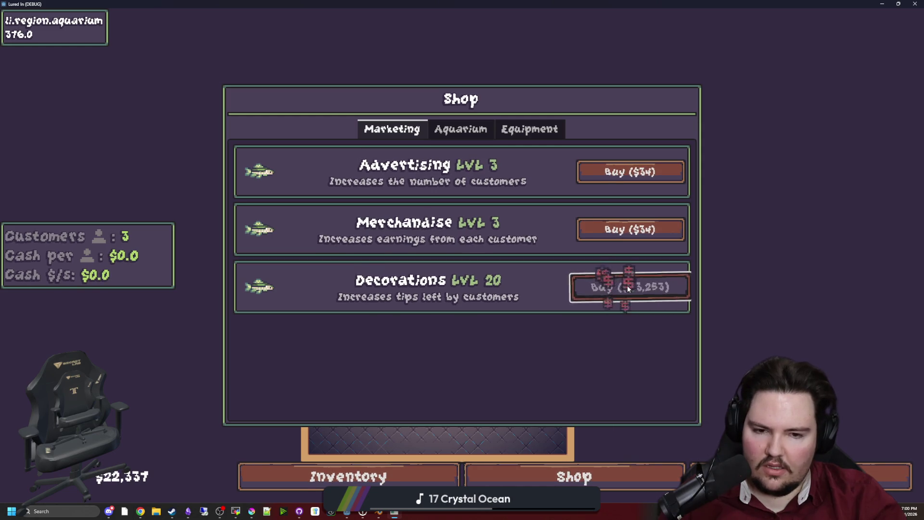
left_click(634, 239)
left_click(634, 239)
left_click(634, 238)
Step: Raise Merchandise to level 17 and Advertising to level 11
left_click(634, 234)
left_click(633, 233)
left_click(633, 234)
left_click(633, 234)
left_click(634, 234)
left_click(633, 233)
left_click(633, 234)
left_click(633, 234)
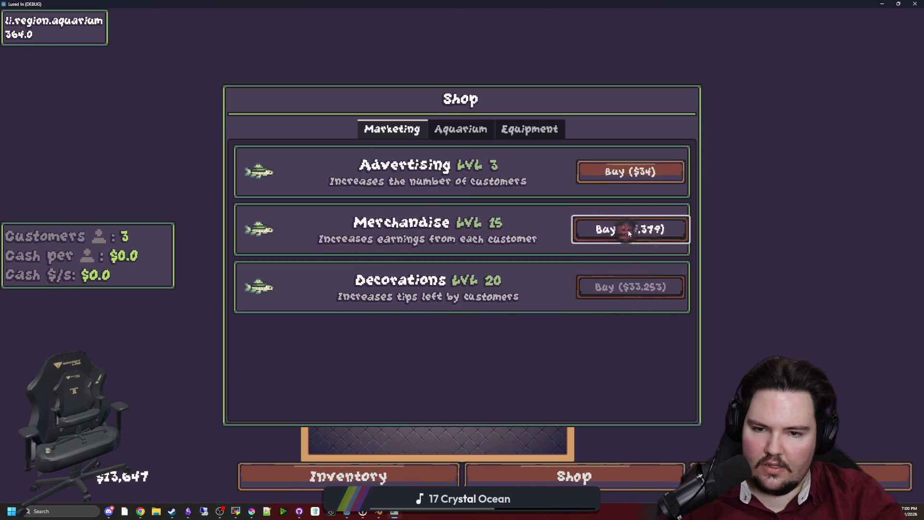
left_click(633, 234)
left_click(633, 233)
left_click(625, 183)
left_click(630, 182)
left_click(630, 181)
left_click(630, 182)
left_click(630, 182)
left_click(630, 182)
left_click(630, 182)
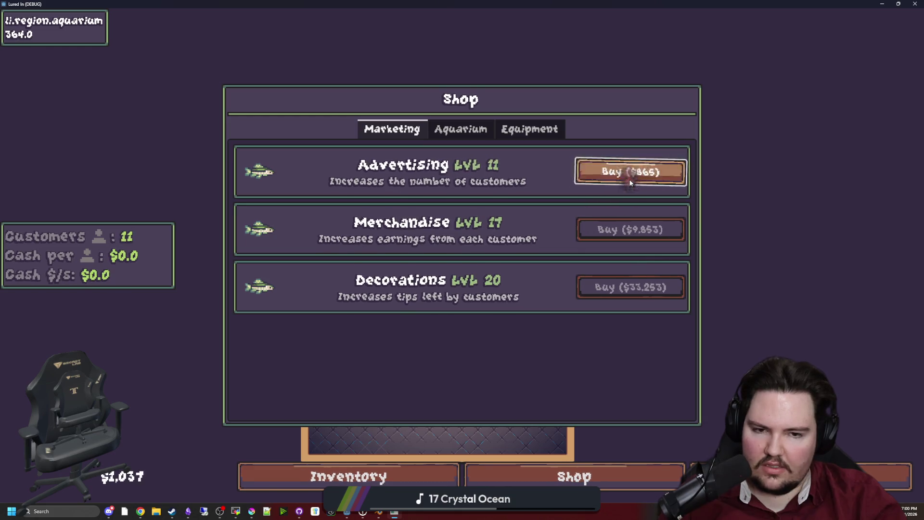
left_click(635, 181)
Step: Buy three levels of Improved Bait in Equipment upgrades, leaving $39 cash
left_click(460, 129)
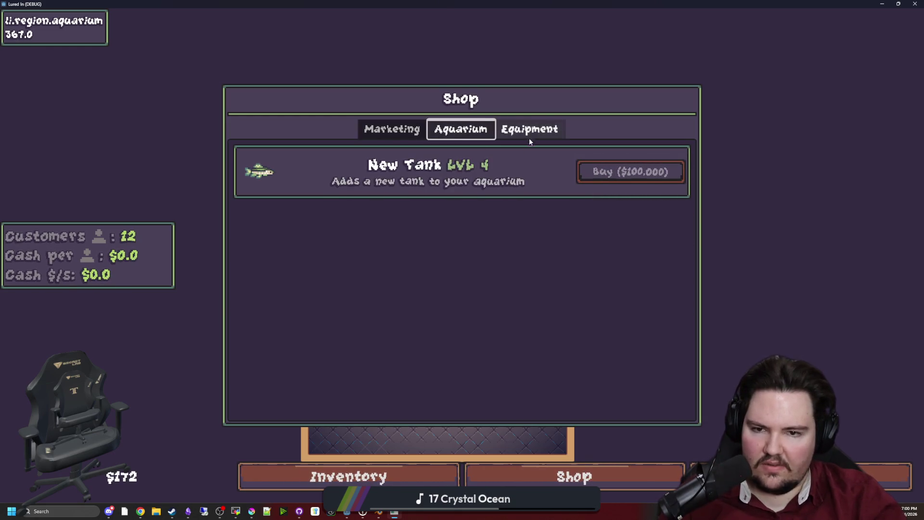
left_click(530, 130)
left_click(612, 173)
left_click(612, 174)
left_click(612, 174)
left_click(612, 174)
left_click(612, 174)
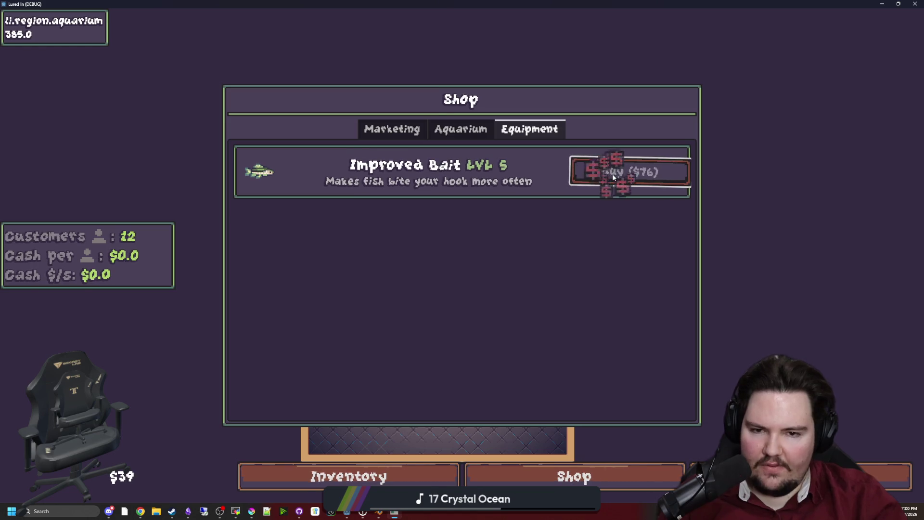
left_click(707, 197)
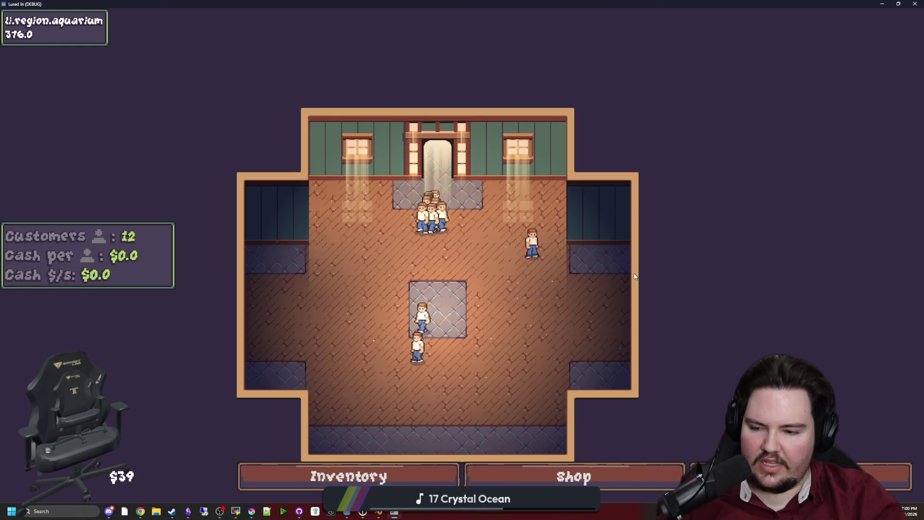
Step: Zoom and pan around the aquarium room, then bring up the Escape Menu
scroll(504, 334, "down", 3)
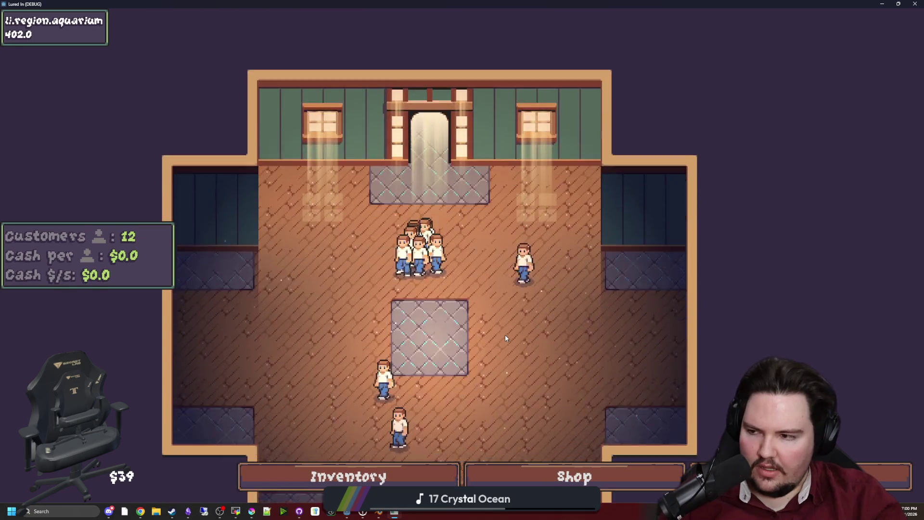
scroll(500, 318, "up", 2)
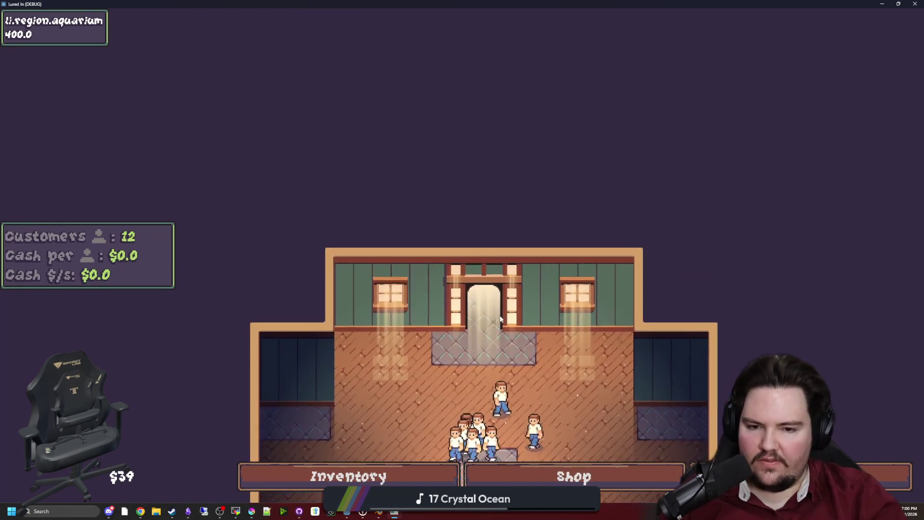
key("s")
scroll(490, 310, "down", 3)
scroll(490, 310, "up", 2)
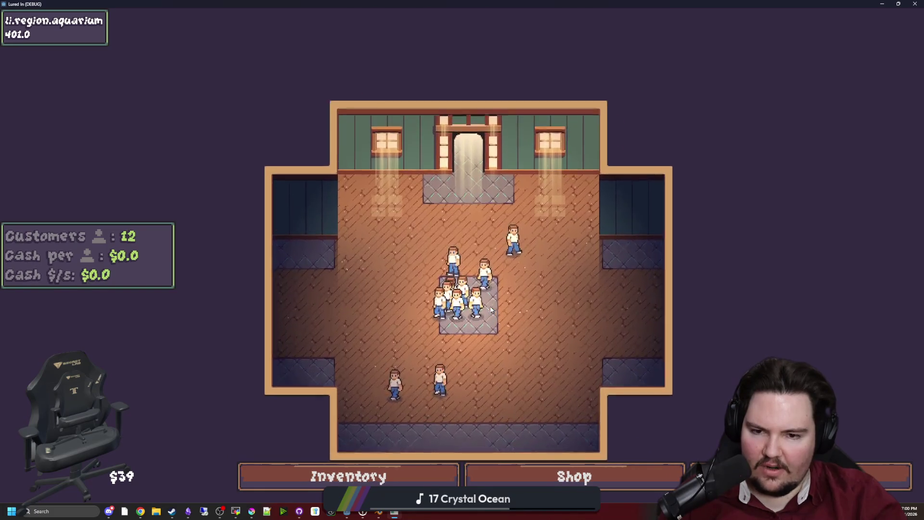
scroll(490, 310, "down", 3)
scroll(490, 310, "up", 2)
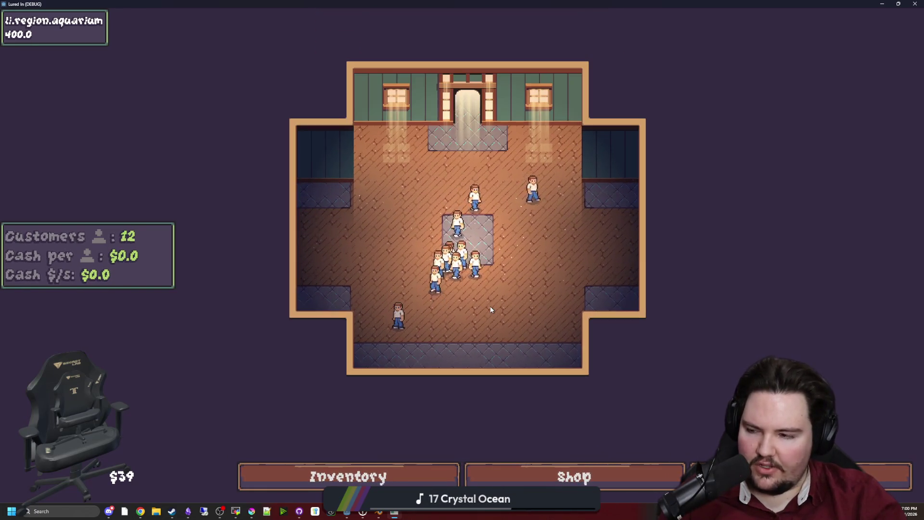
scroll(472, 313, "up", 2)
scroll(466, 315, "up", 2)
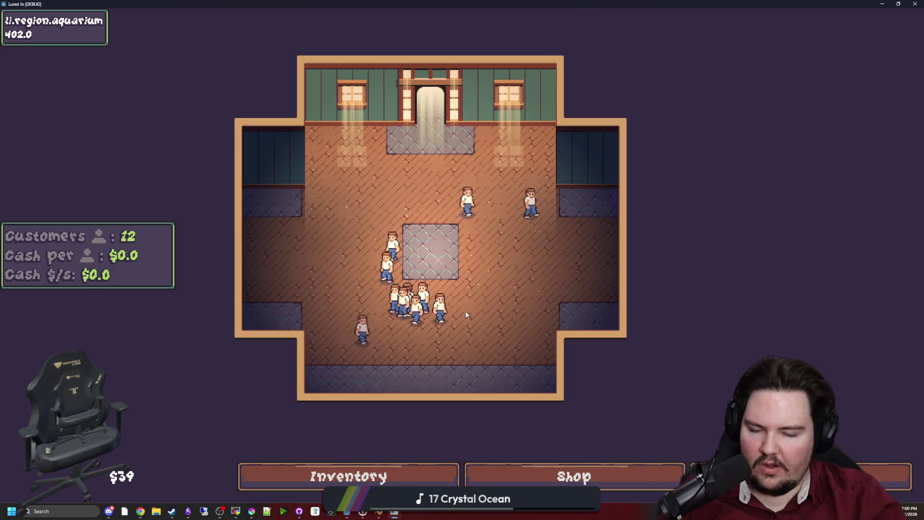
scroll(465, 315, "up", 1)
scroll(463, 314, "down", 2)
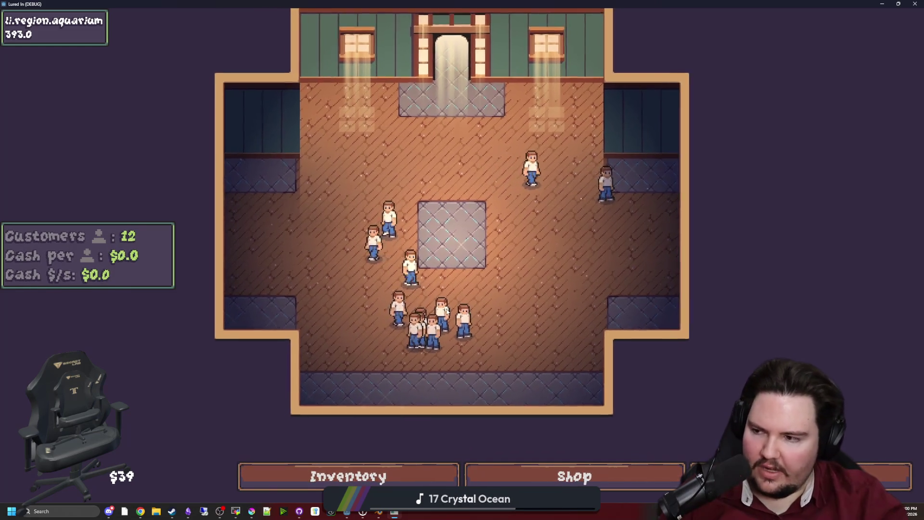
mouse_move(464, 315)
left_mouse_down()
mouse_move(428, 305)
mouse_move(436, 246)
left_mouse_up()
scroll(435, 246, "down", 2)
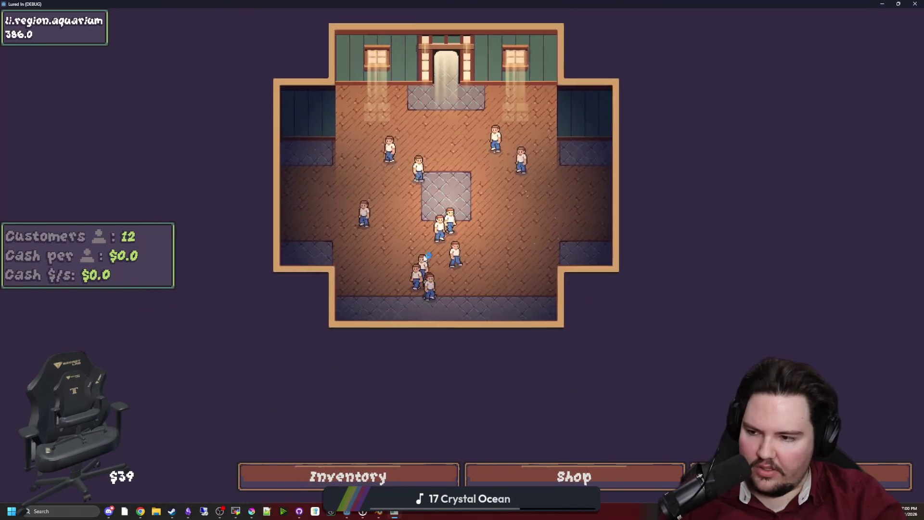
scroll(436, 256, "up", 2)
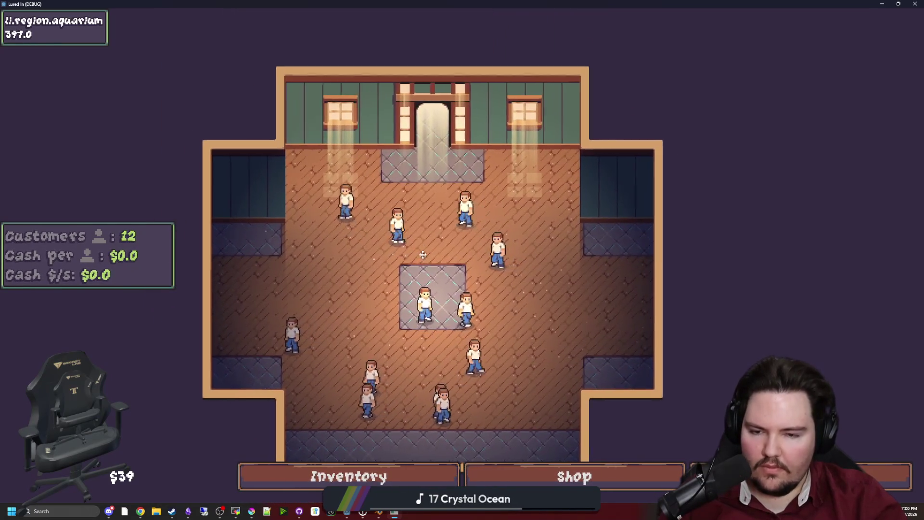
scroll(437, 255, "down", 3)
key("Escape")
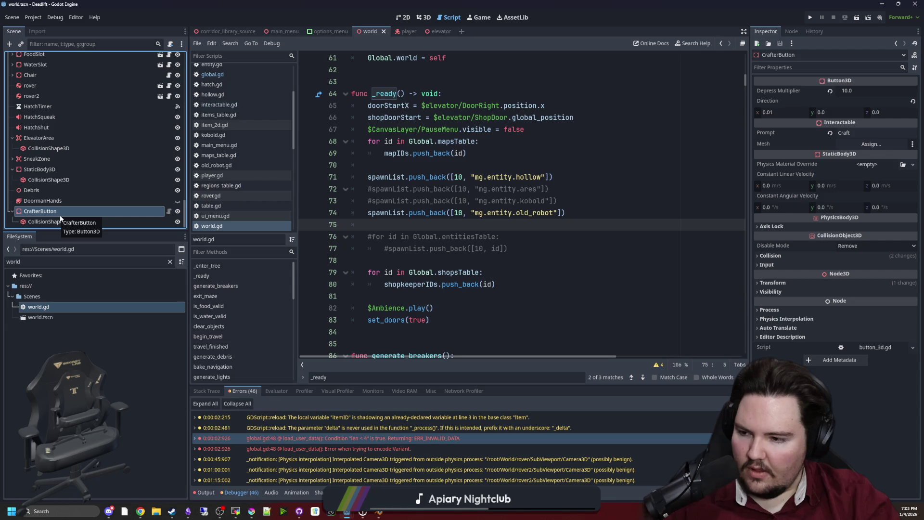
Step: Save the Deadrift world scene with Ctrl+S while world.gd is open
key("ctrl+s")
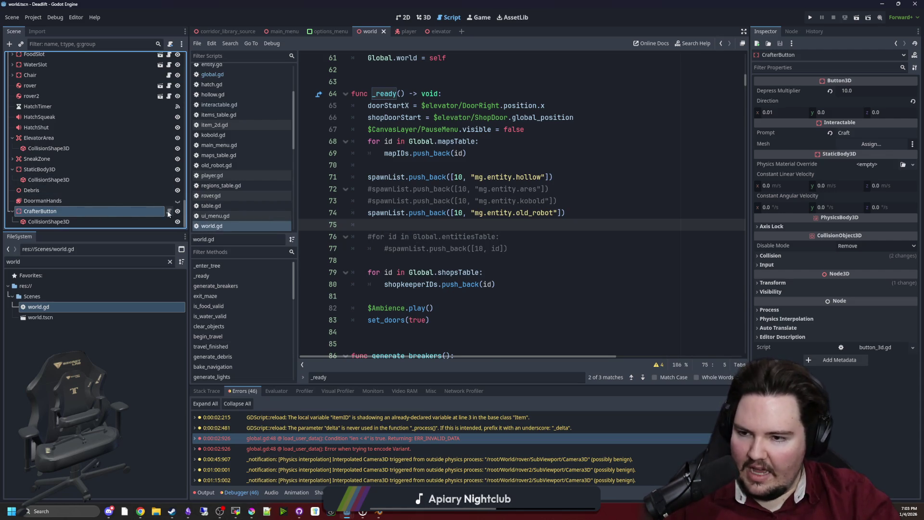
Step: Open CrafterButton's button_3d.gd script, scroll through its press and release code, and save
left_click(168, 211)
scroll(494, 256, "down", 5)
scroll(495, 256, "down", 10)
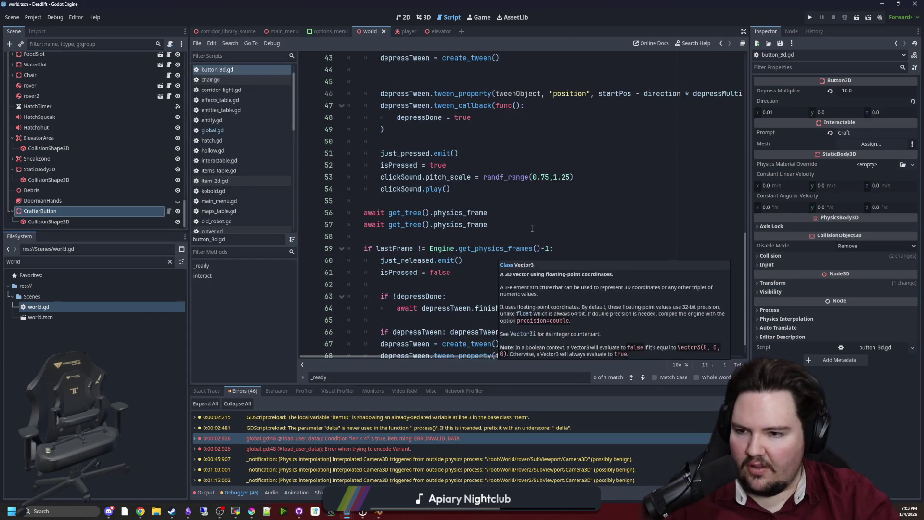
left_click(482, 260)
left_click(393, 208)
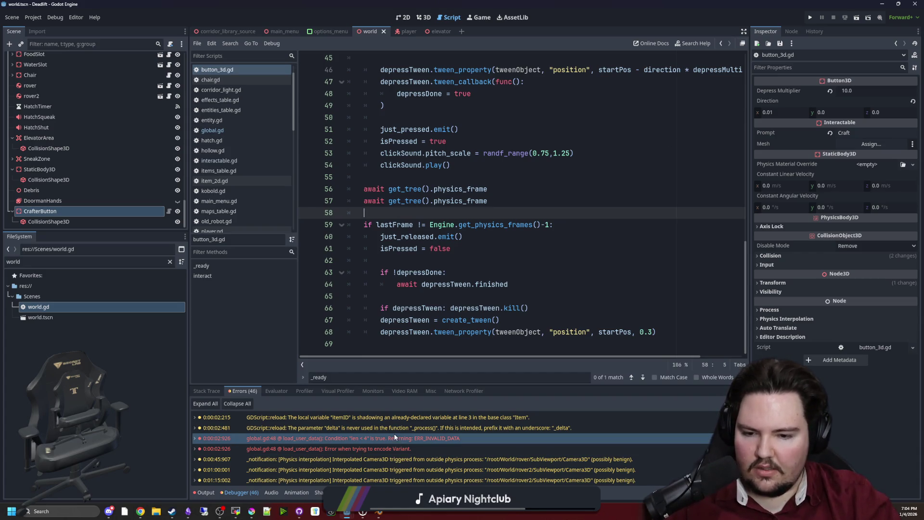
scroll(404, 438, "down", 15)
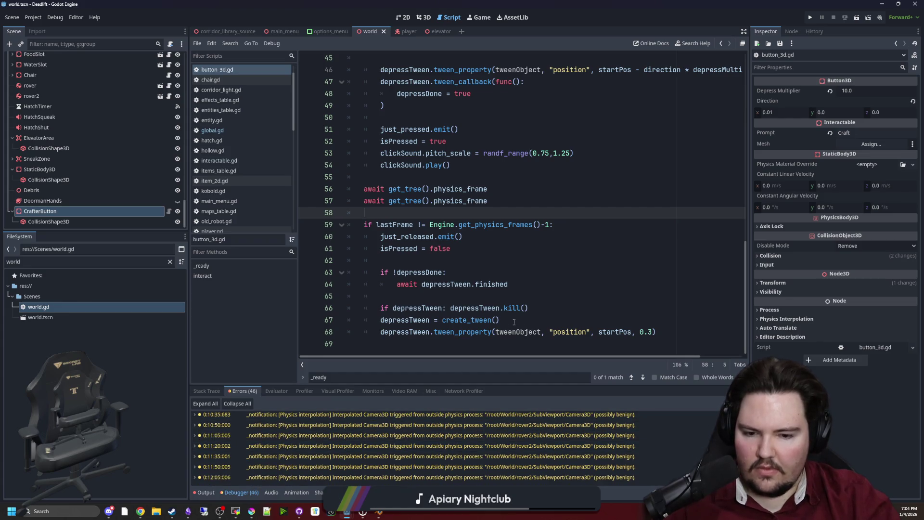
scroll(439, 465, "up", 10)
scroll(439, 465, "up", 5)
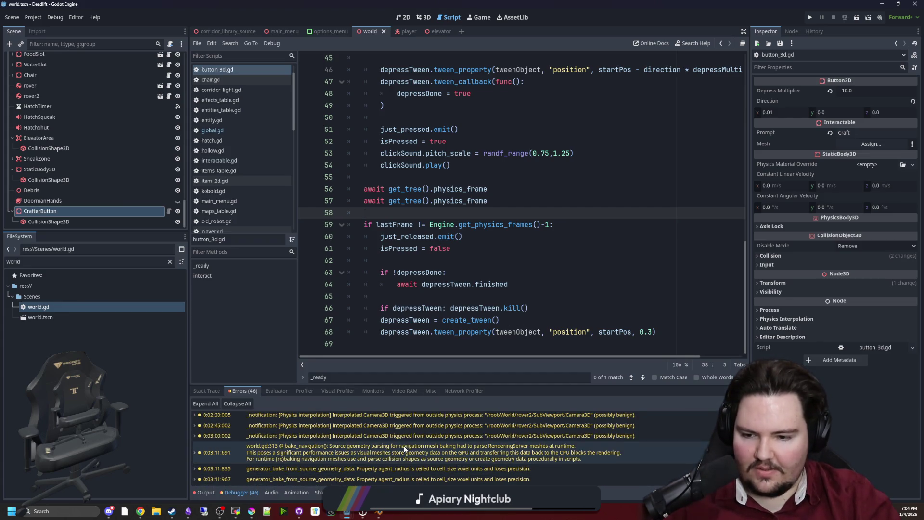
left_click(457, 262)
key("ctrl+s")
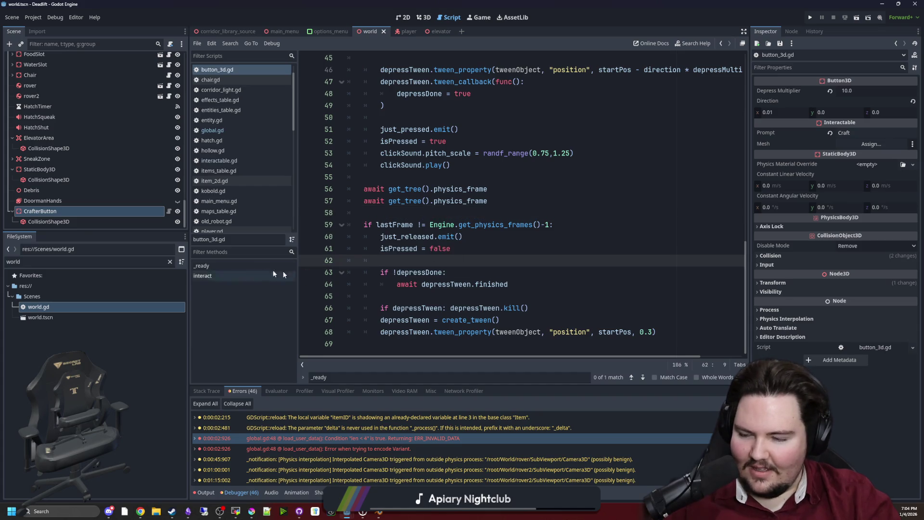
Step: Reselect CrafterButton and examine lines 54–63 of the script's press handler
left_click(58, 221)
left_click(56, 211)
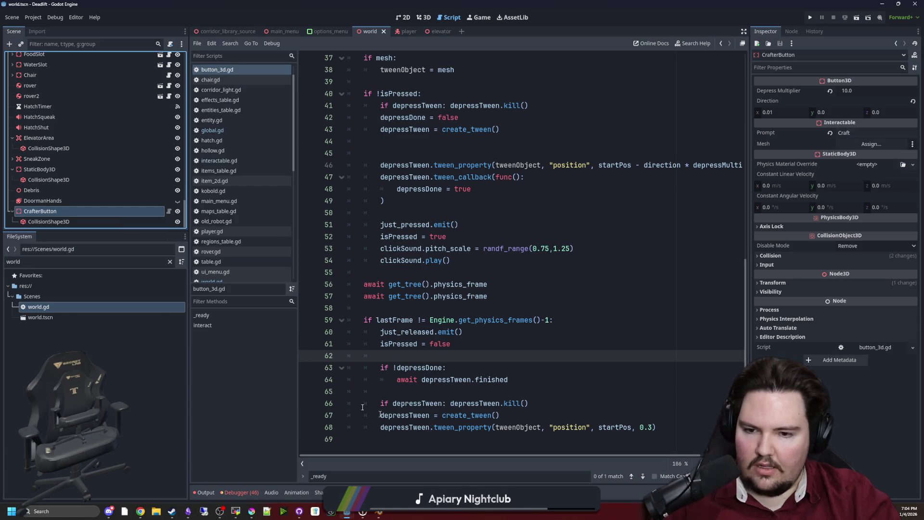
left_click(586, 321)
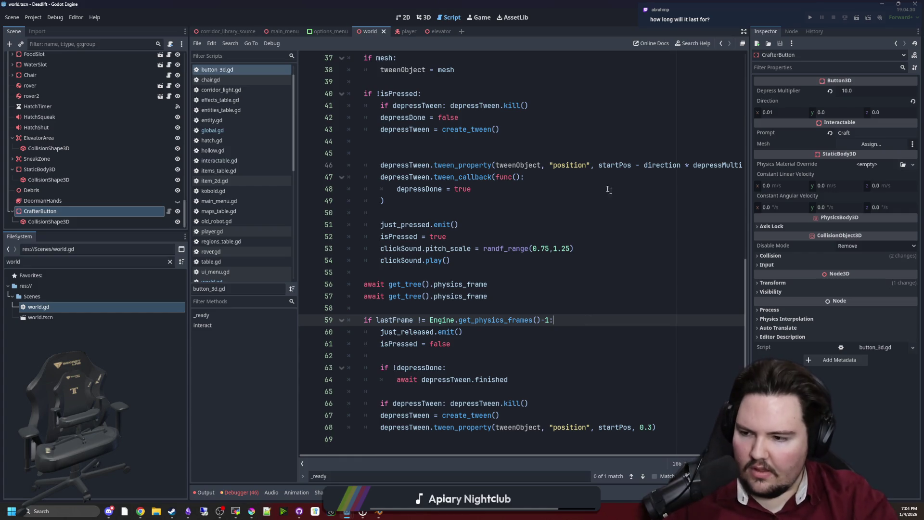
left_click(570, 260)
left_click(490, 367)
left_click(477, 311)
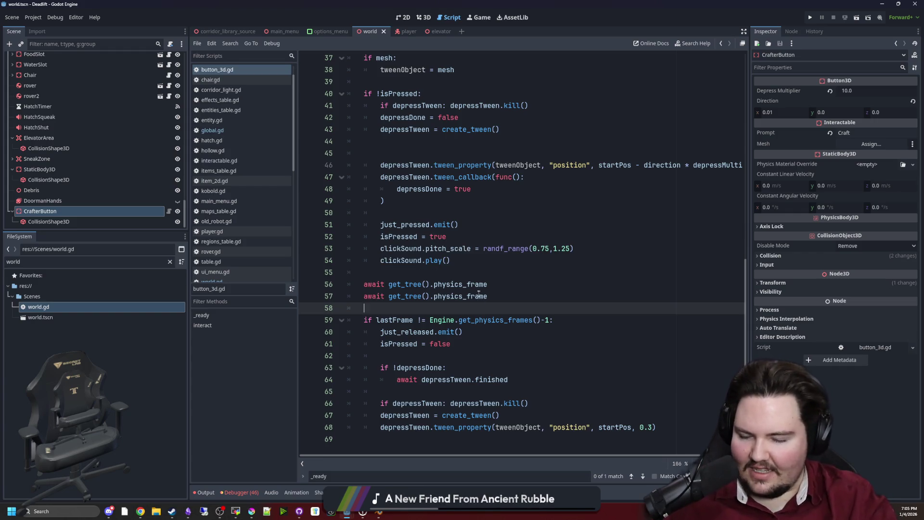
scroll(478, 294, "up", 12)
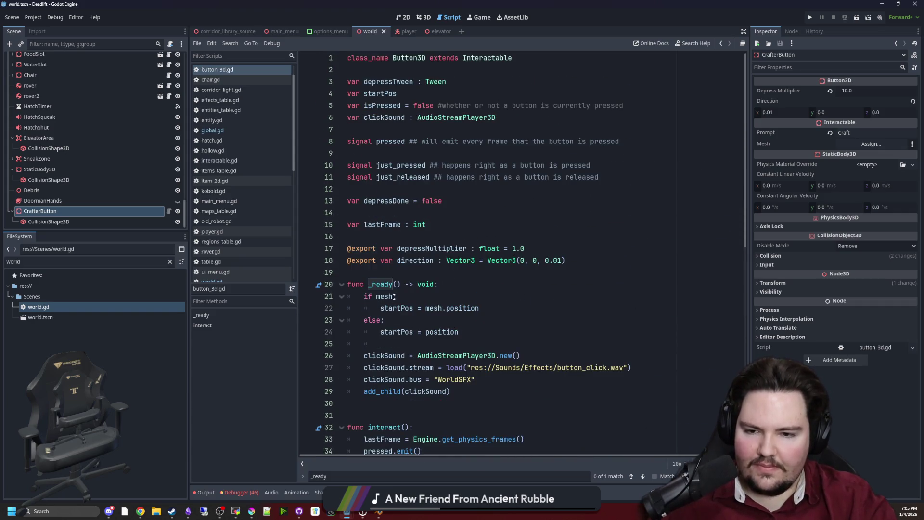
Step: Assign the CrafterButton model from the Crafter subtree to the button's Mesh property
scroll(472, 283, "down", 12)
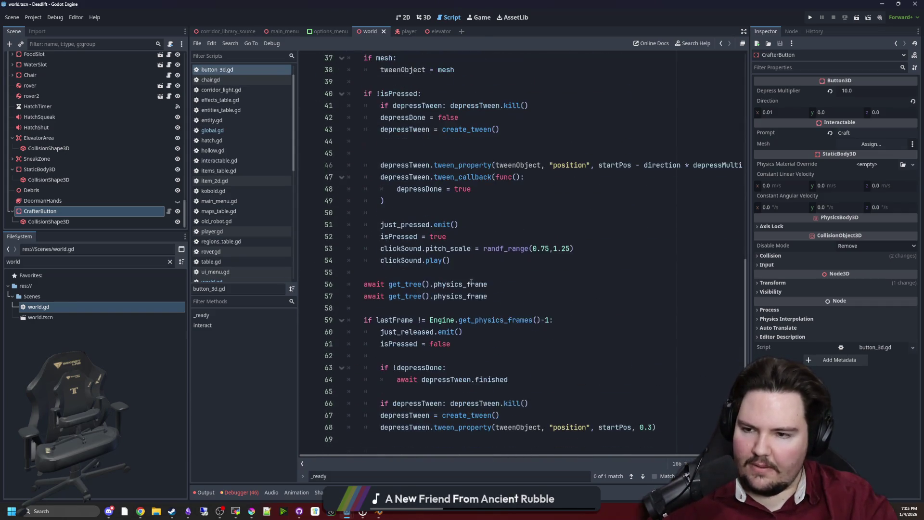
left_click(72, 210)
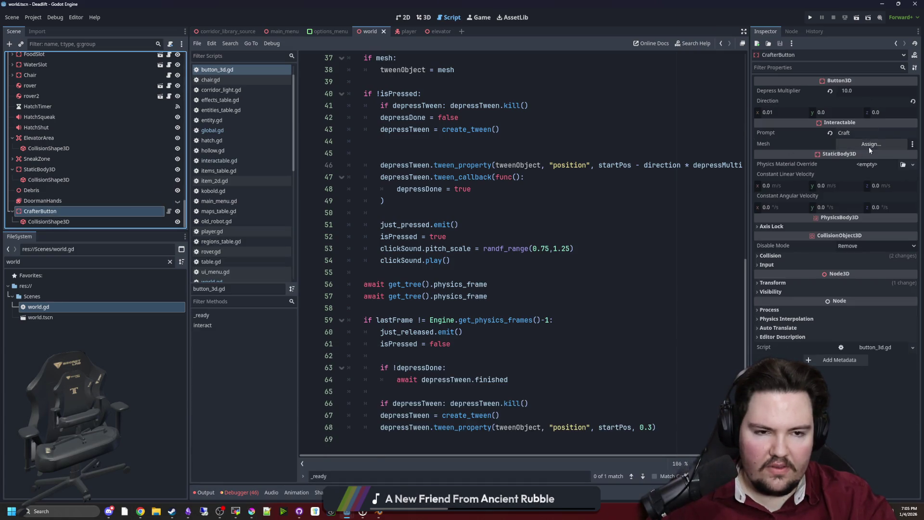
scroll(90, 182, "up", 5)
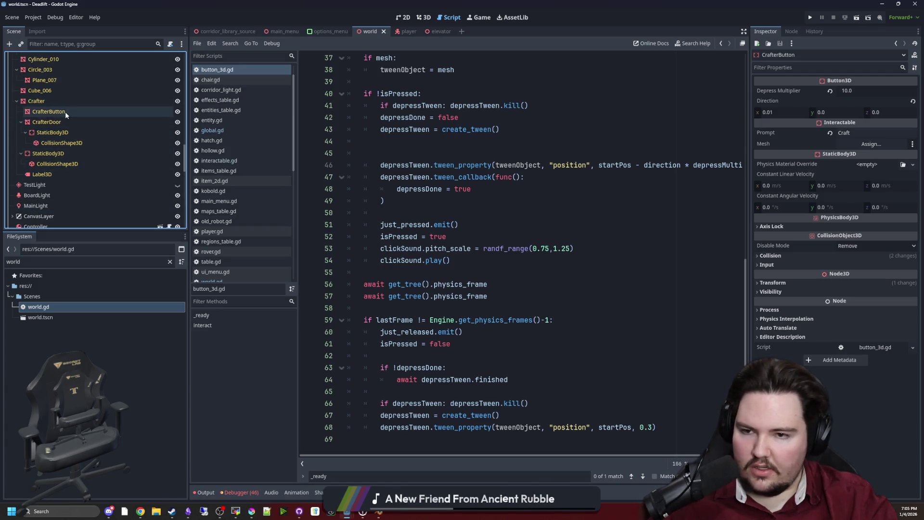
left_click_drag(65, 112, 859, 143)
Step: Save the world scene with Ctrl+S and reselect the CrafterButton node
scroll(89, 172, "down", 5)
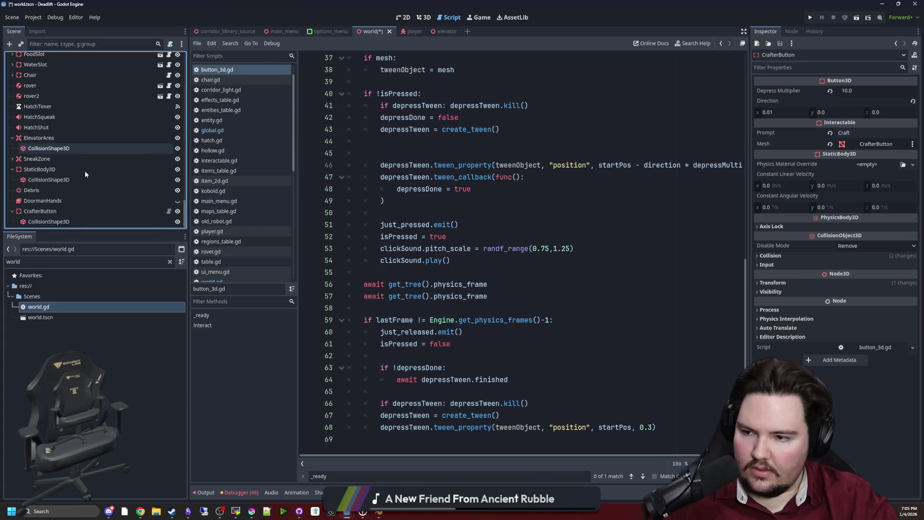
left_click(534, 213)
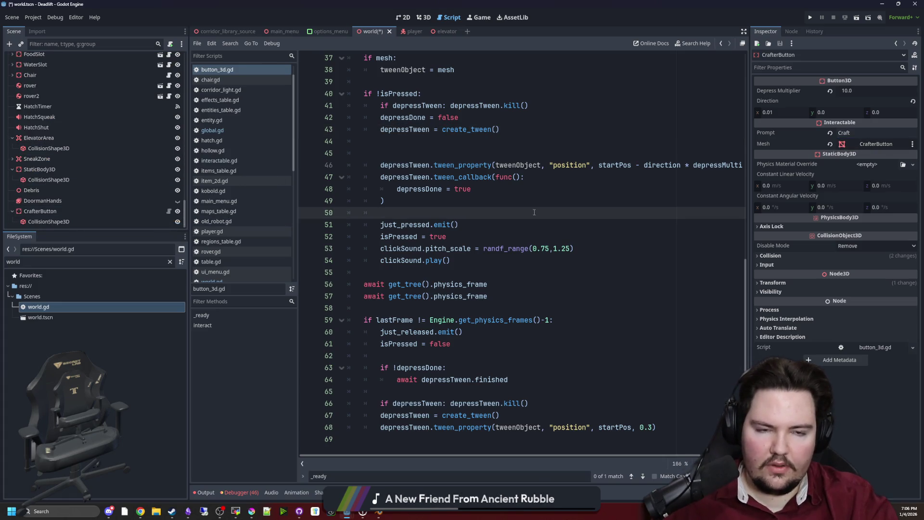
key("ctrl+s")
left_click(68, 211)
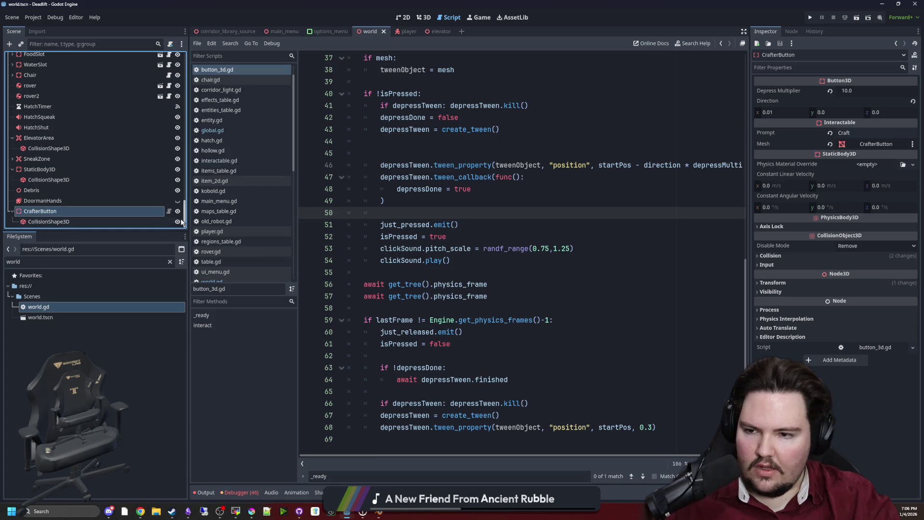
left_click(182, 221)
key("Up")
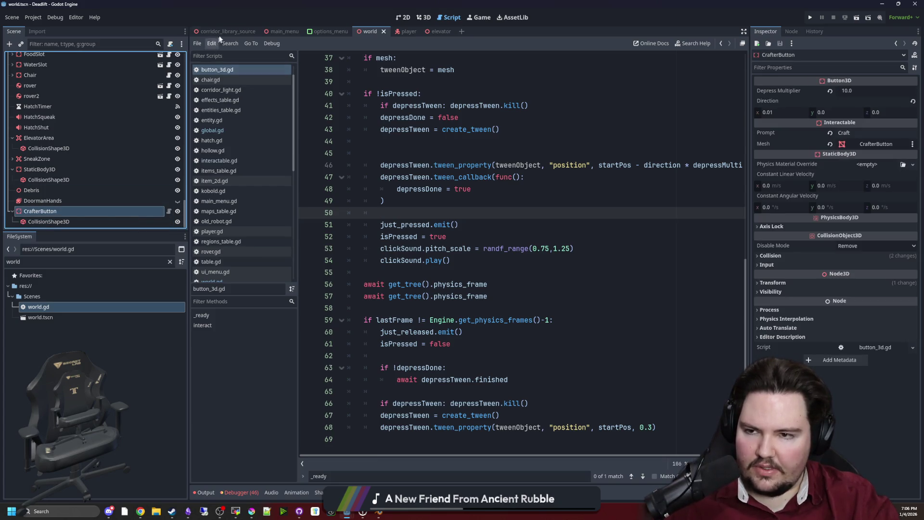
Step: Attach a new crafter_button.gd script to CrafterButton with a _ready function calling super()
left_click(169, 45)
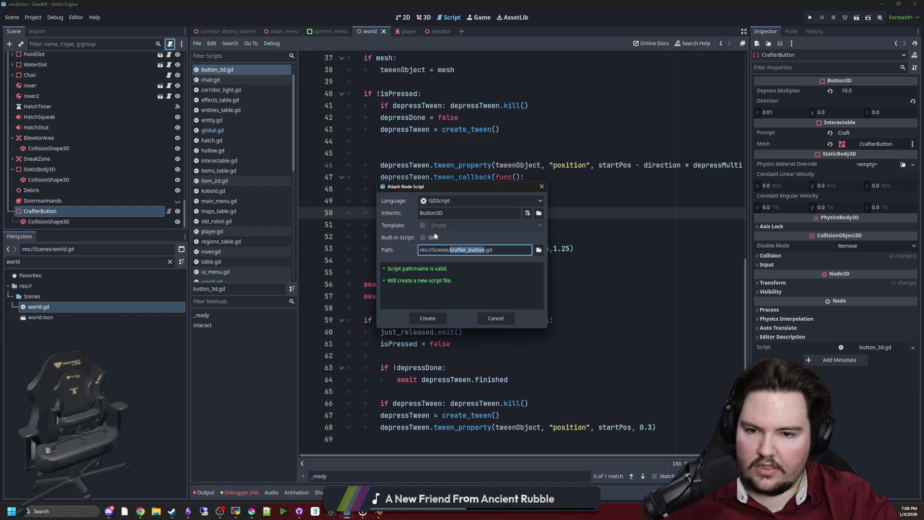
left_click(437, 317)
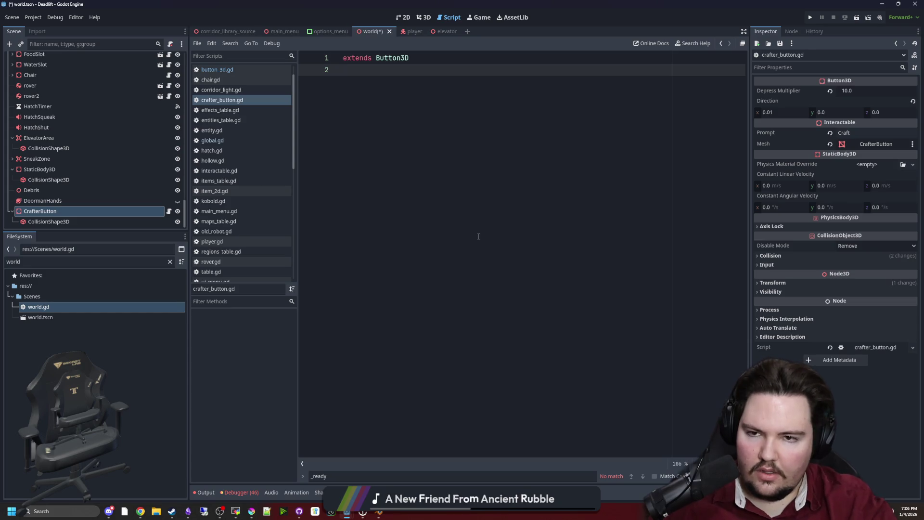
key("Return")
type("func _r")
key("Return")
key("Return")
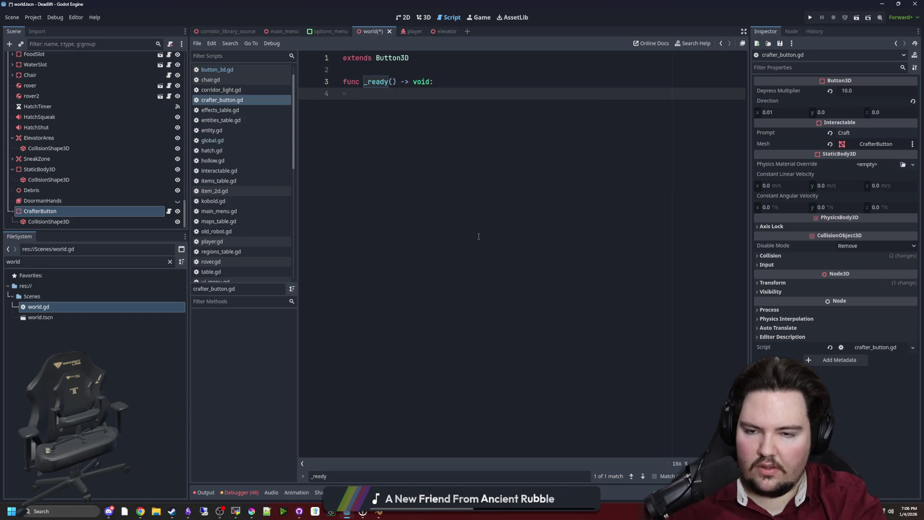
type("super")
key("Return")
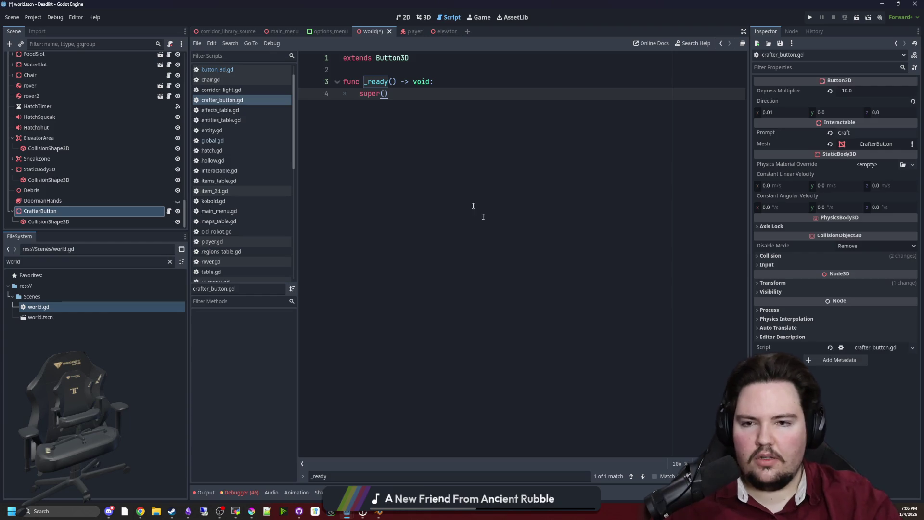
Step: Add a pressed.connect( call on a new line after super() in _ready
left_click(461, 79)
left_click(406, 95)
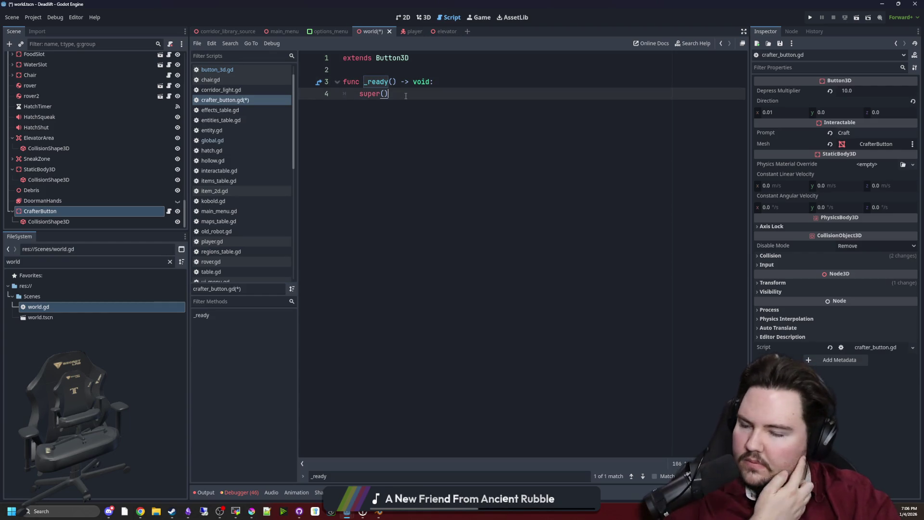
key("Return")
key("Return")
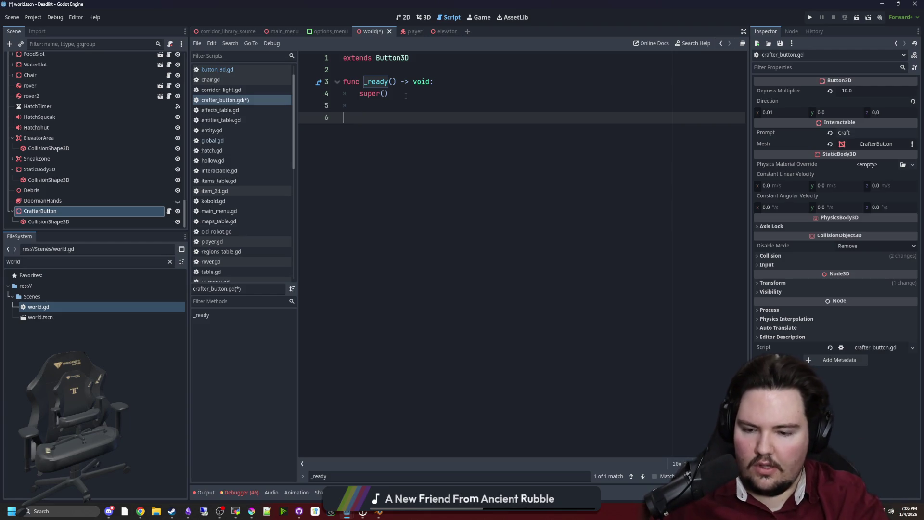
key("Return")
key("BackSpace")
key("BackSpace")
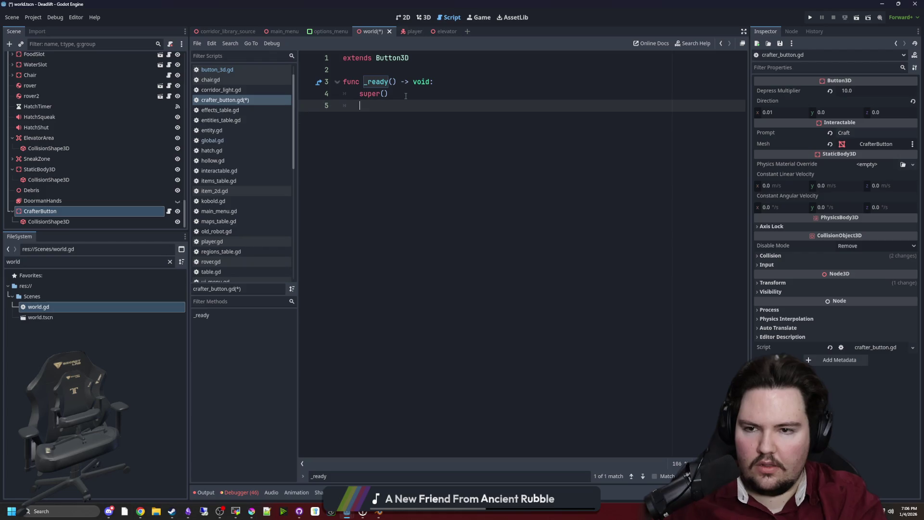
type("pressed")
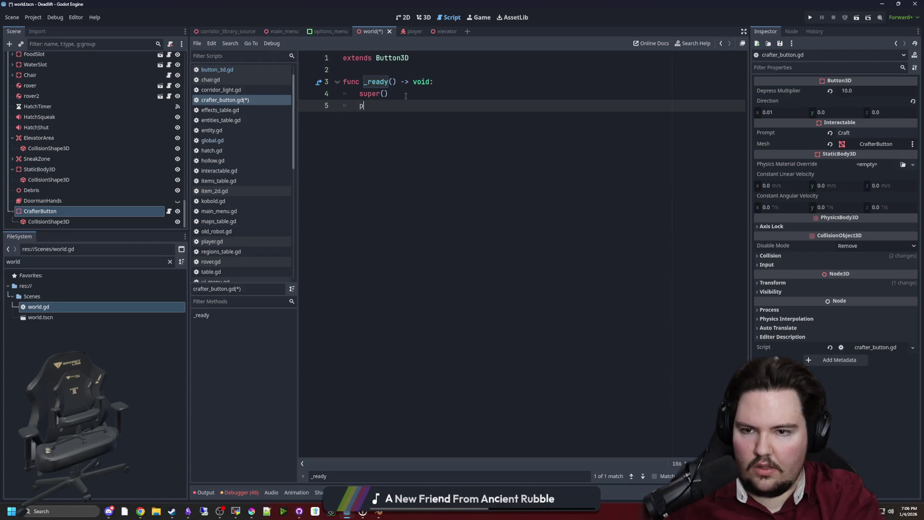
type(".connect(")
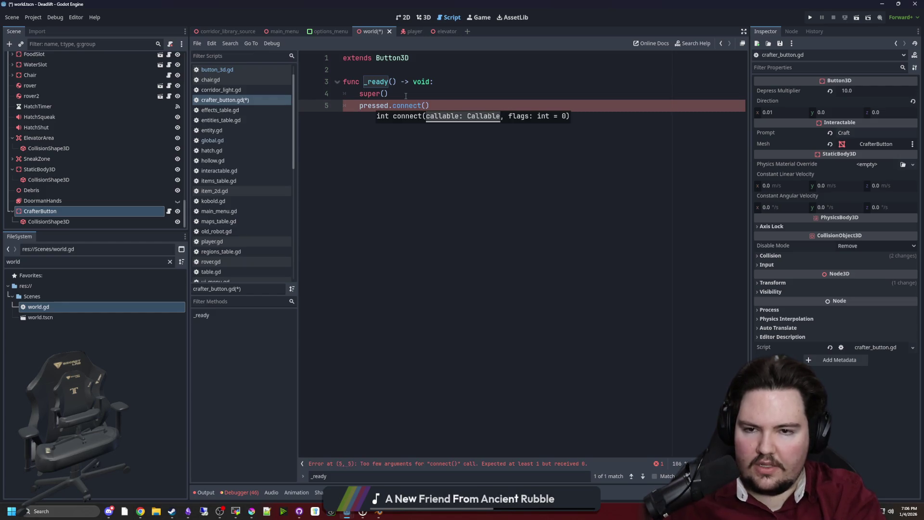
Step: Inspect the Button3D base script's available signals before returning to crafter_button.gd
left_click(394, 57)
left_click(393, 58, "ctrl")
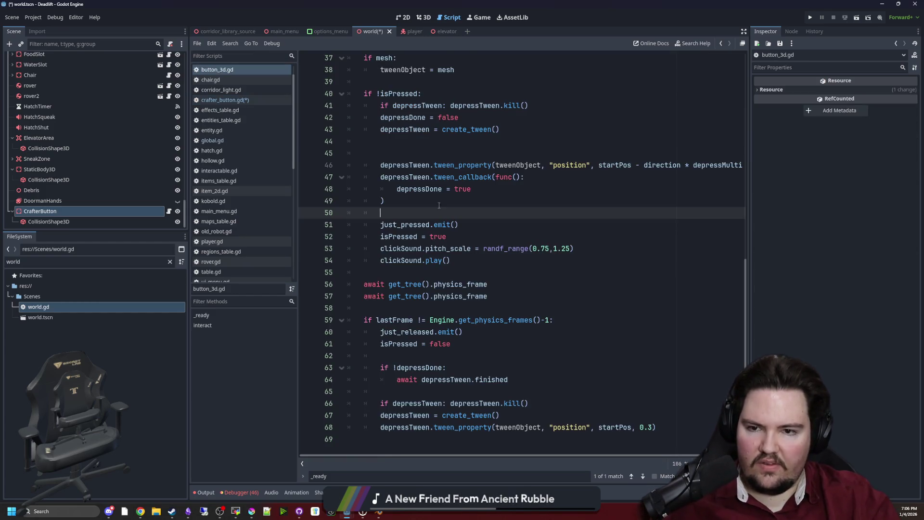
scroll(467, 195, "down", 8)
scroll(468, 195, "down", 4)
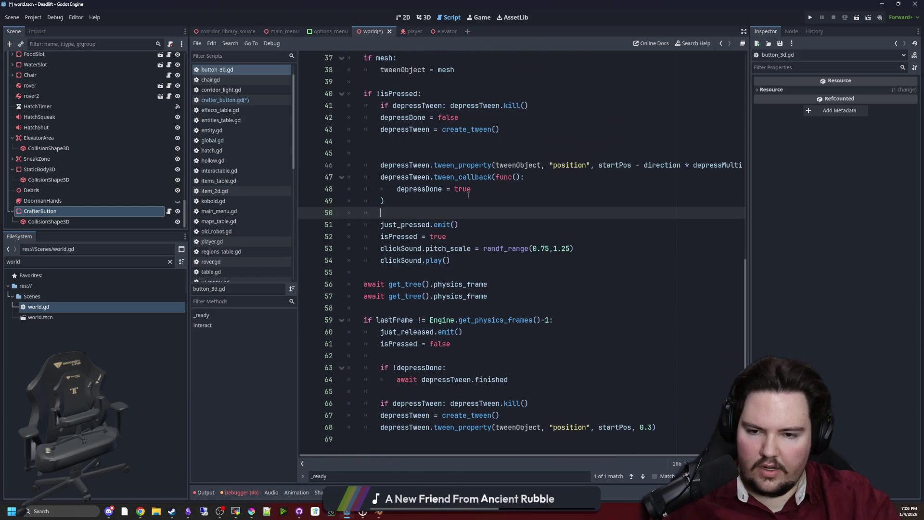
key("alt+Left")
Step: Pass on_pressed as the callback argument to pressed.connect
left_click(426, 106)
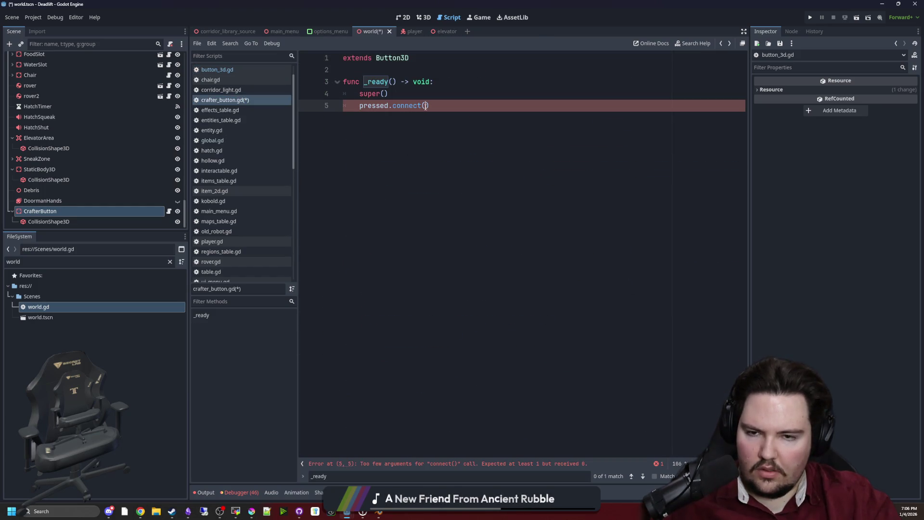
type("pn-o")
key("BackSpace")
key("BackSpace")
type("_pressed")
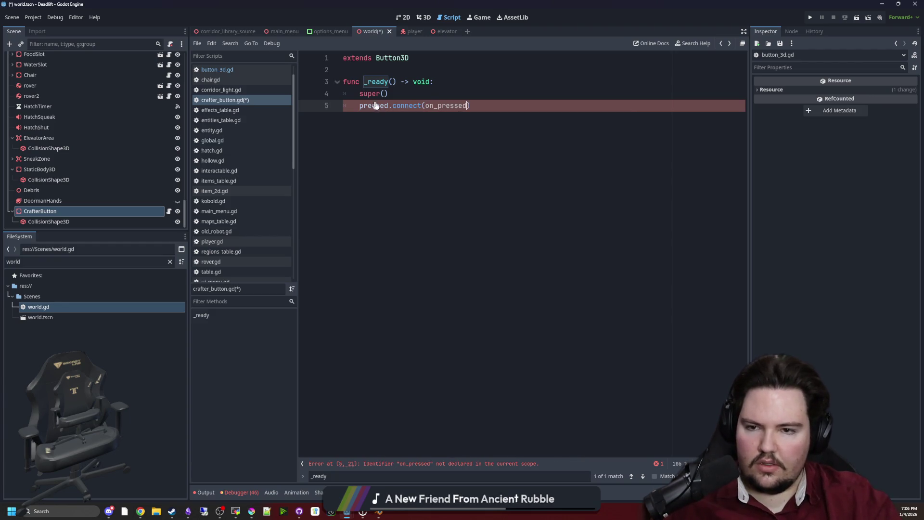
Step: Declare func on_pressed(): below _ready, separated by a blank line, and select CrafterButton
key("Return")
key("Return")
type("func on_p")
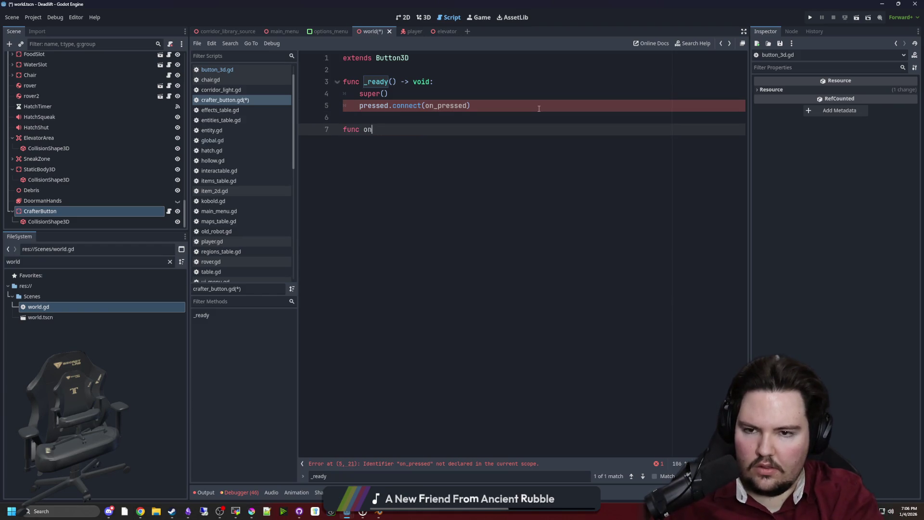
type("re=s")
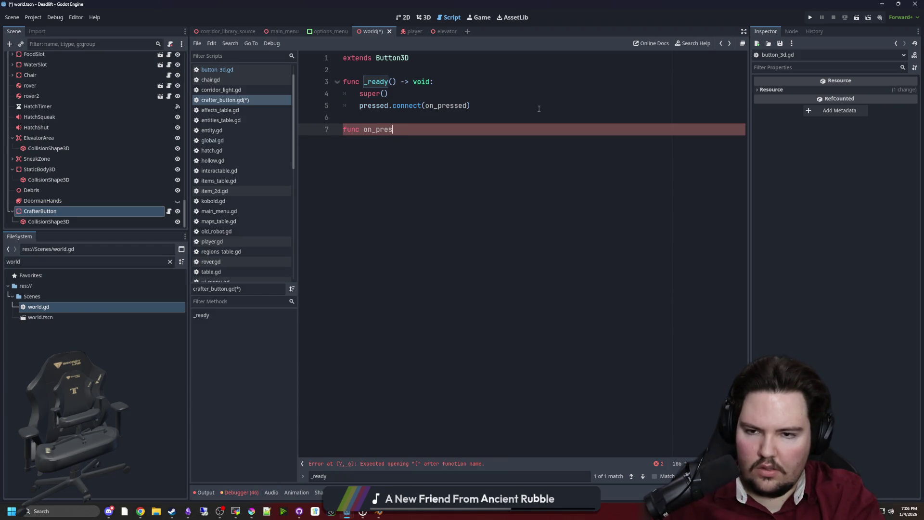
type("):")
key("Return")
left_click(372, 111)
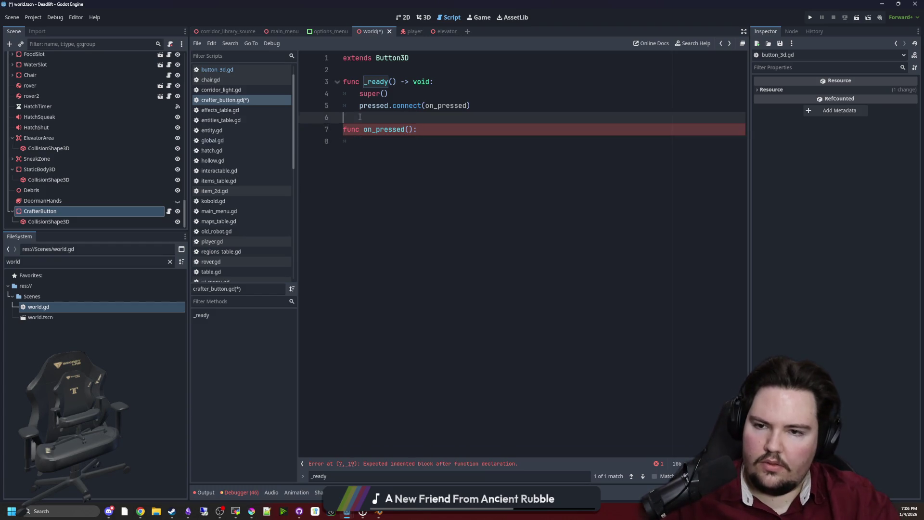
key("Return")
left_click(44, 211)
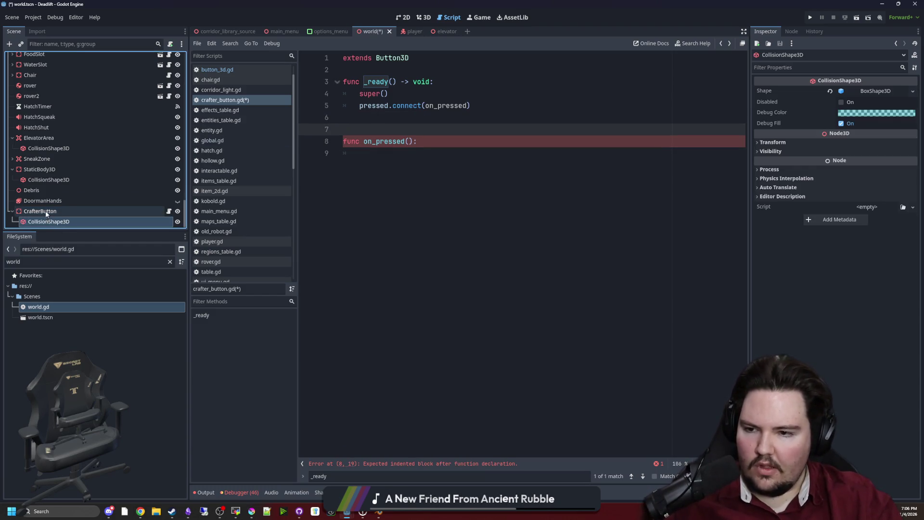
Step: After checking the Signals tab, change pressed.connect to just_pressed.connect in _ready
left_click(792, 31)
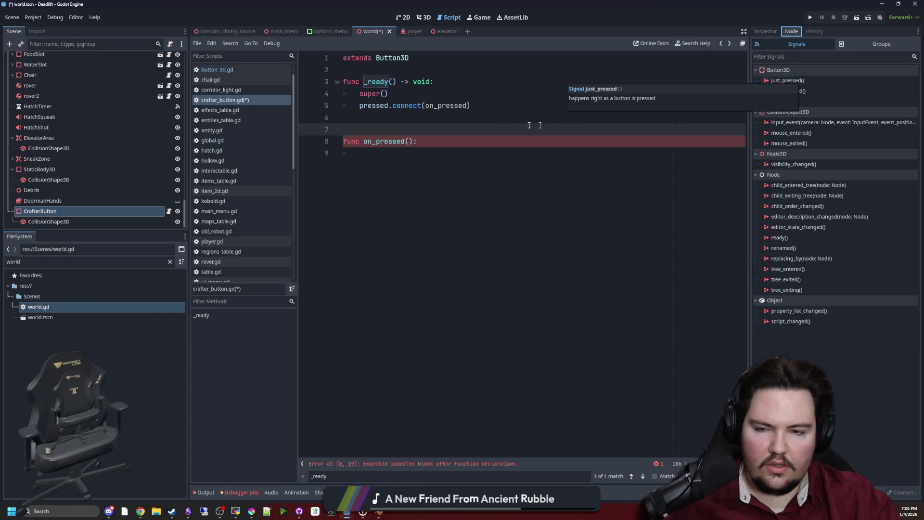
left_click(381, 105)
double_click(381, 105)
type("just_")
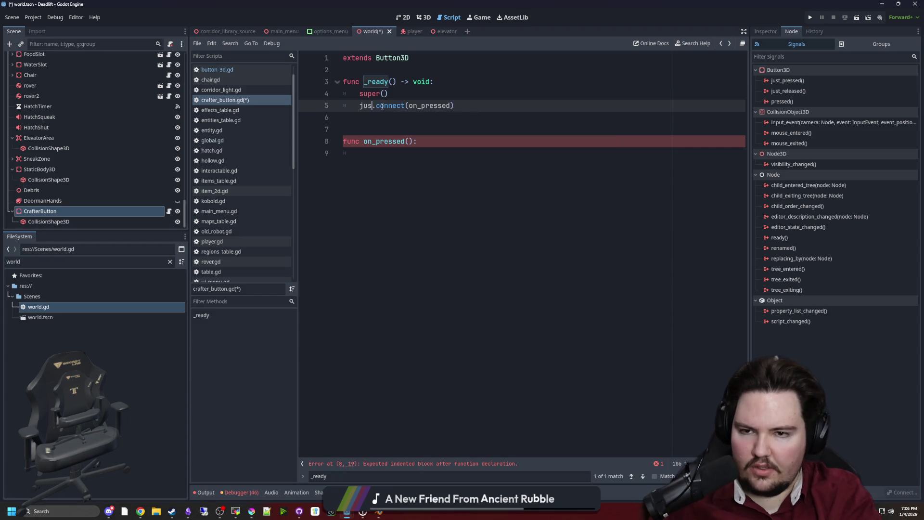
key("Return")
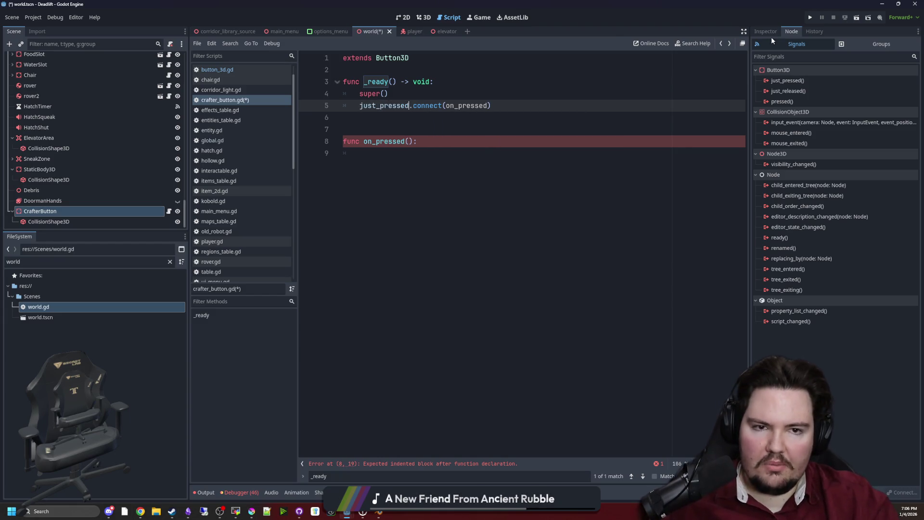
left_click(770, 33)
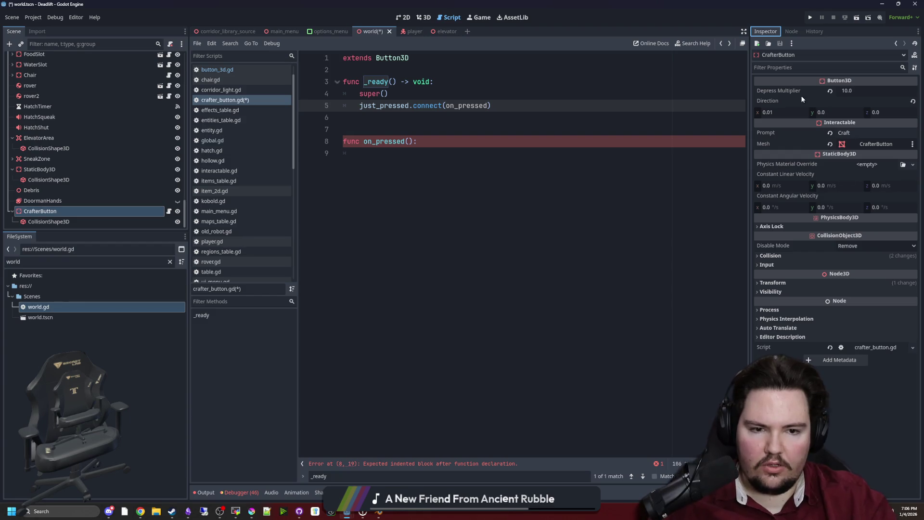
Step: Give on_pressed a placeholder pass body and save the script
left_click(577, 173)
key("ctrl+s")
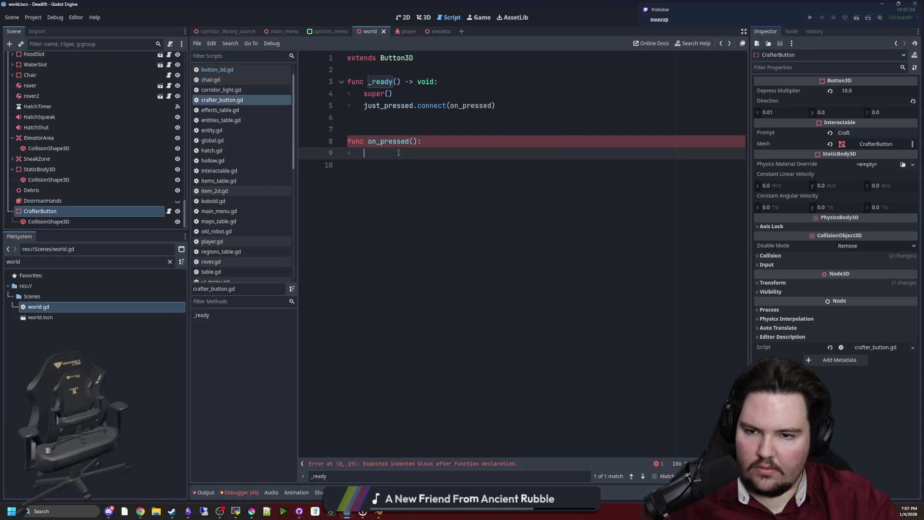
type("pass")
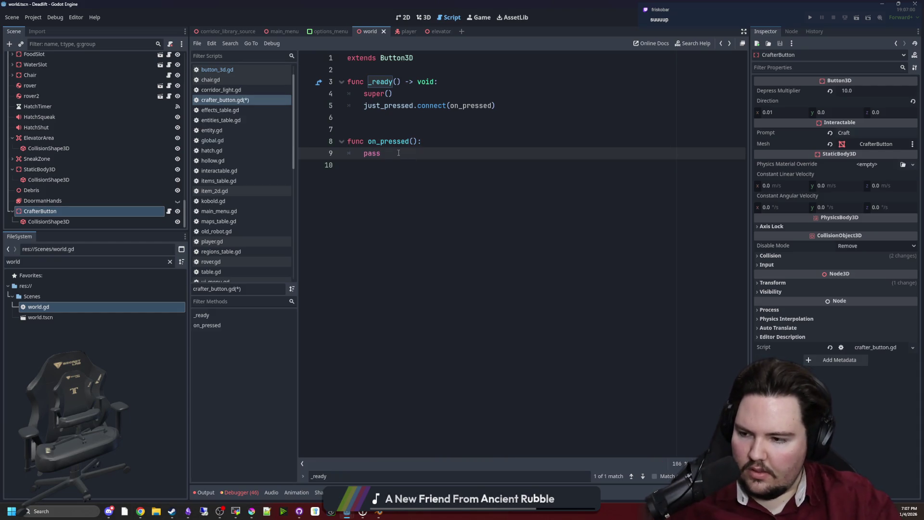
left_click(422, 145)
key("ctrl+s")
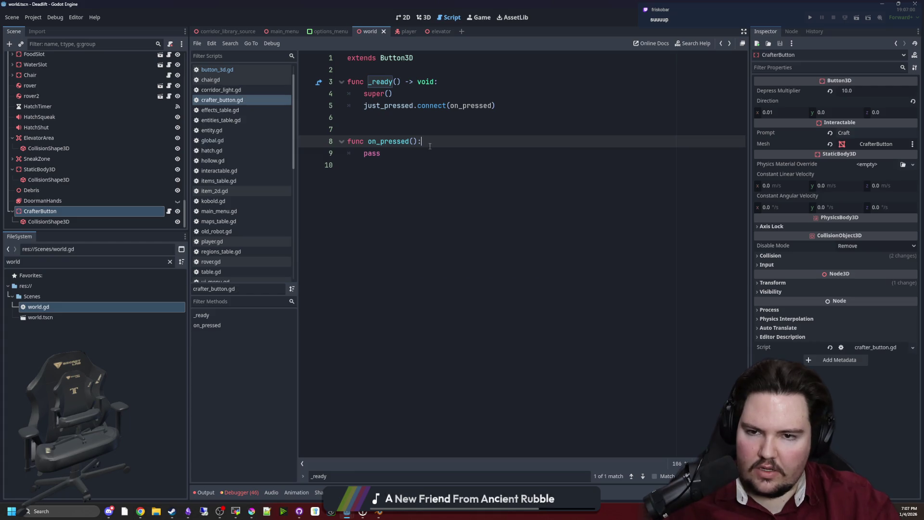
key("Return")
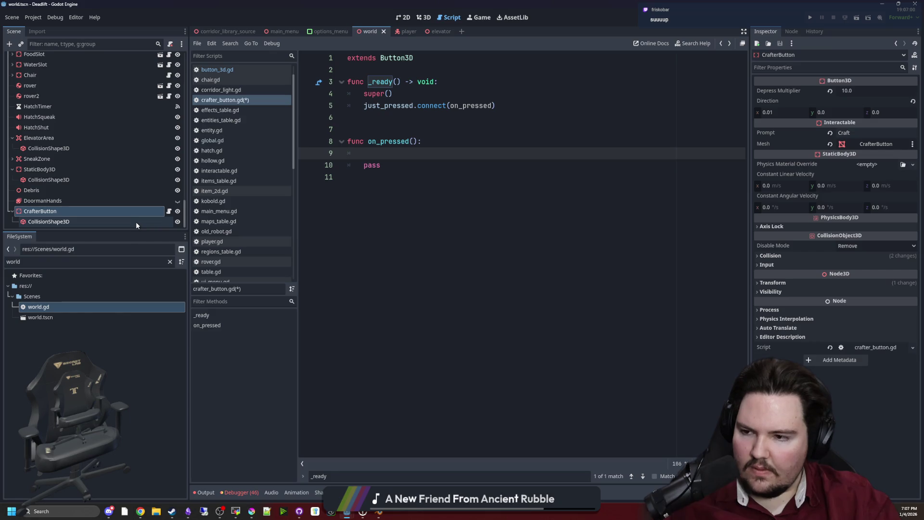
Step: Insert the CrafterDoor node path into on_pressed and declare var active = false at the top
scroll(97, 157, "down", 5)
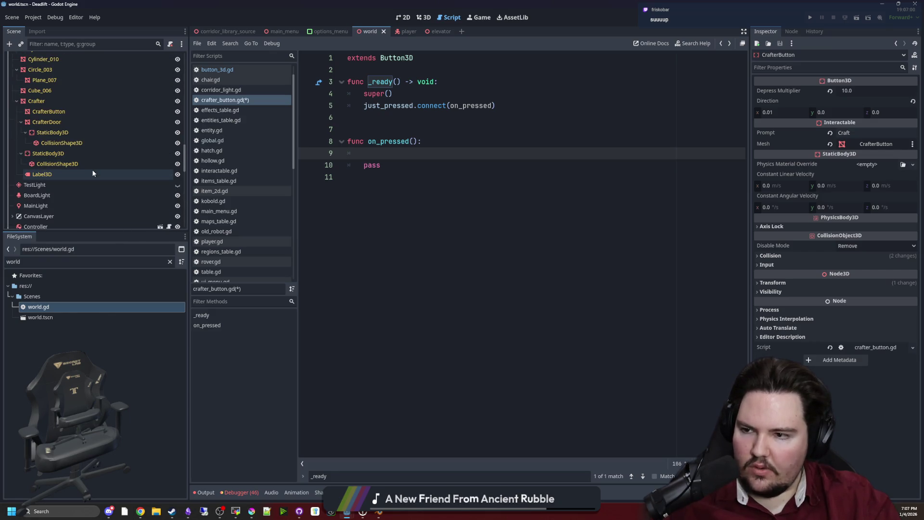
left_click_drag(82, 123, 402, 160)
left_click(399, 69)
key("Return")
key("Return")
key("Up")
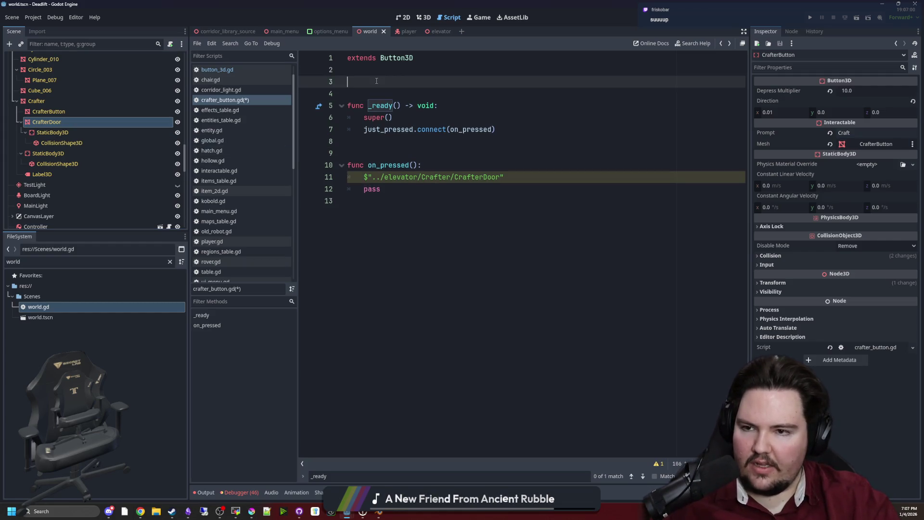
scroll(103, 159, "down", 10)
scroll(104, 169, "up", 5)
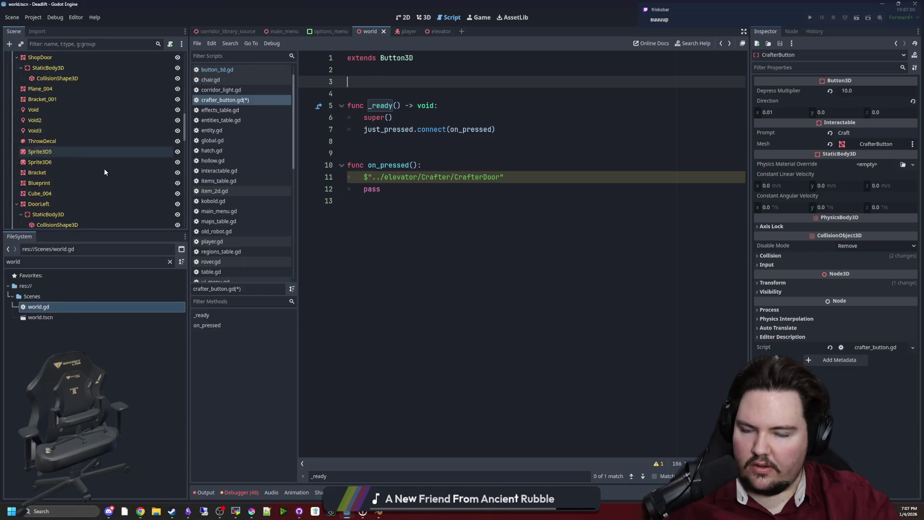
left_click(381, 82)
type("var active = fals")
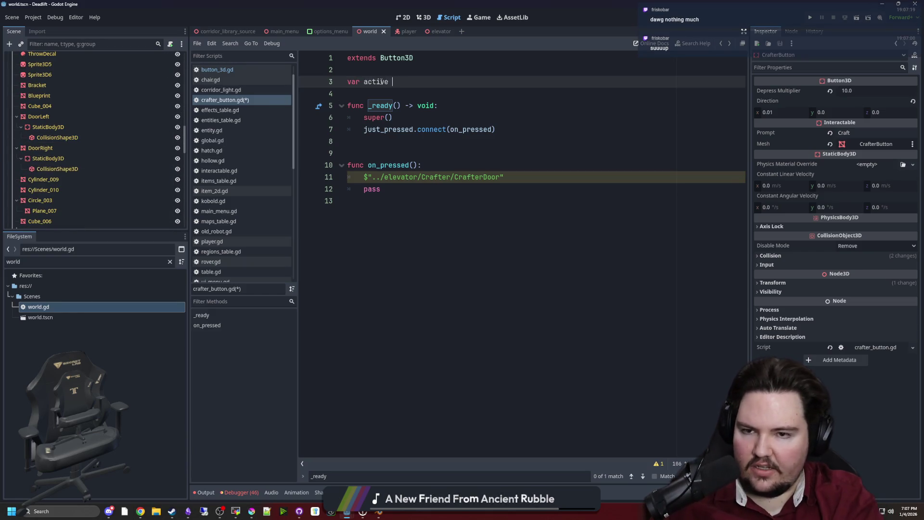
type("e")
double_click(376, 82)
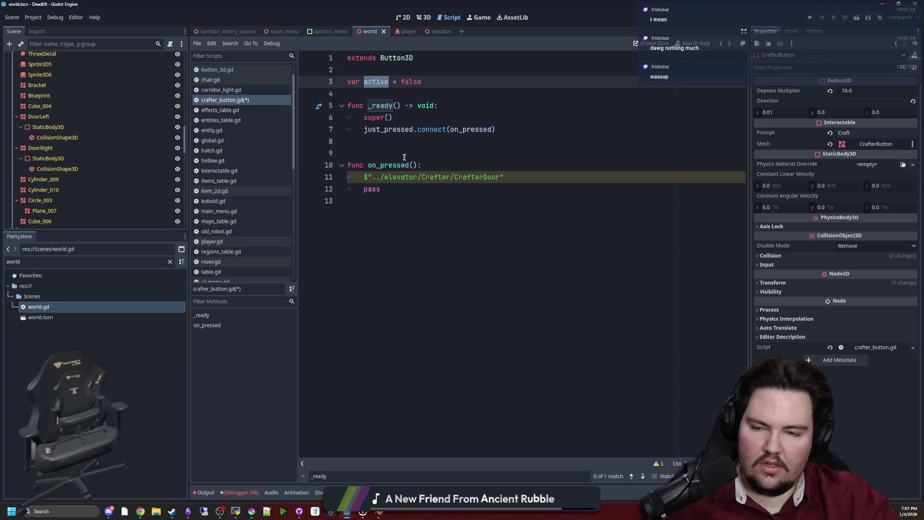
Step: Add an 'if active: return' guard followed by 'active = true' inside on_pressed
left_click(429, 165)
key("Return")
type("active")
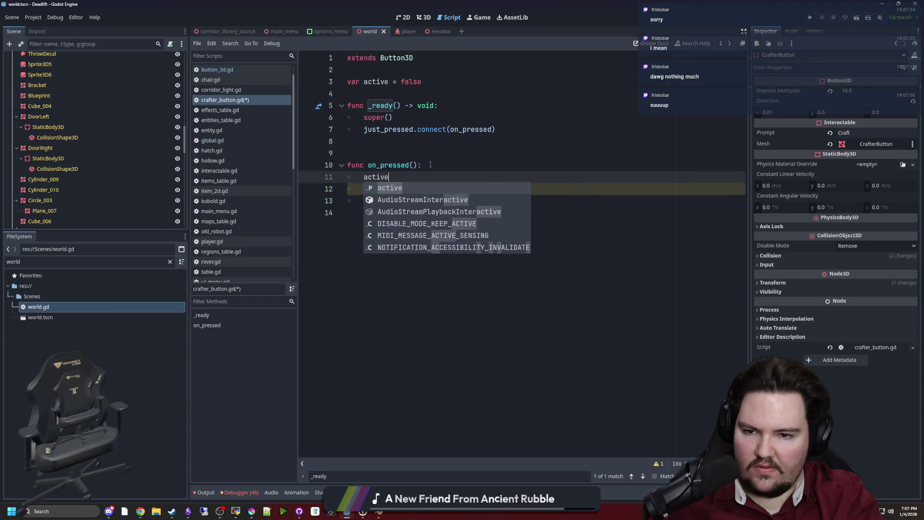
type(" = true")
key("Up")
key("End")
key("Return")
type("if !")
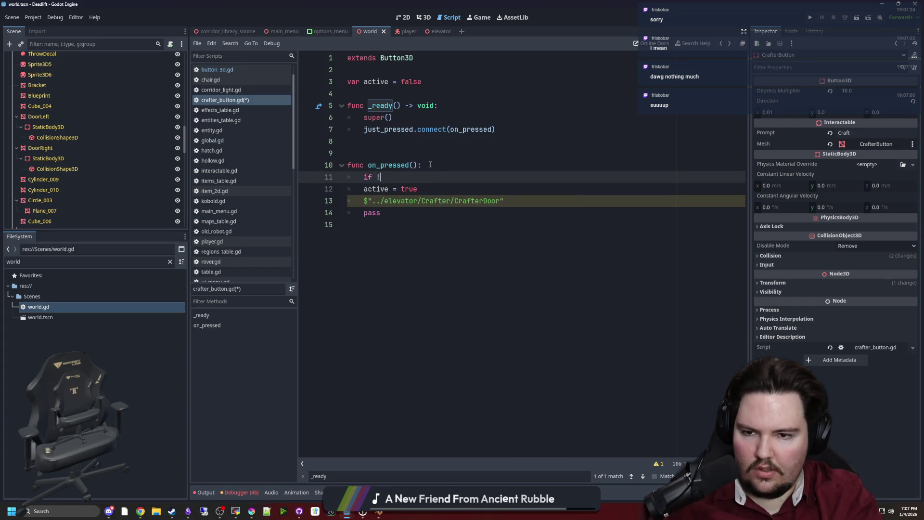
key("Escape")
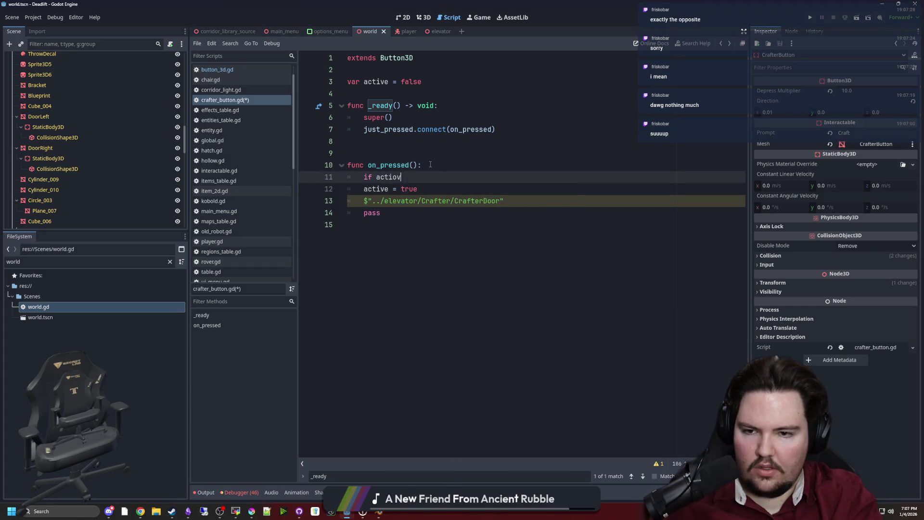
key("BackSpace")
type("v")
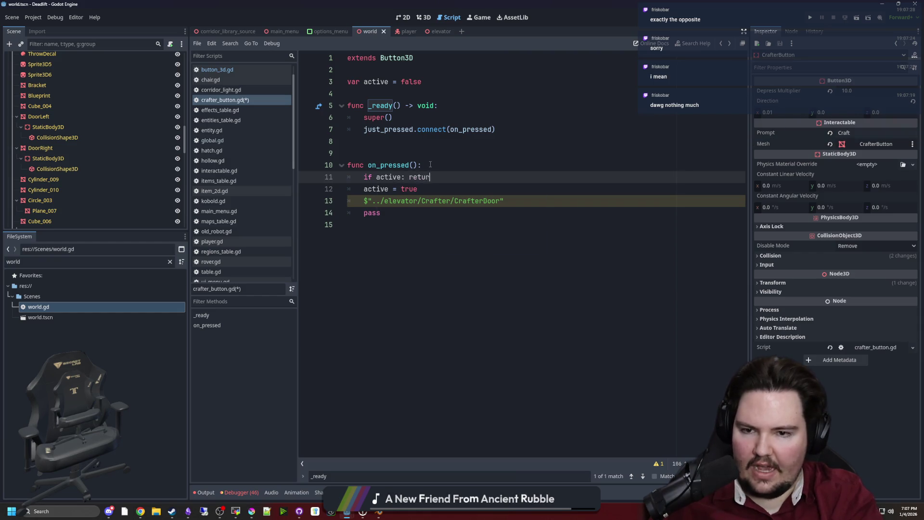
type("n")
key("Return")
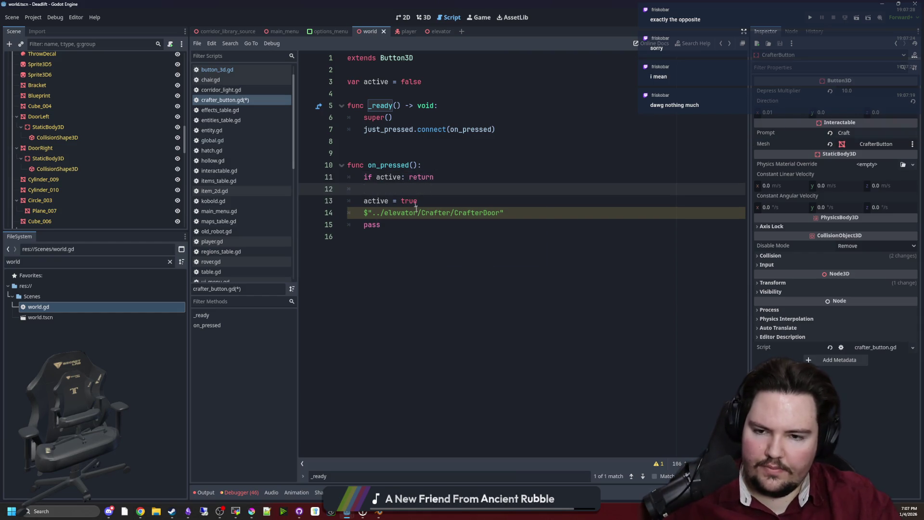
Step: Delete the placeholder pass and add 'var tween = create_tween()' after active = true
left_click_drag(409, 227, 338, 227)
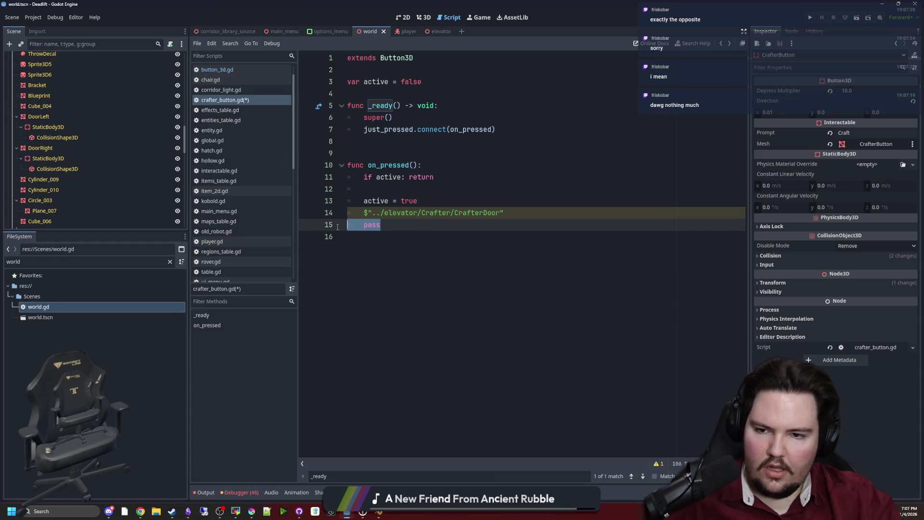
key("BackSpace")
key("BackSpace")
left_click(435, 203)
key("Return")
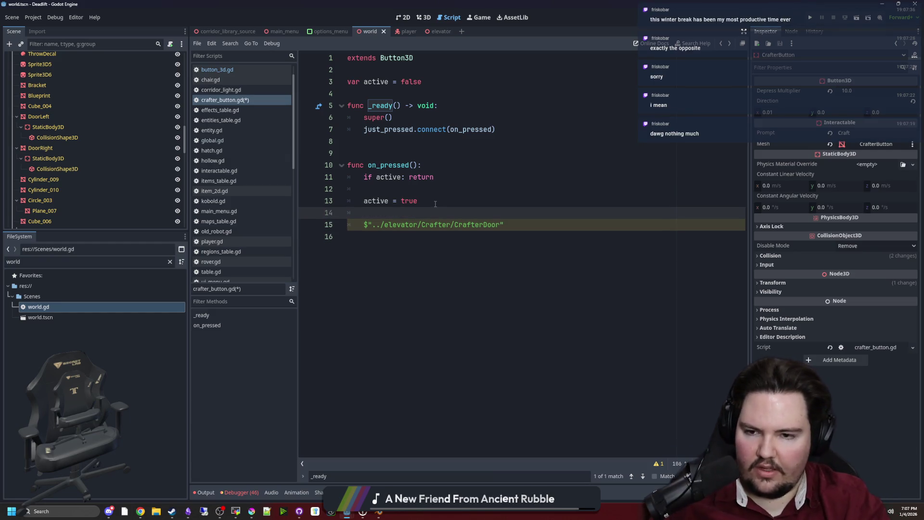
type("var create_twe")
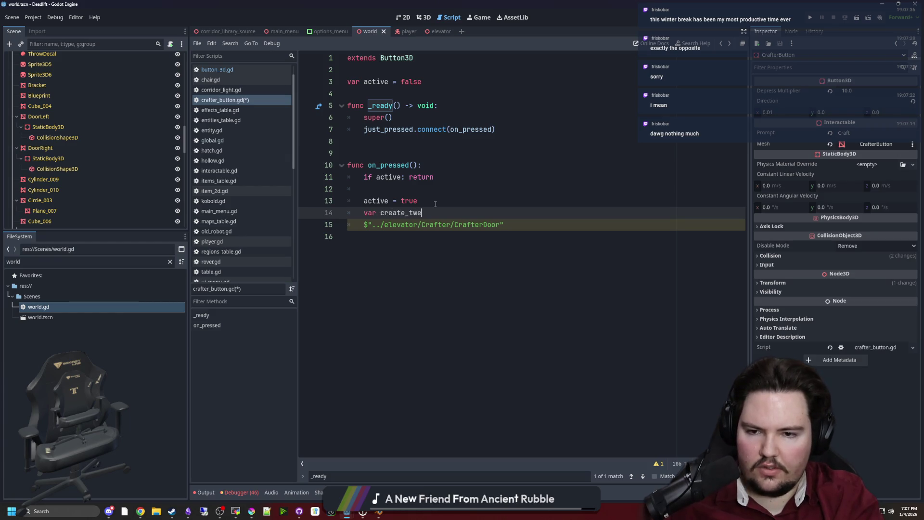
type("()")
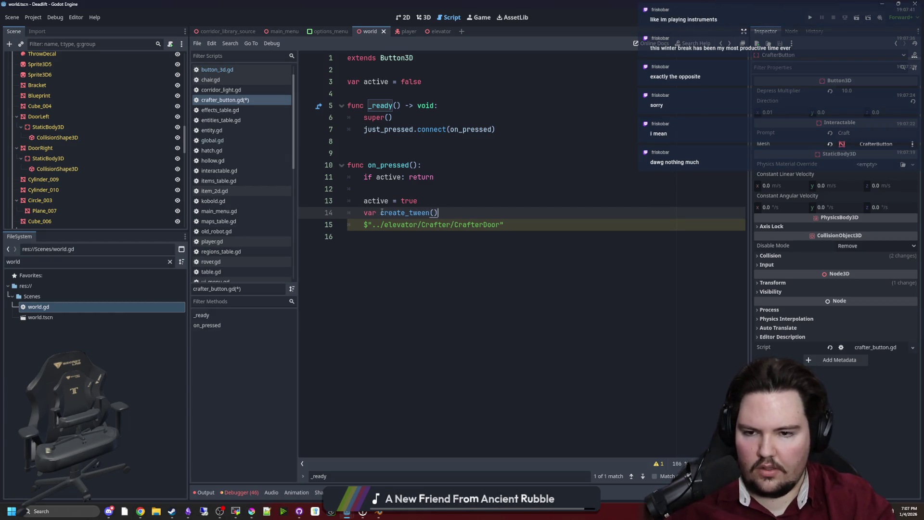
left_click(381, 212)
type("tween =")
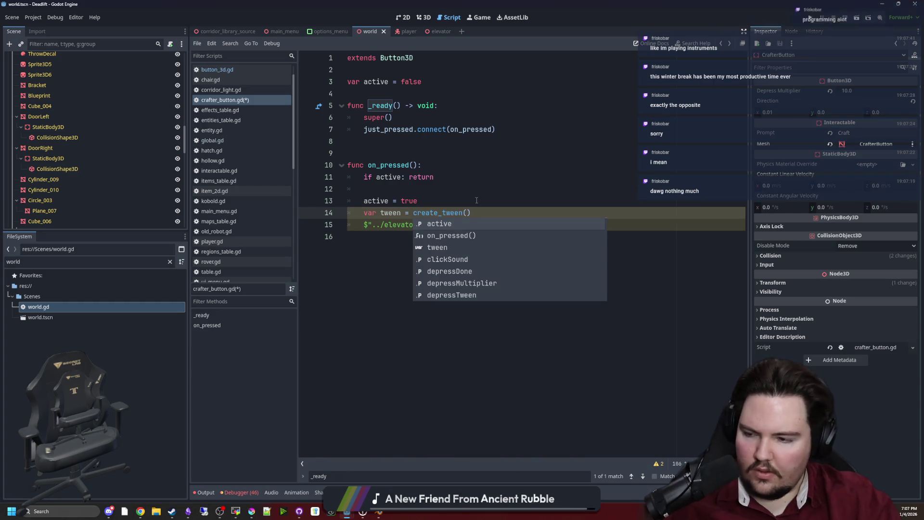
left_click(476, 200)
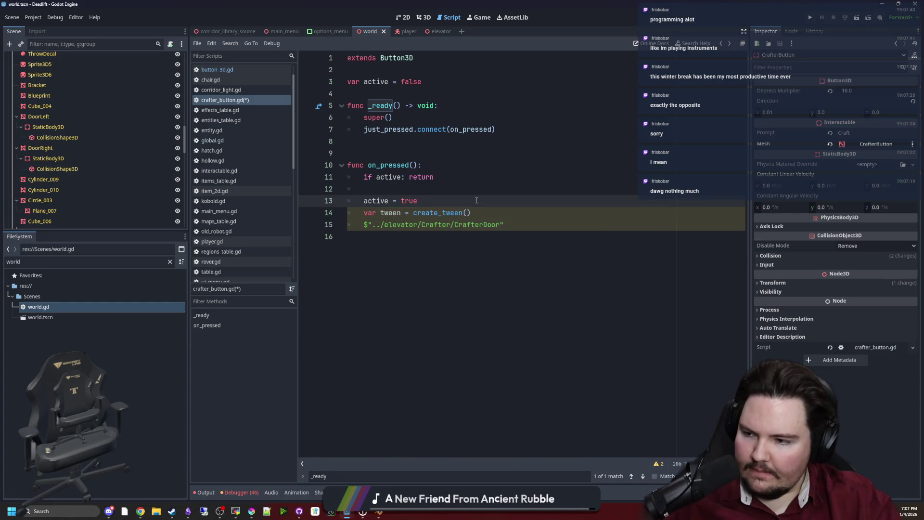